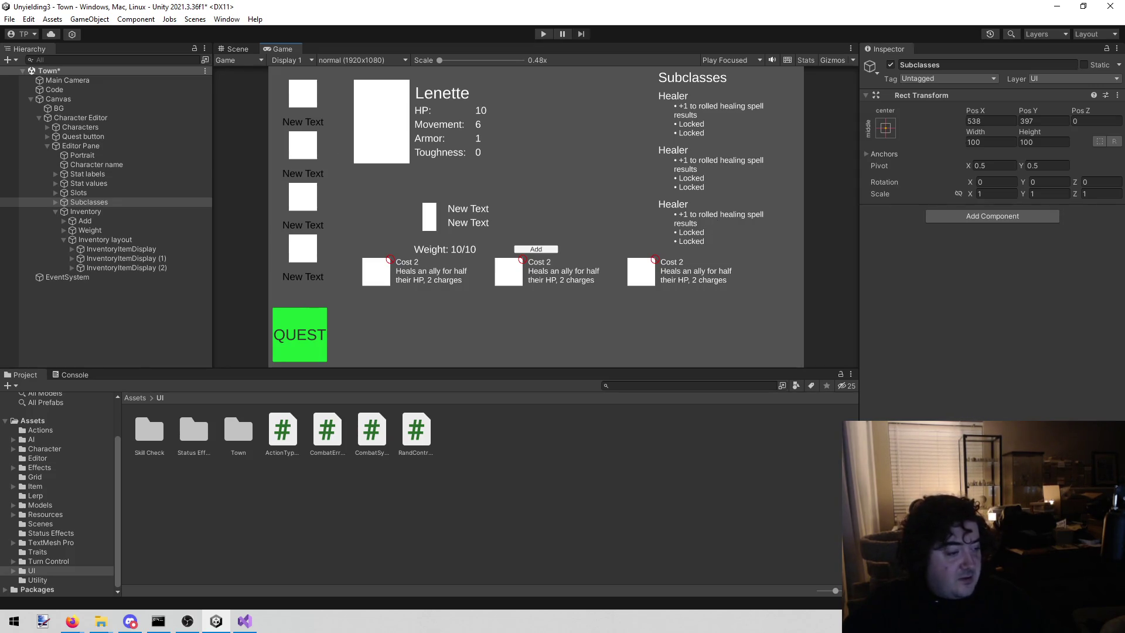
Shut down the Unyielding3 Unity editor, then Visual Studio
key("alt+Tab")
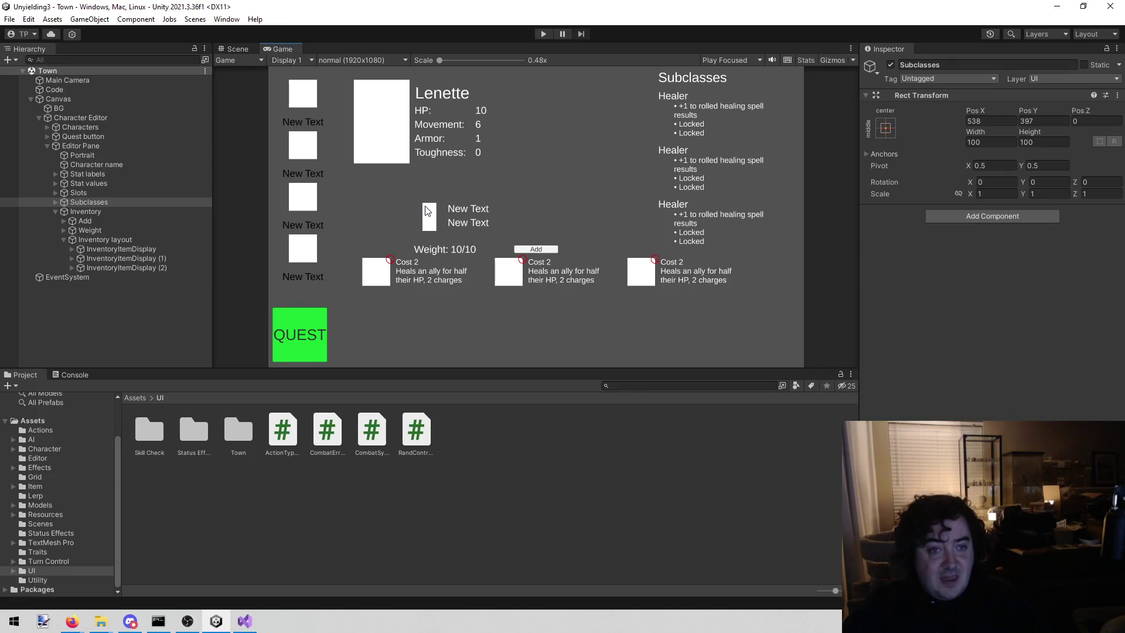
left_click(1107, 8)
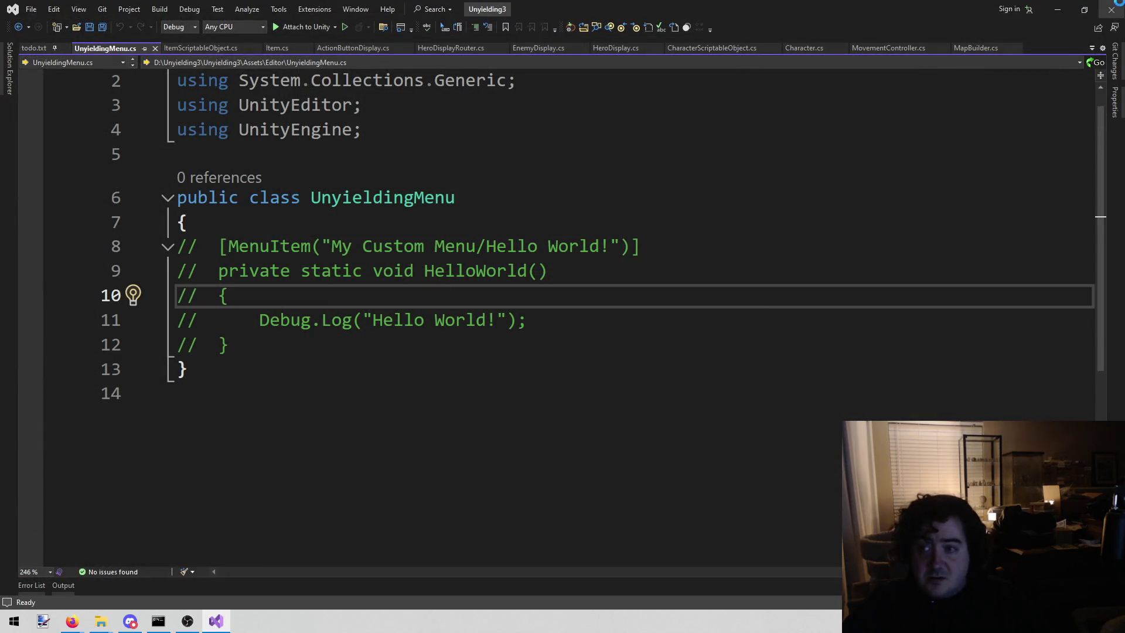
left_click(1120, 5)
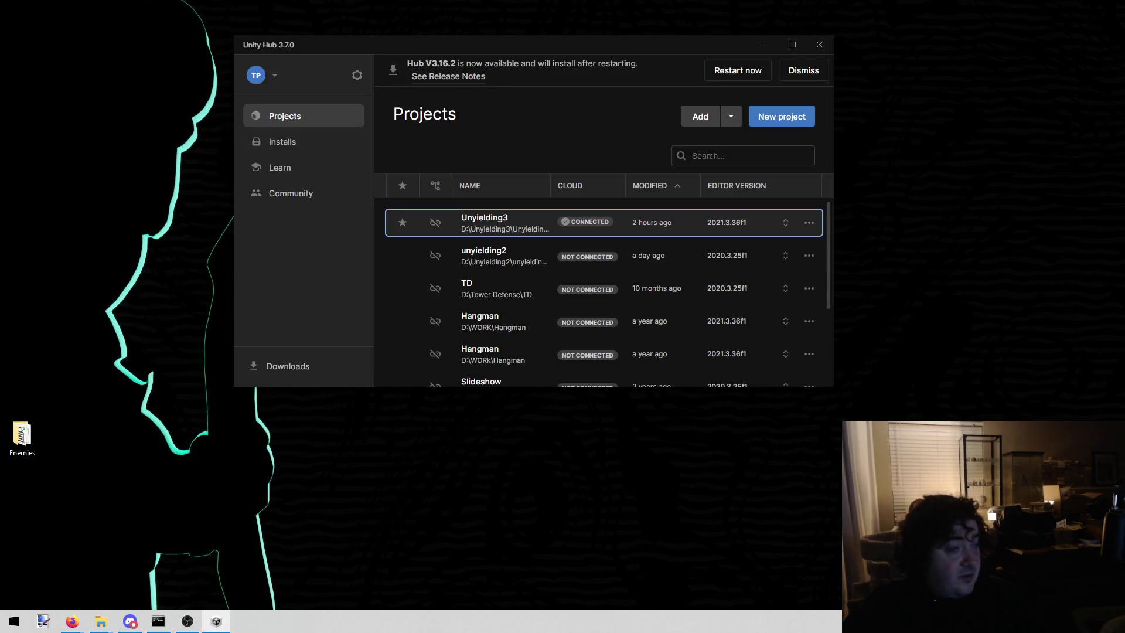
Launch the unyielding2 project (Unity 2020.3.25f1) from Unity Hub and close the Hub
left_click(479, 254)
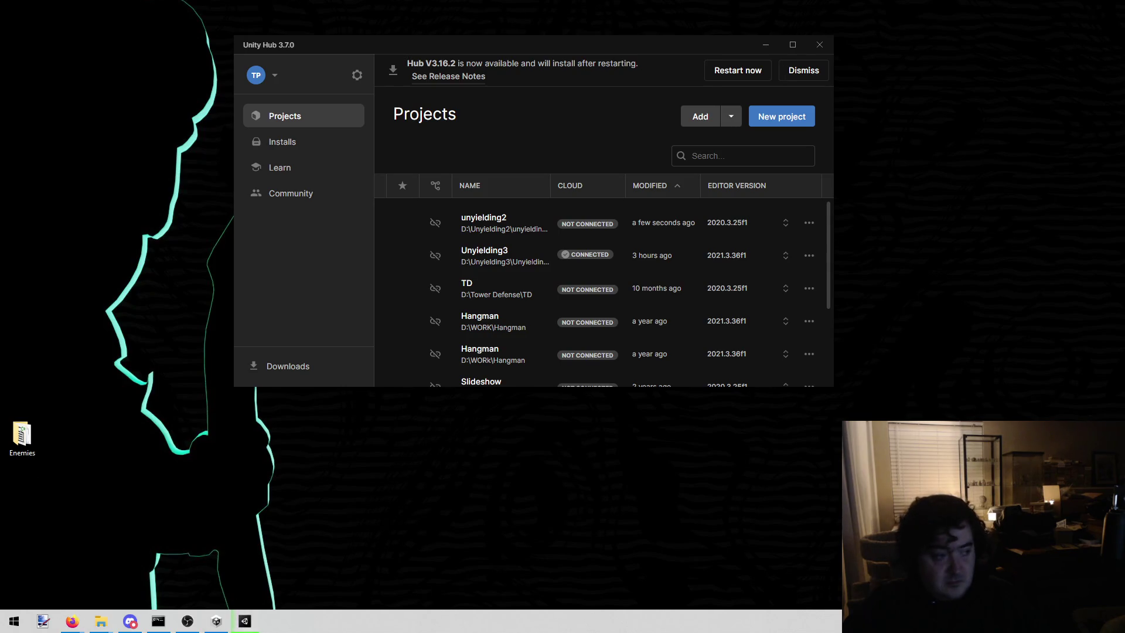
left_click(819, 44)
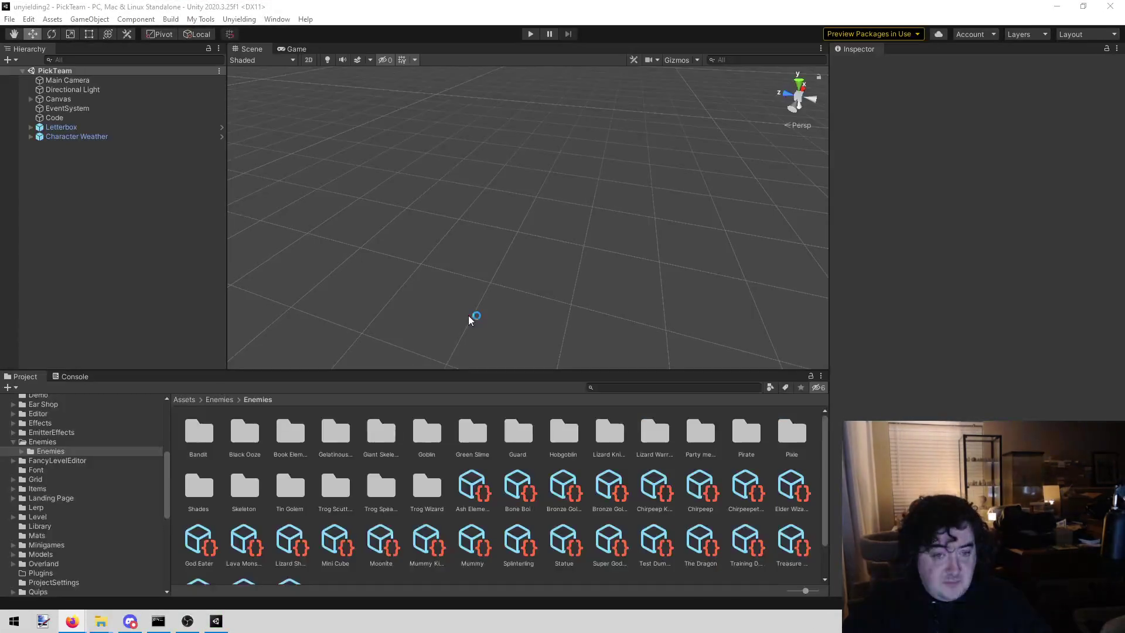
Use Assets > Open C# Project to load the unyielding2 solution in Visual Studio
left_click(62, 21)
left_click(112, 315)
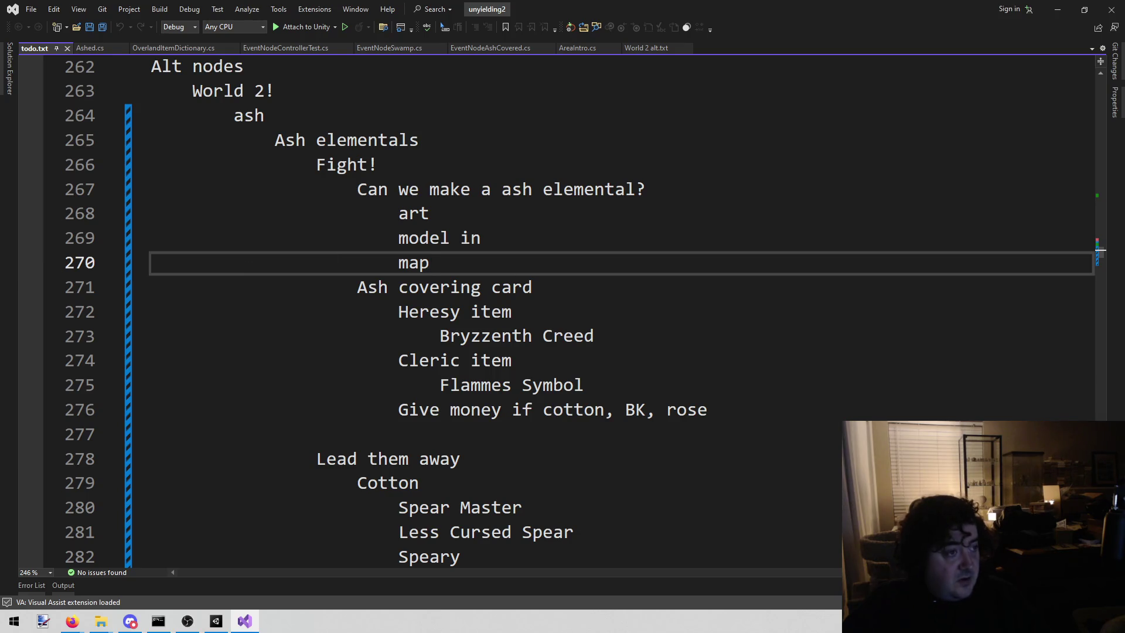
key("alt+Tab")
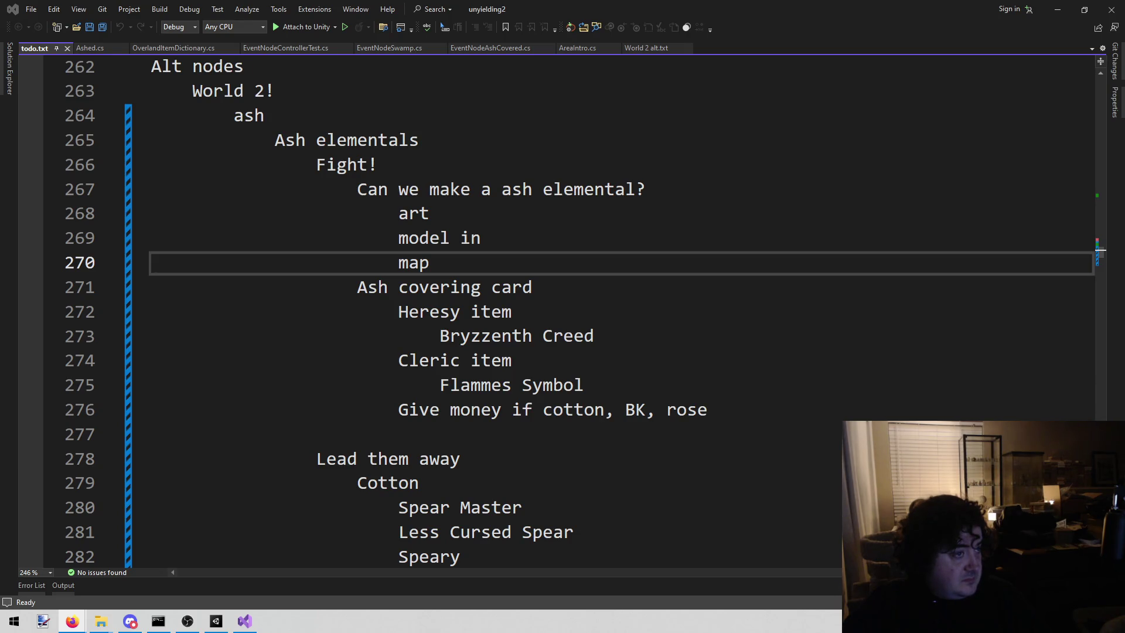
left_click(674, 335)
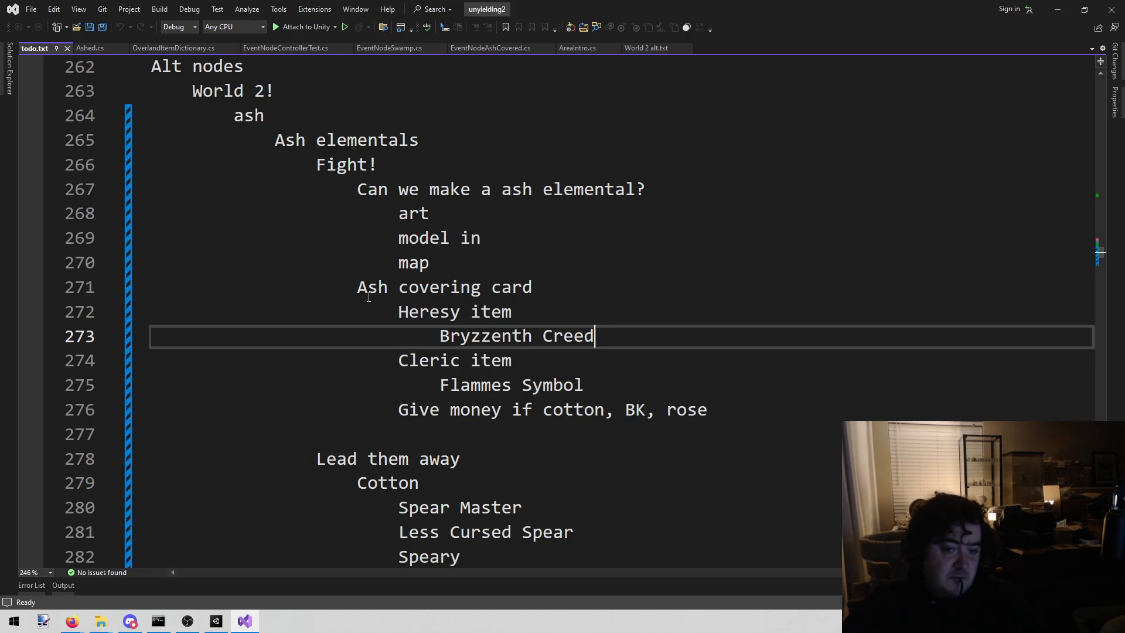
mouse_move(378, 291)
left_mouse_down()
mouse_move(418, 310)
mouse_move(695, 354)
mouse_move(710, 410)
left_mouse_up()
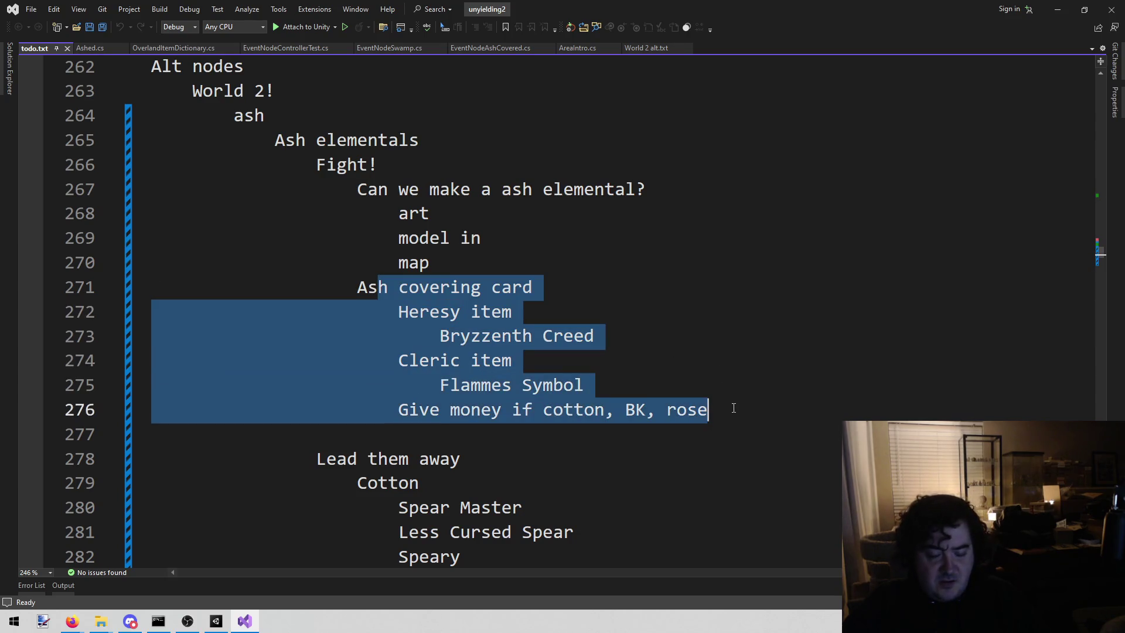
left_click(722, 381)
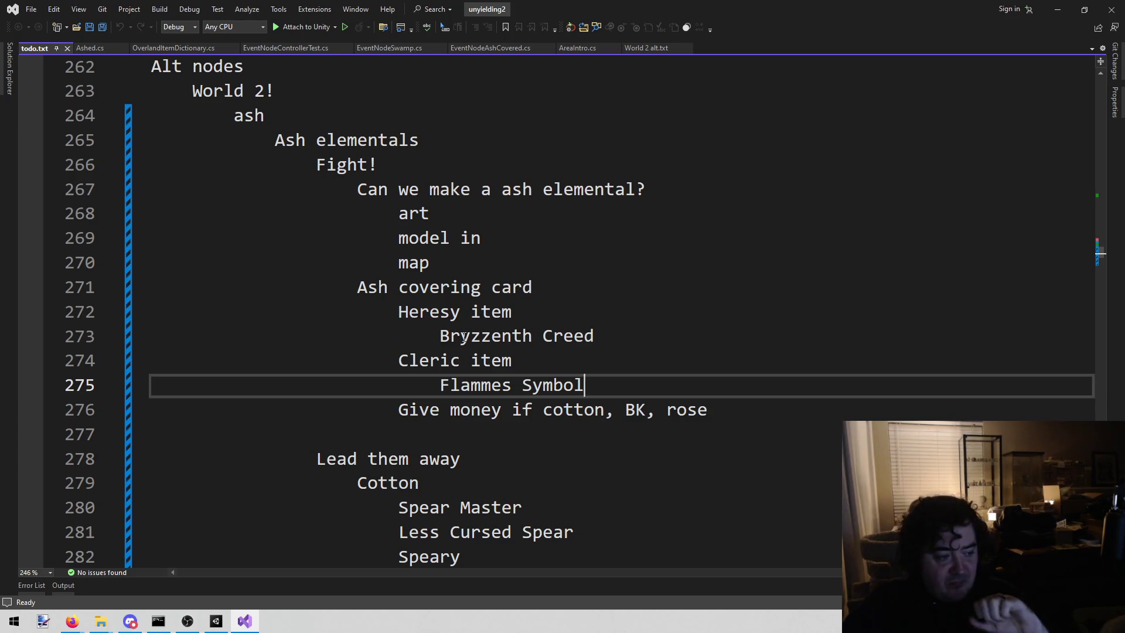
Close the OverlandItemDictionary.cs and EventNodeSwamp.cs tabs, leaving EventNodeAshCovered.cs shown
left_click(179, 45)
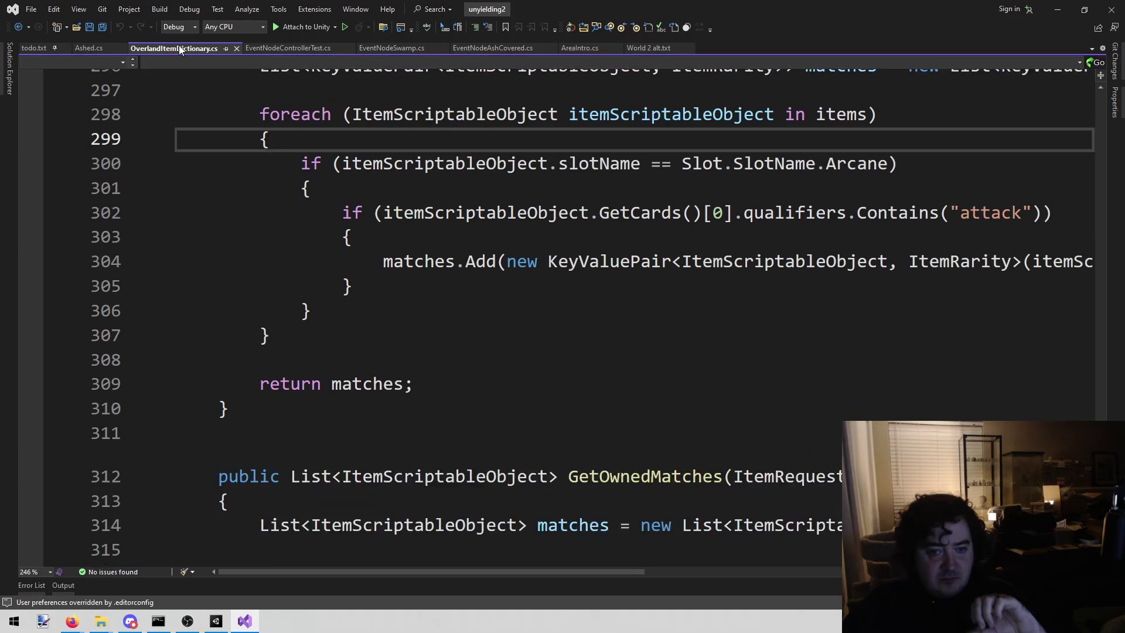
middle_click(179, 47)
left_click(85, 48)
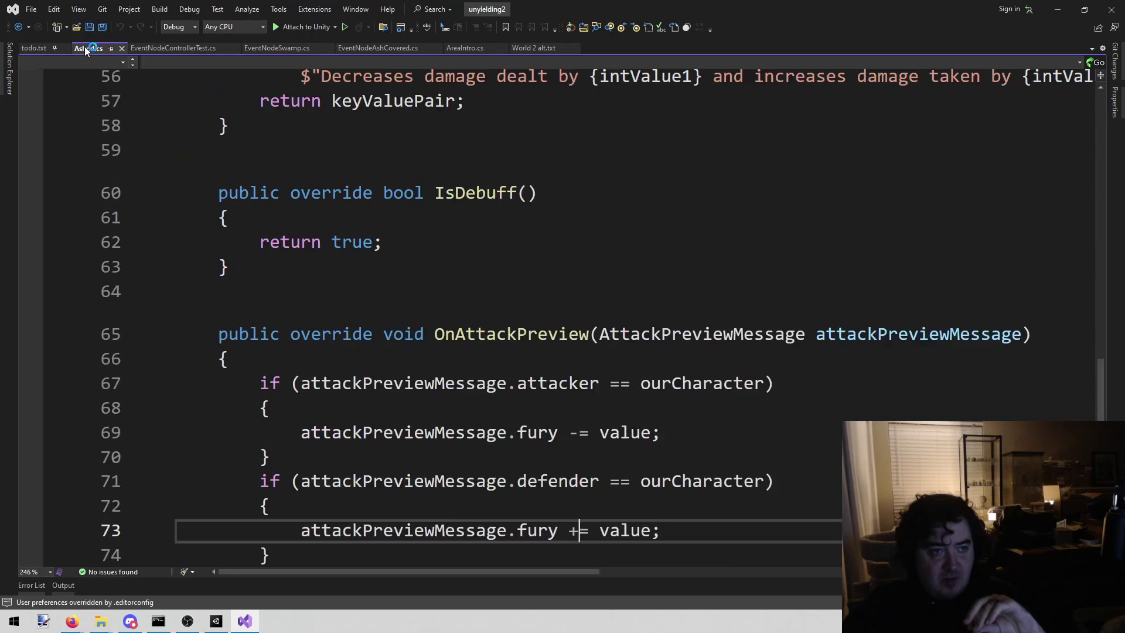
left_click(265, 51)
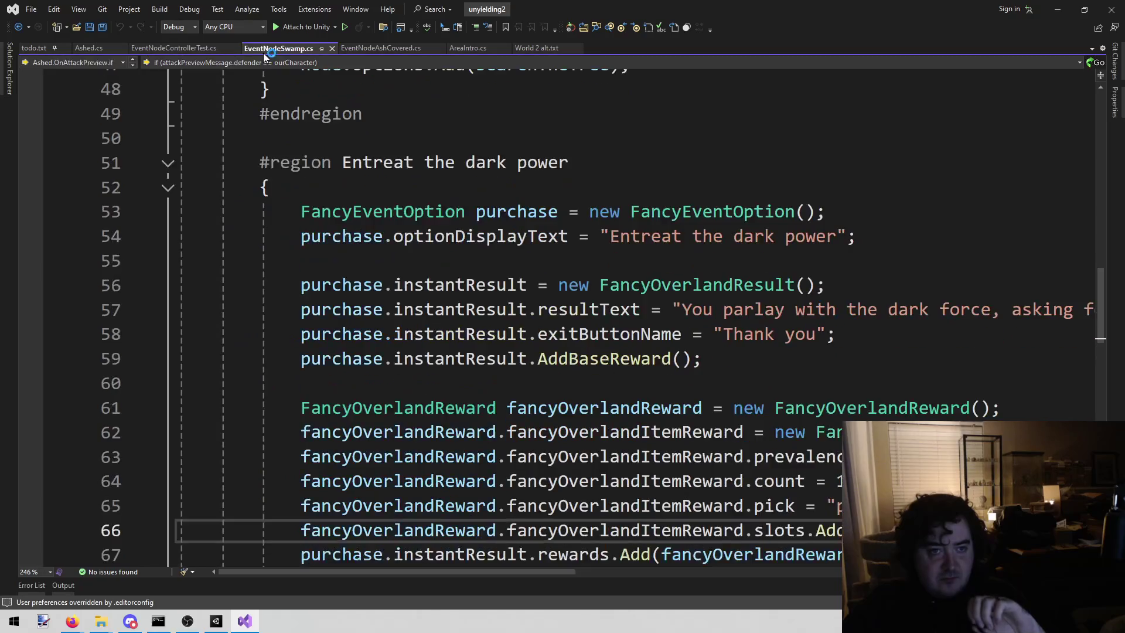
middle_click(263, 53)
left_click(255, 50)
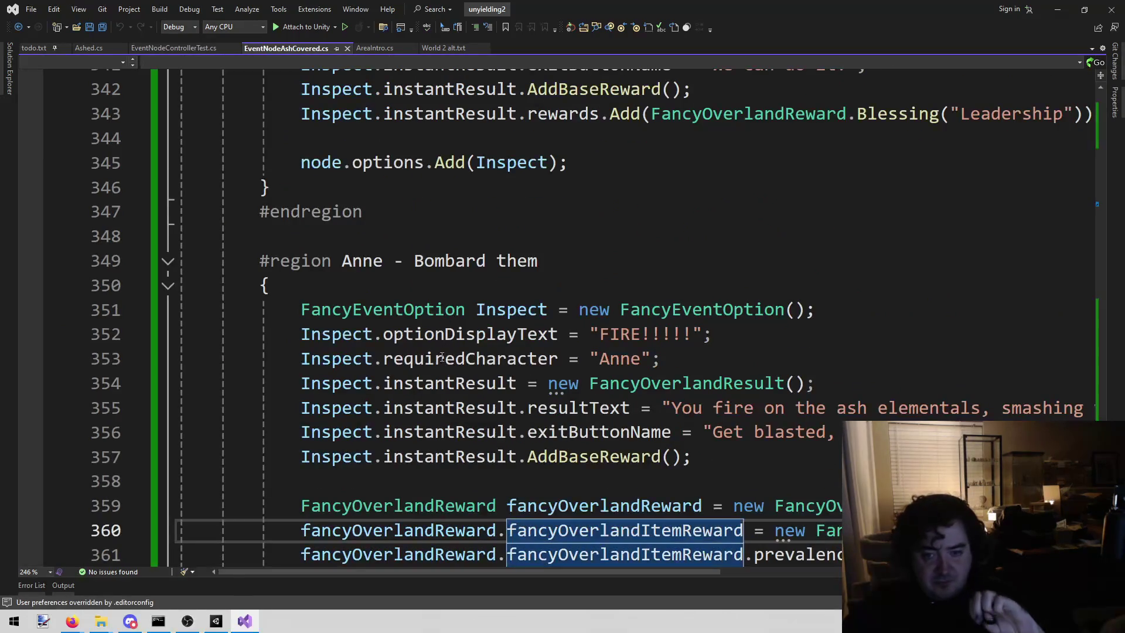
Collapse the Anne - Bombard them, Fox - Lead the people and Lead them away regions
scroll(444, 350, "down", 5)
scroll(432, 368, "up", 3)
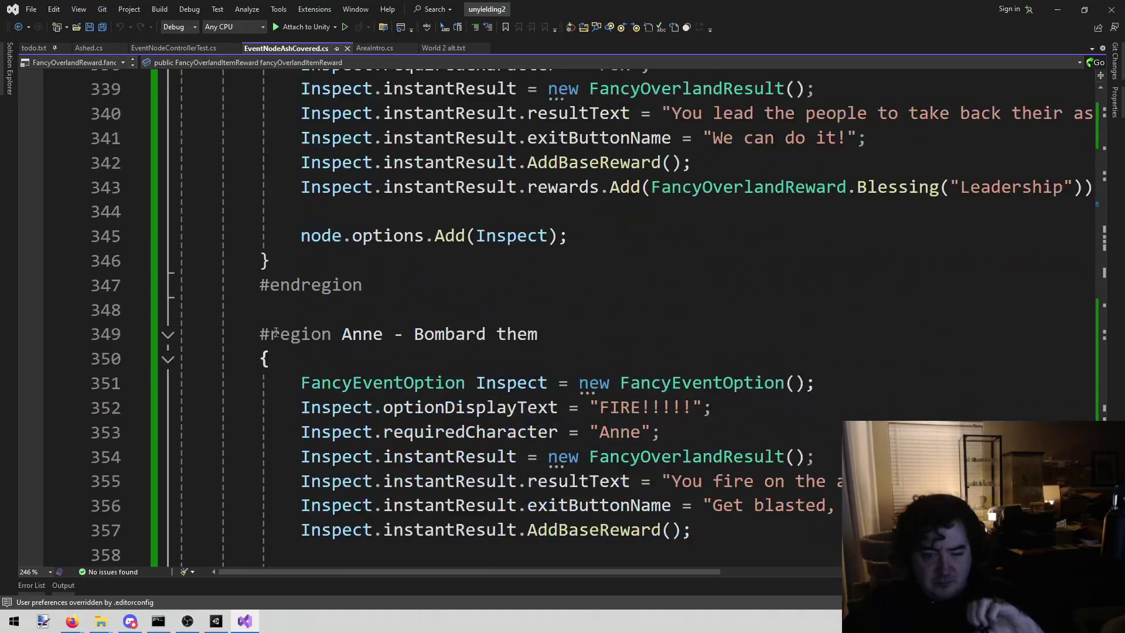
left_click(168, 356)
scroll(221, 319, "up", 3)
scroll(220, 319, "up", 2)
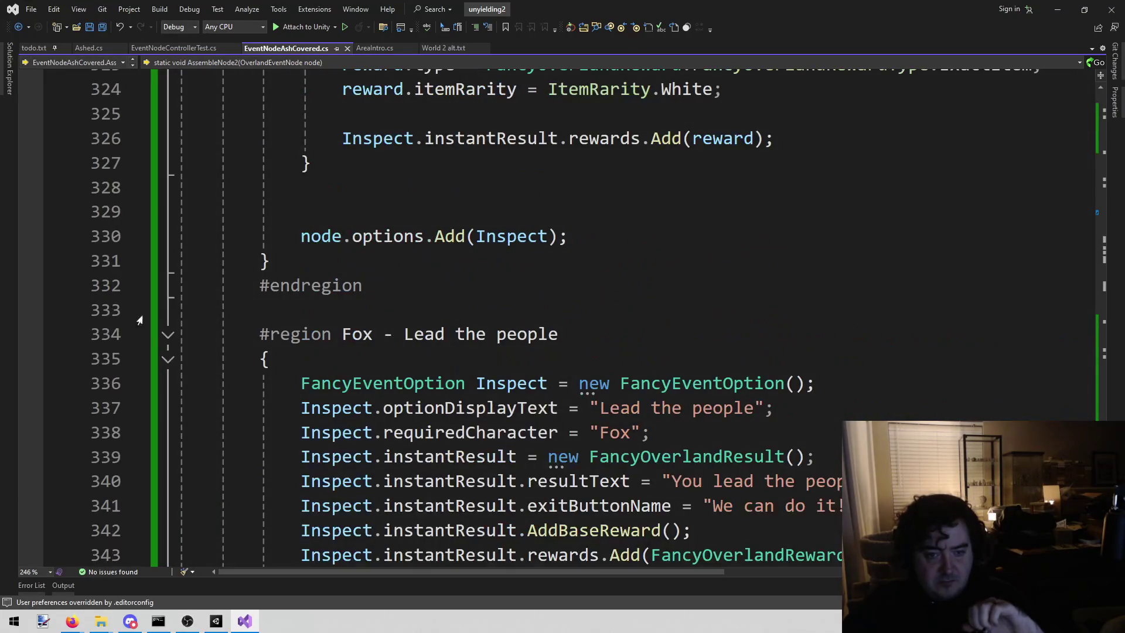
left_click(169, 334)
scroll(168, 335, "up", 4)
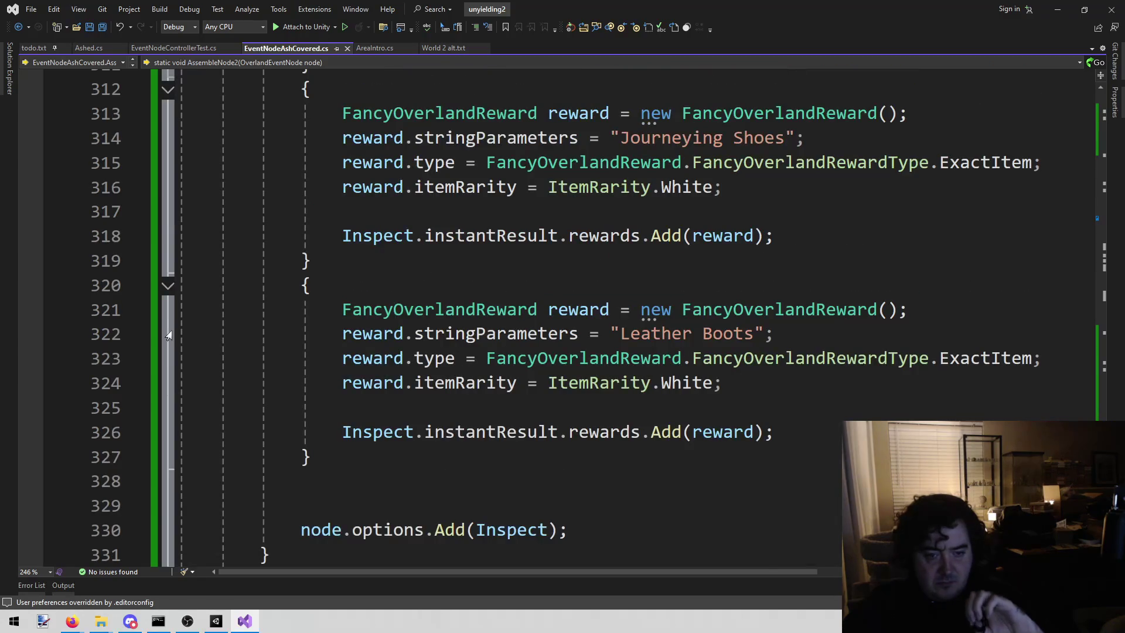
scroll(168, 335, "up", 9)
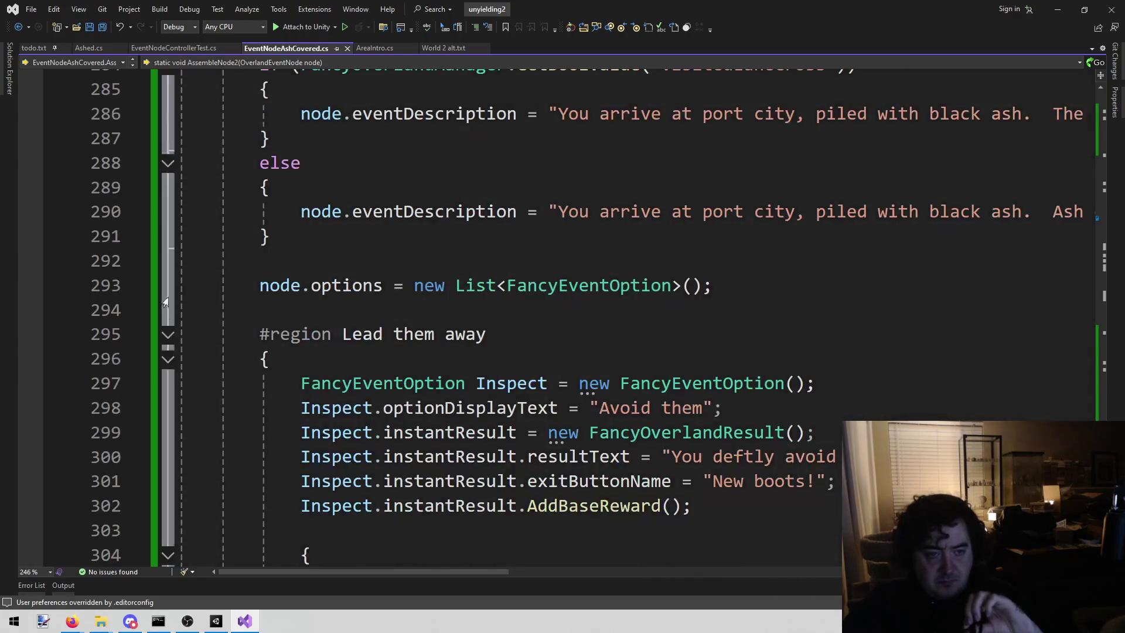
left_click(167, 334)
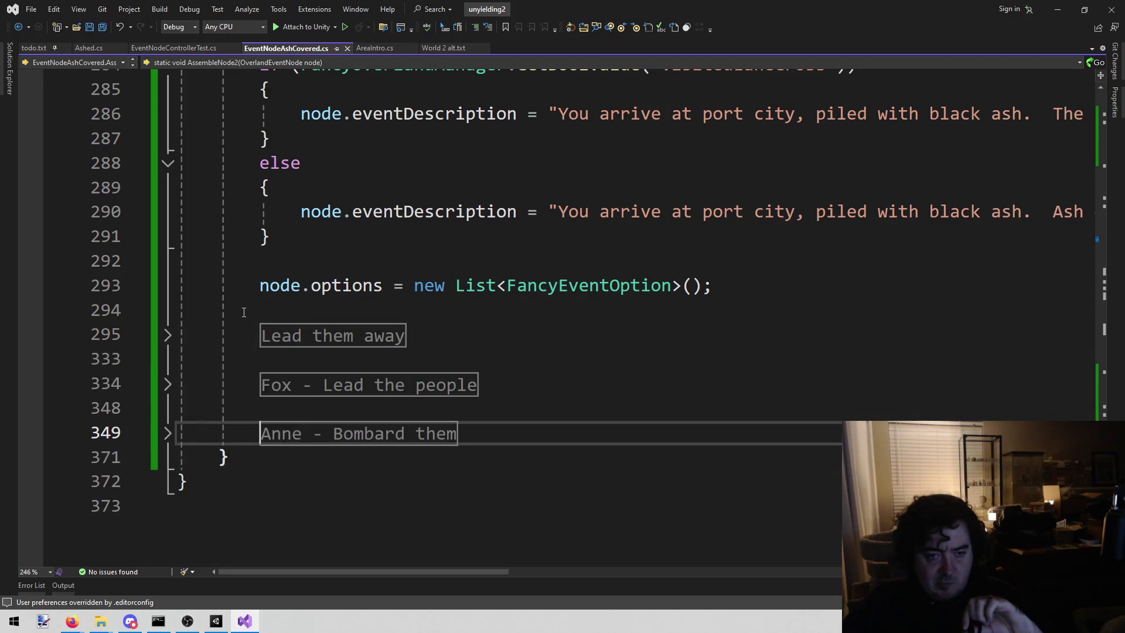
scroll(245, 311, "up", 2)
scroll(244, 311, "down", 1)
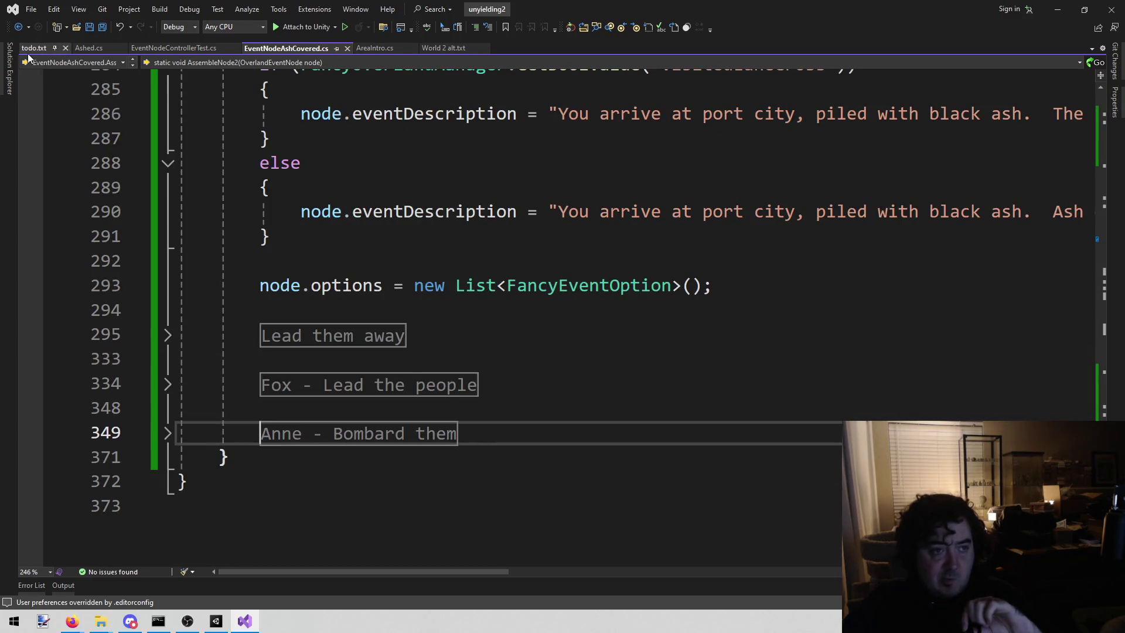
Review todo.txt, then close the Ashed.cs and EventNodeControllerTest.cs tabs
left_click(32, 49)
scroll(91, 61, "down", 2)
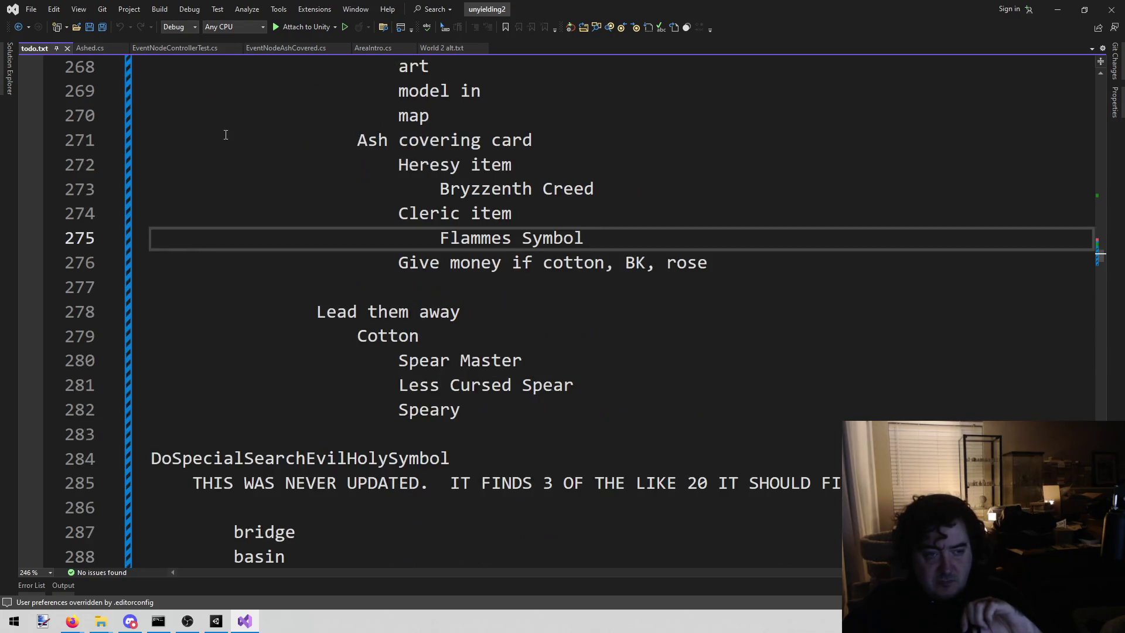
left_click(94, 47)
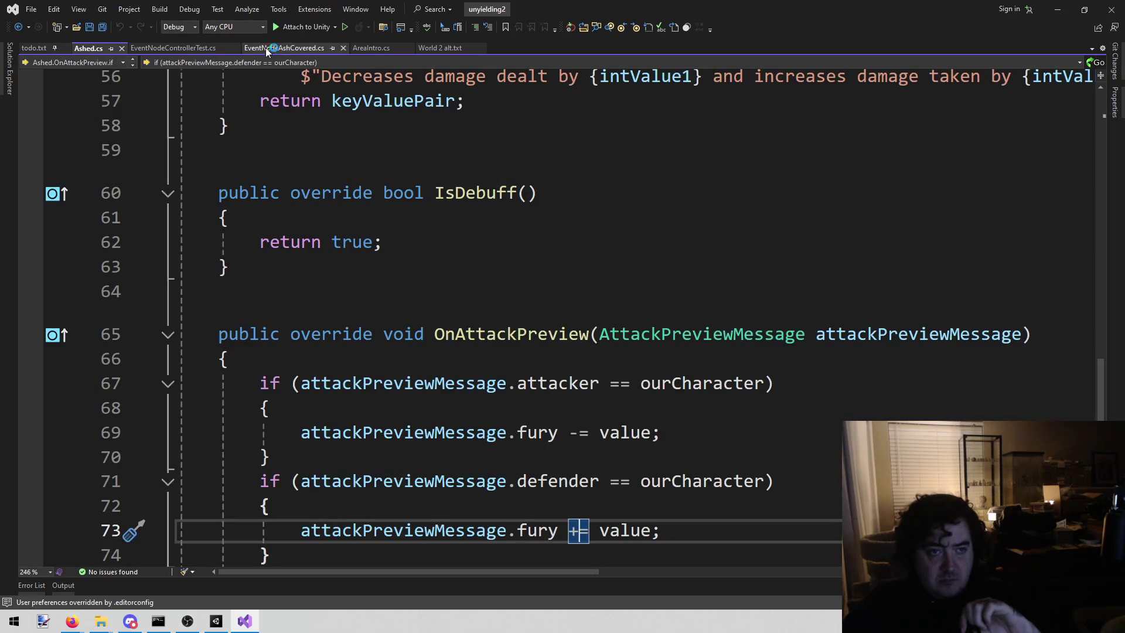
middle_click(110, 53)
left_click(107, 50)
middle_click(106, 49)
left_click(106, 50)
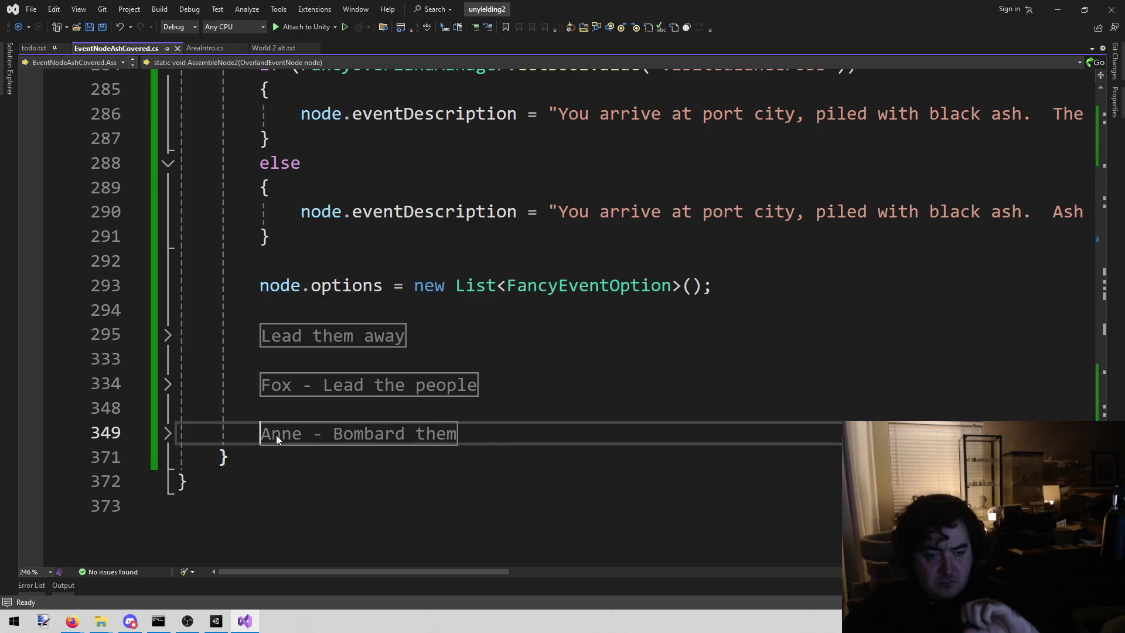
Expand and re-collapse the Fox - Lead the people region to review it
left_click(167, 385)
scroll(302, 352, "down", 15)
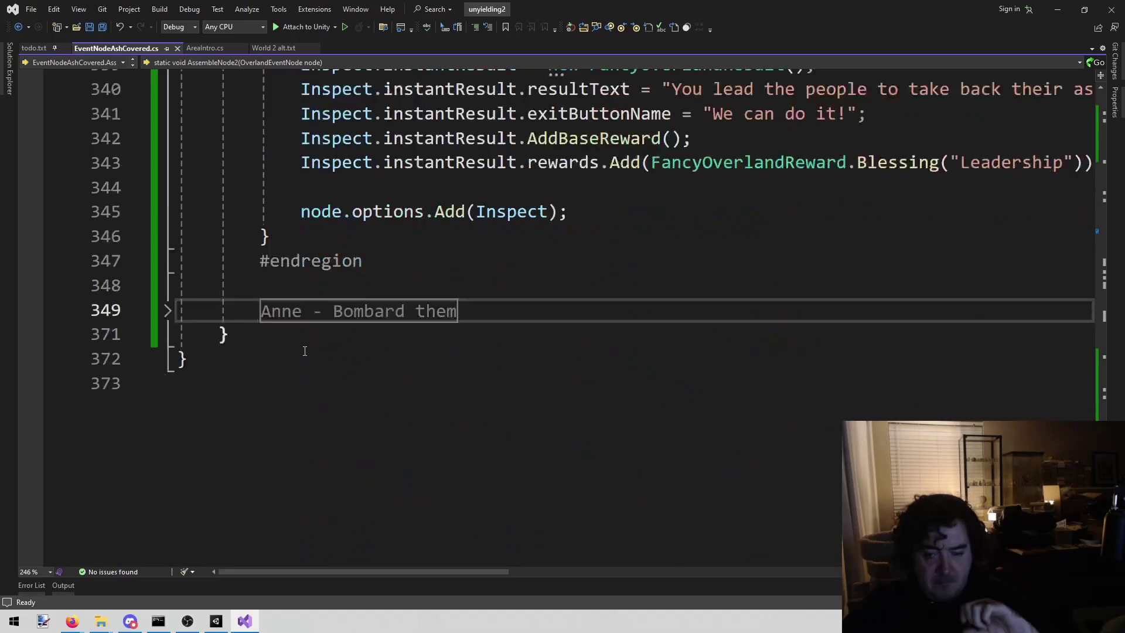
scroll(305, 350, "up", 2)
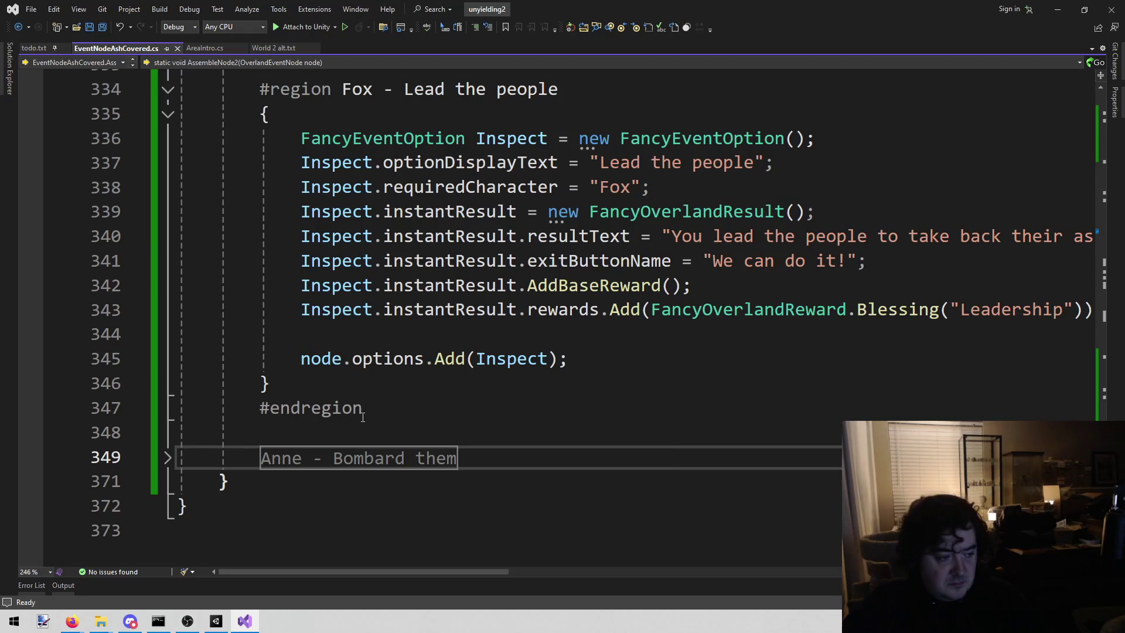
scroll(409, 382, "up", 2)
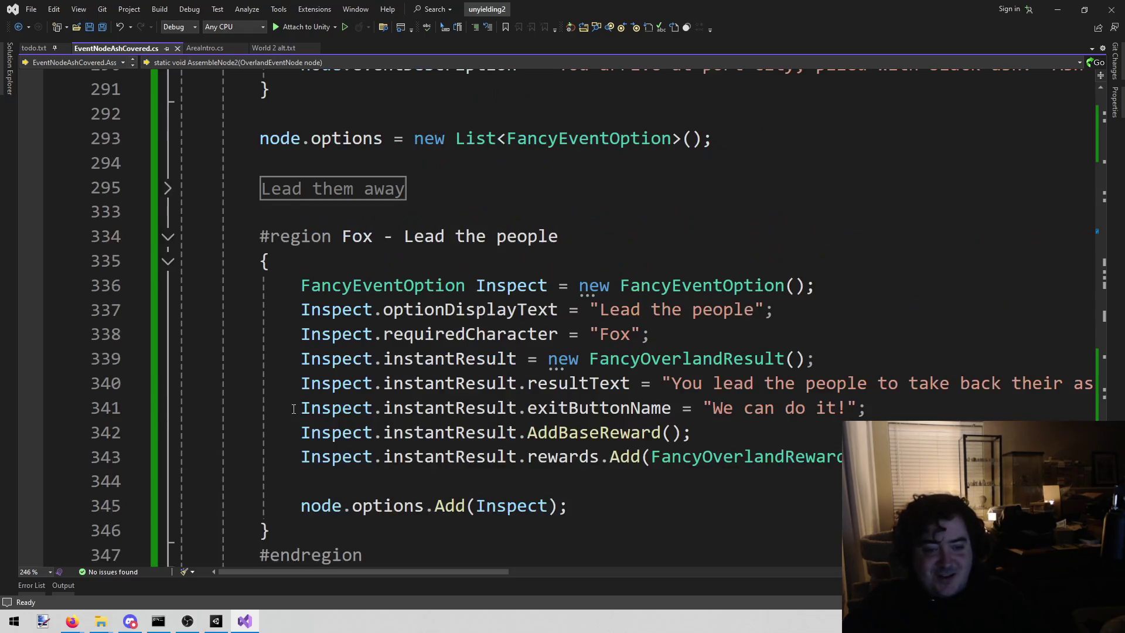
left_click(166, 237)
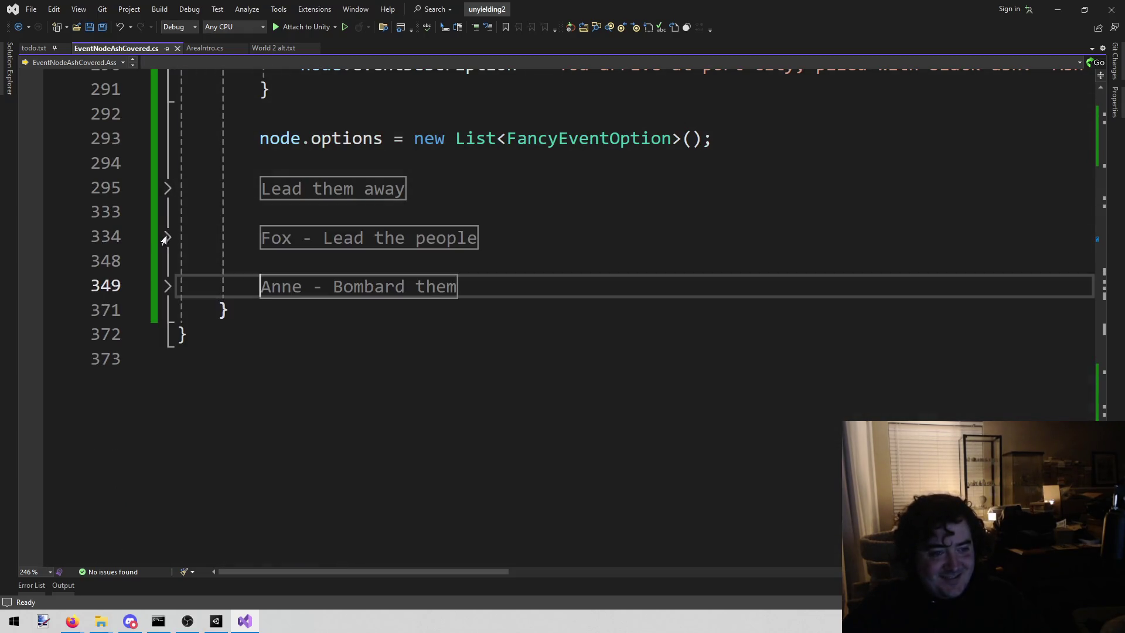
Expand the Anne - Bombard them region and select all of its code
left_click(166, 286)
scroll(292, 310, "down", 6)
scroll(293, 310, "up", 2)
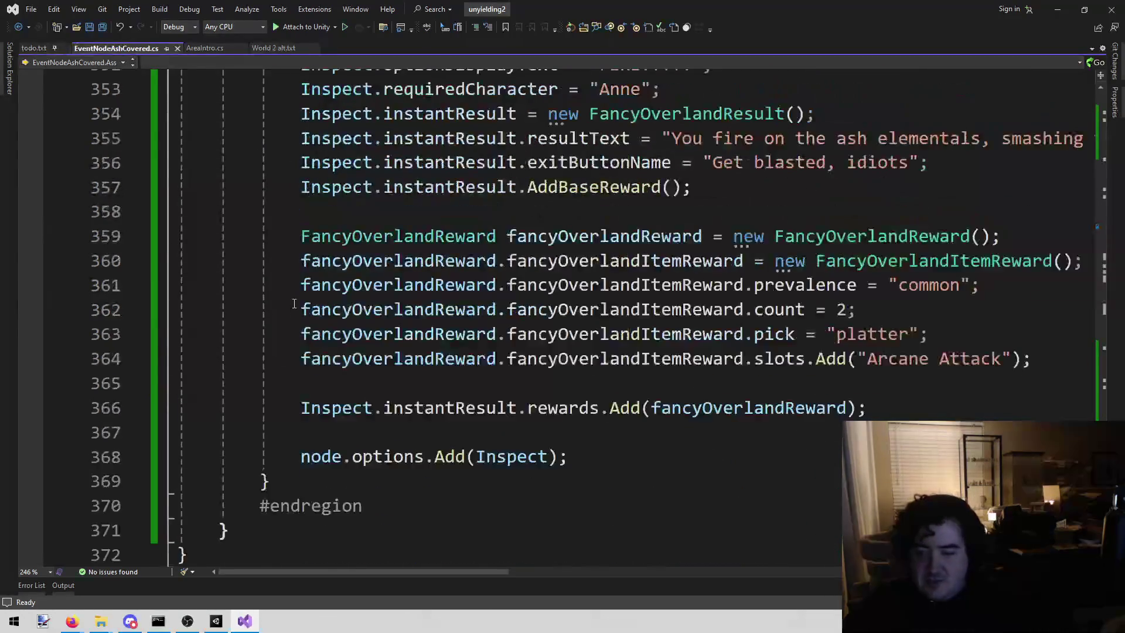
scroll(756, 418, "up", 1)
scroll(586, 410, "down", 3)
left_click(365, 359)
scroll(382, 358, "up", 2)
left_click(381, 359, "shift")
mouse_move(382, 358)
left_mouse_down()
mouse_move(252, 328)
mouse_move(253, 215)
left_mouse_up()
key("ctrl+c")
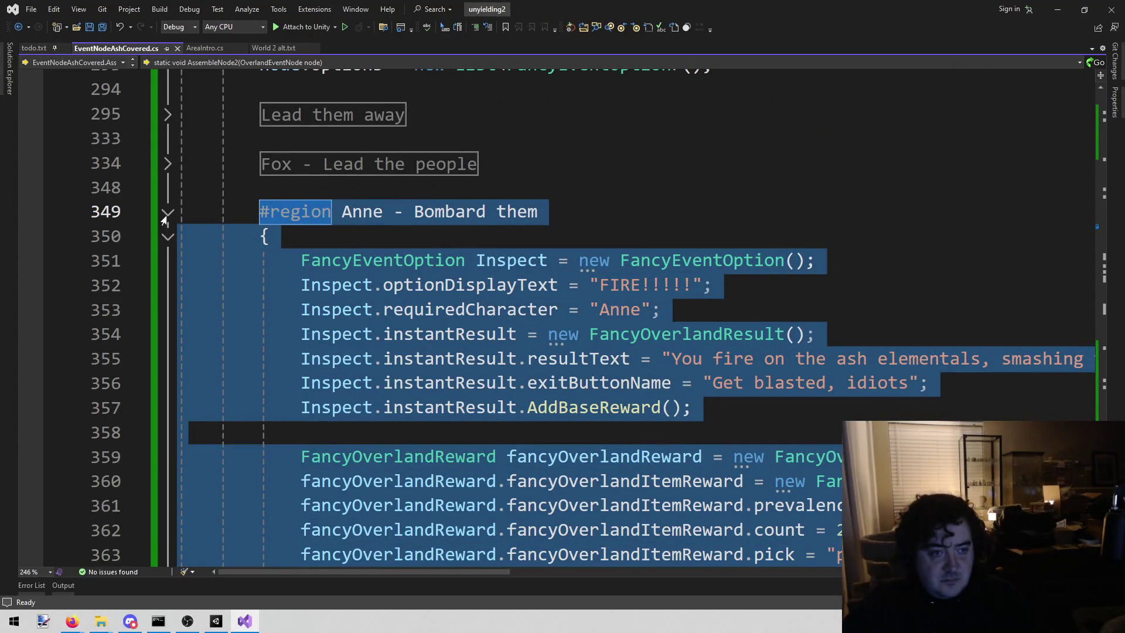
Paste a duplicate of the Anne - Bombard them region below the original
left_click(166, 214)
left_click(520, 211)
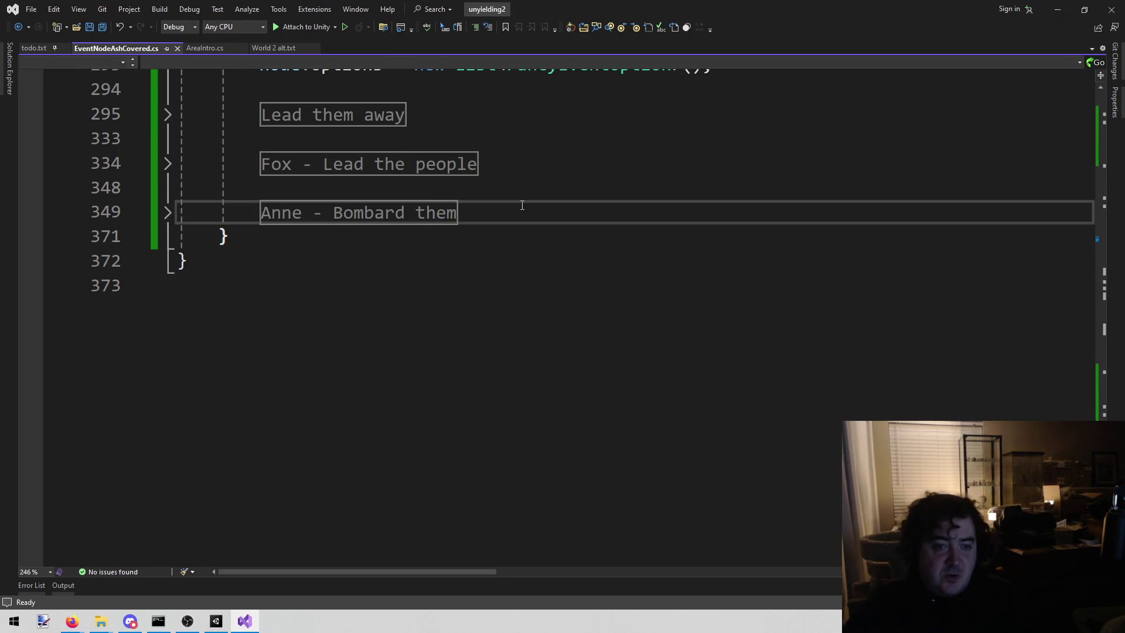
key("Return")
key("Return")
key("ctrl+v")
Rename the copied region's title to 'Cotton - Death!'
scroll(522, 205, "up", 20)
left_click(375, 334)
double_click(354, 333)
type("Cottonm")
key("BackSpace")
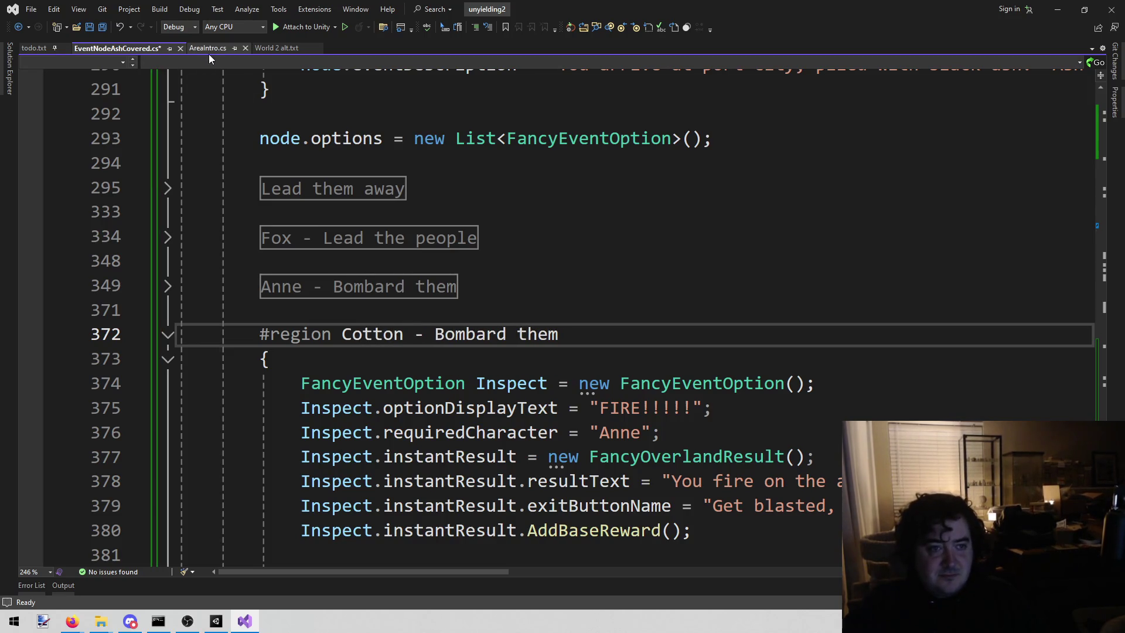
left_click_drag(560, 334, 434, 334)
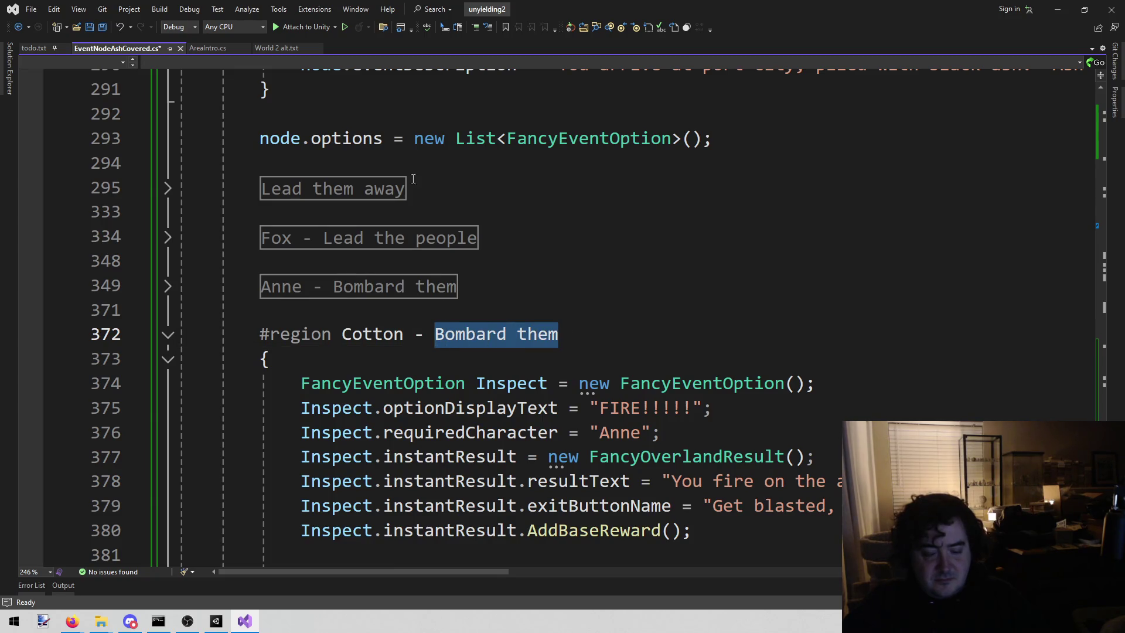
left_click(199, 45)
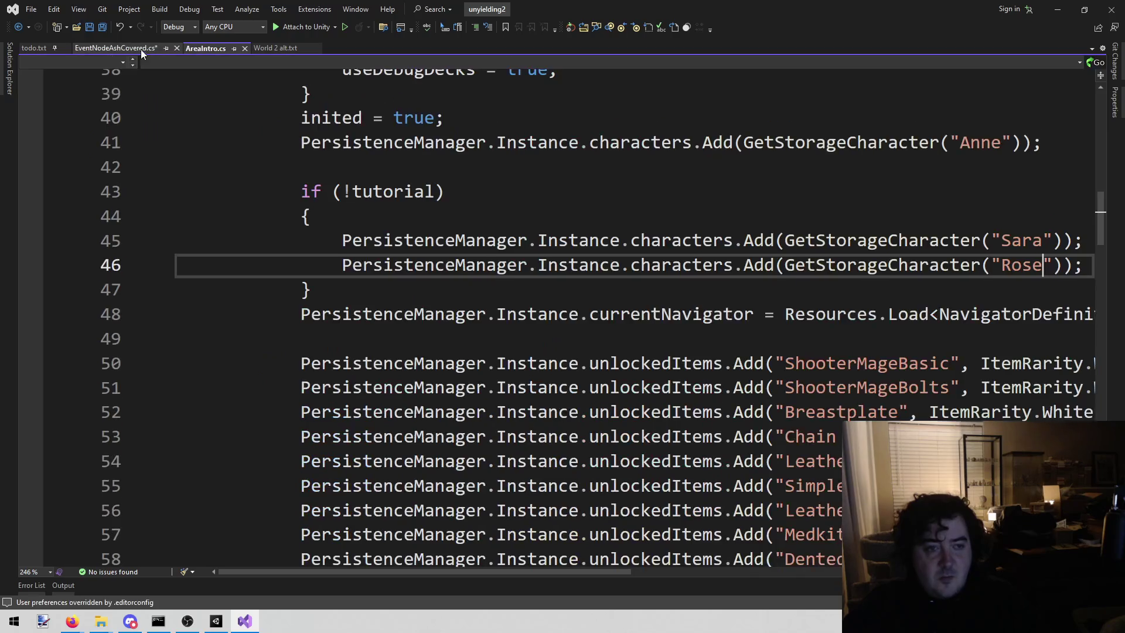
left_click(125, 46)
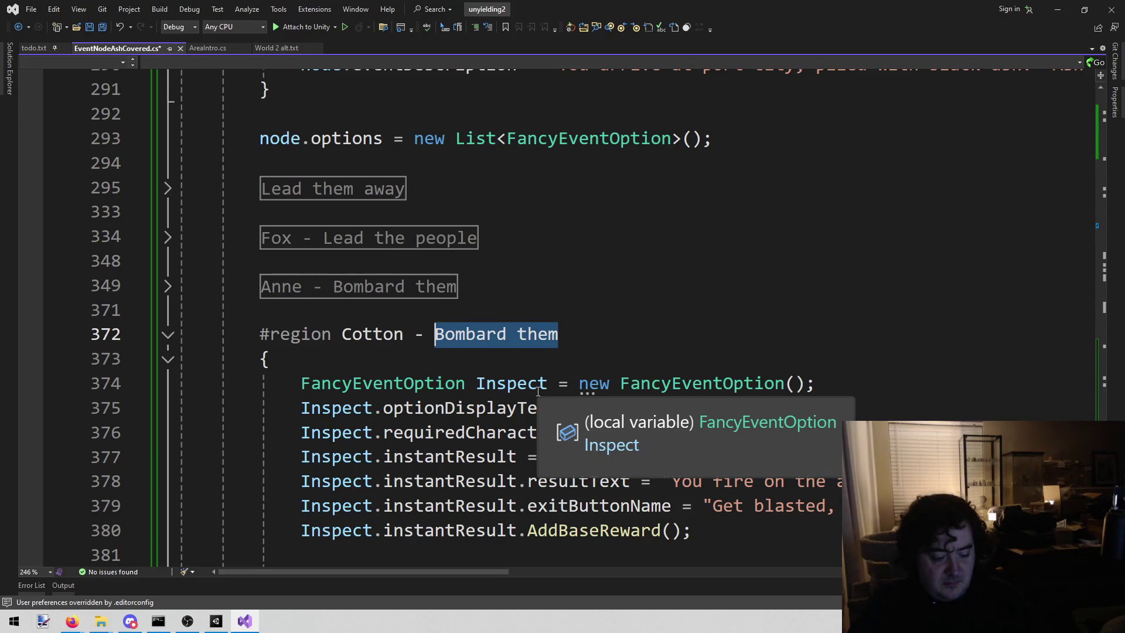
type("Death!")
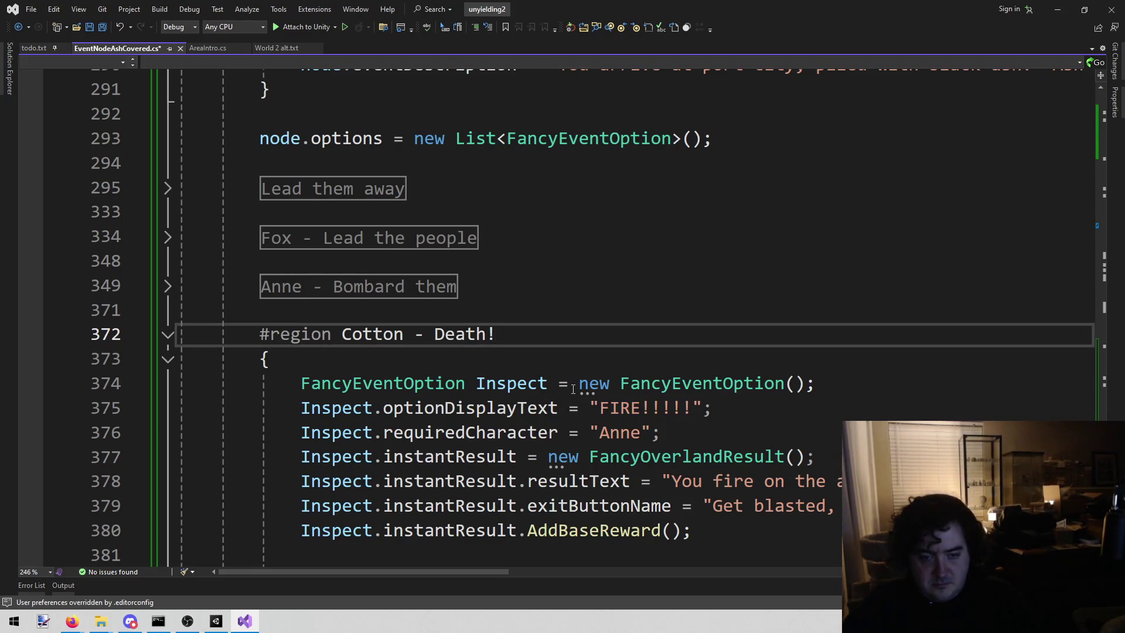
Change the option's display text from FIRE to DEATH!
left_click(598, 408)
key("ctrl+shift+Right")
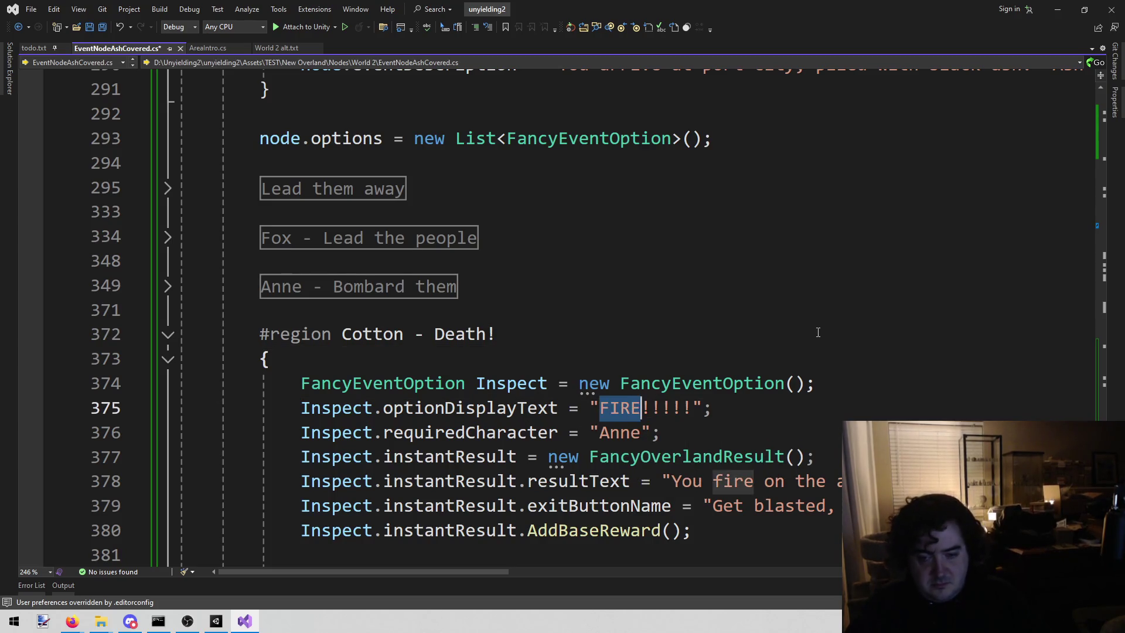
key("ctrl+shift+Right")
key("shift+Left")
key("shift+Left")
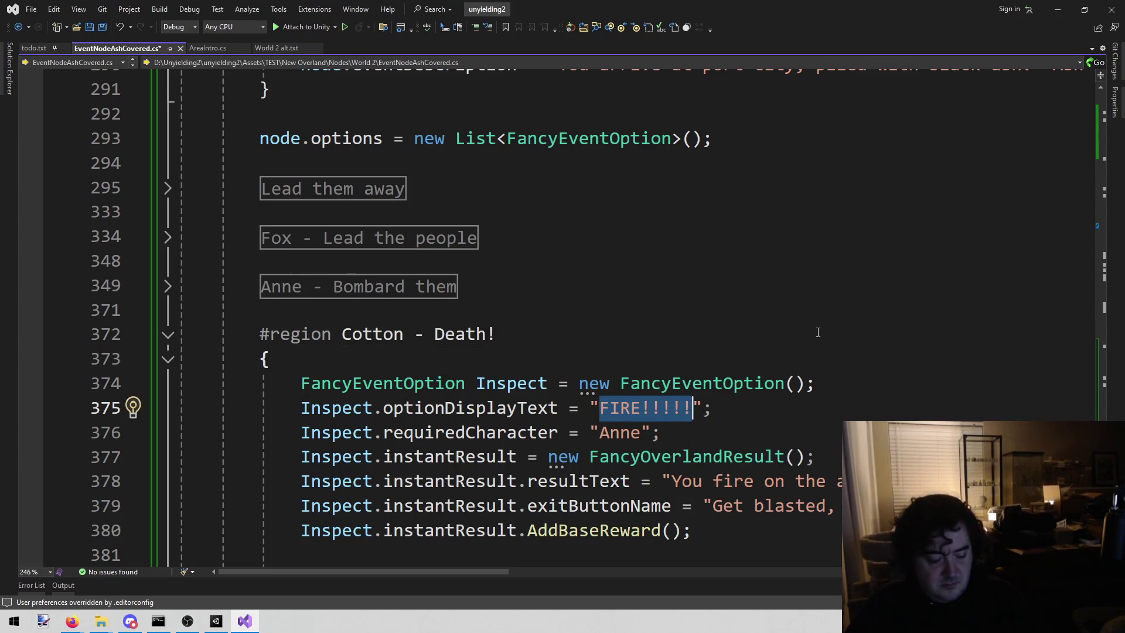
type("Dea")
key("BackSpace")
key("BackSpace")
key("BackSpace")
type("DEATH!")
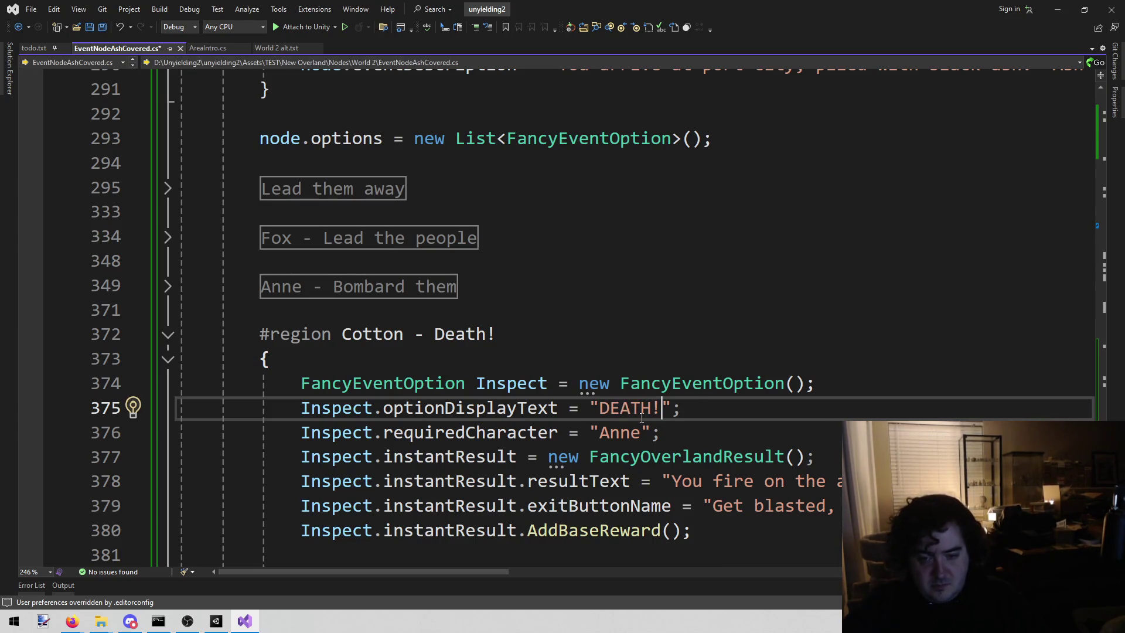
Set the required character to Cotton and delete the old result text
double_click(620, 433)
type("Cotton")
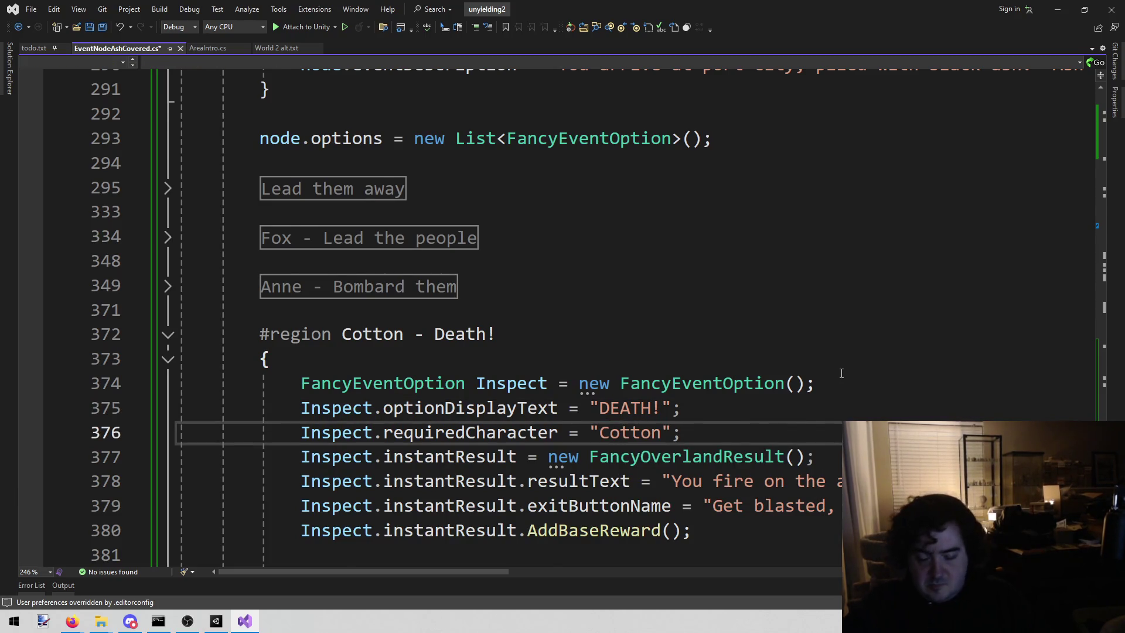
scroll(841, 373, "down", 1)
key("Down")
key("Down")
key("Right")
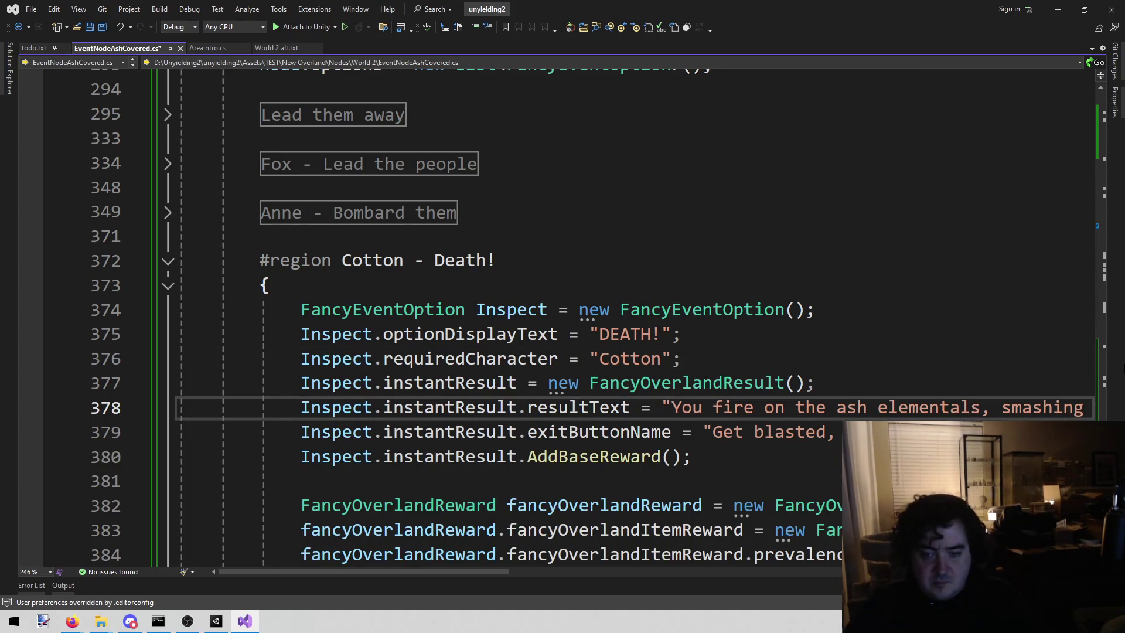
key("shift+End")
key("shift+Left")
key("shift+Left")
key("BackSpace")
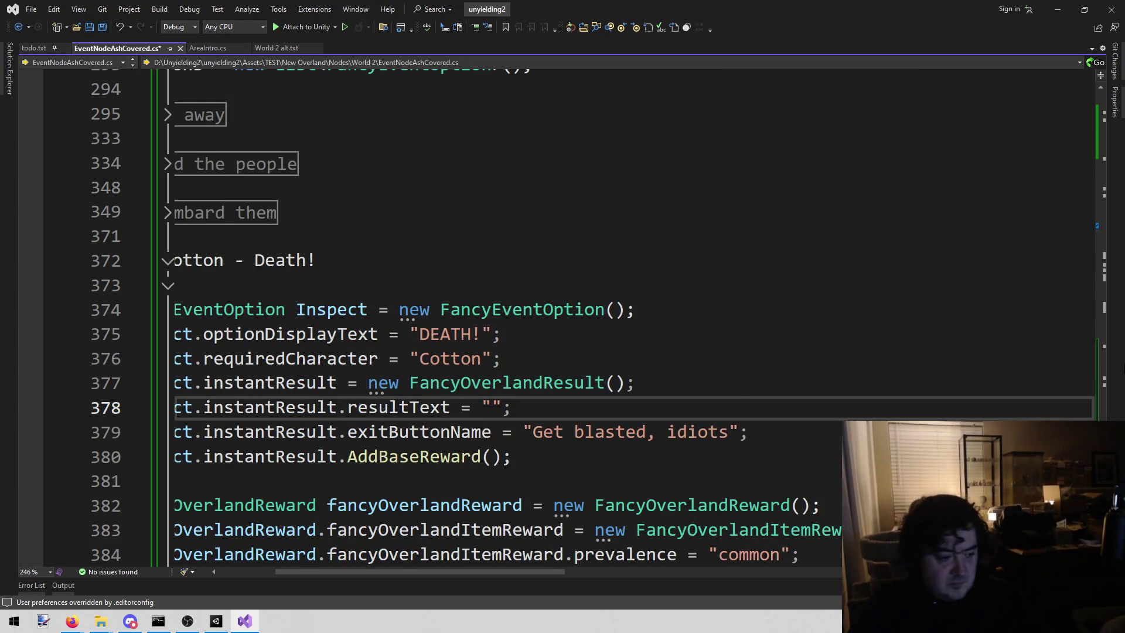
Enter 'Monsters exist to be exterimated to pay your expenses.' as the result text
type("Monsters ex")
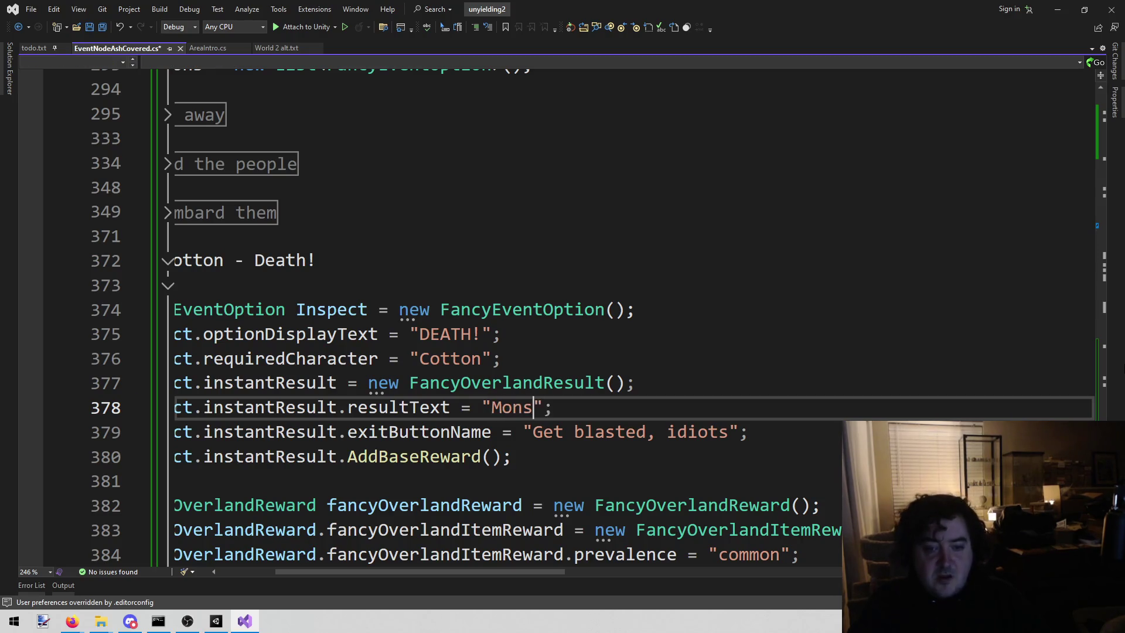
type("isrt t")
key("BackSpace")
key("BackSpace")
key("BackSpace")
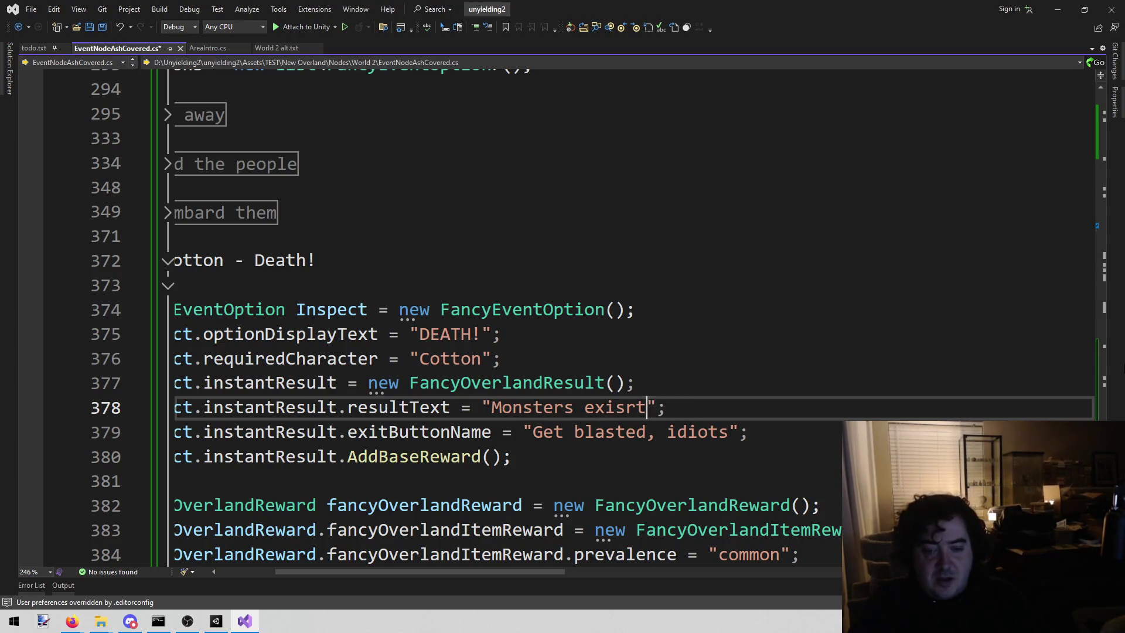
type("t")
key("BackSpace")
type("st to be ex")
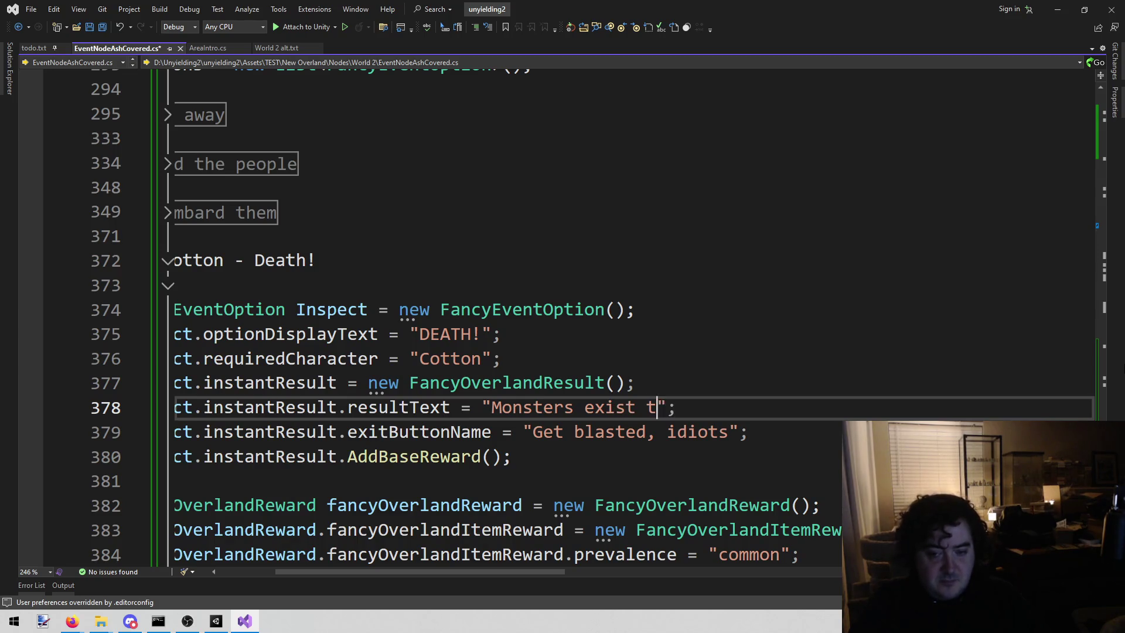
type("terima")
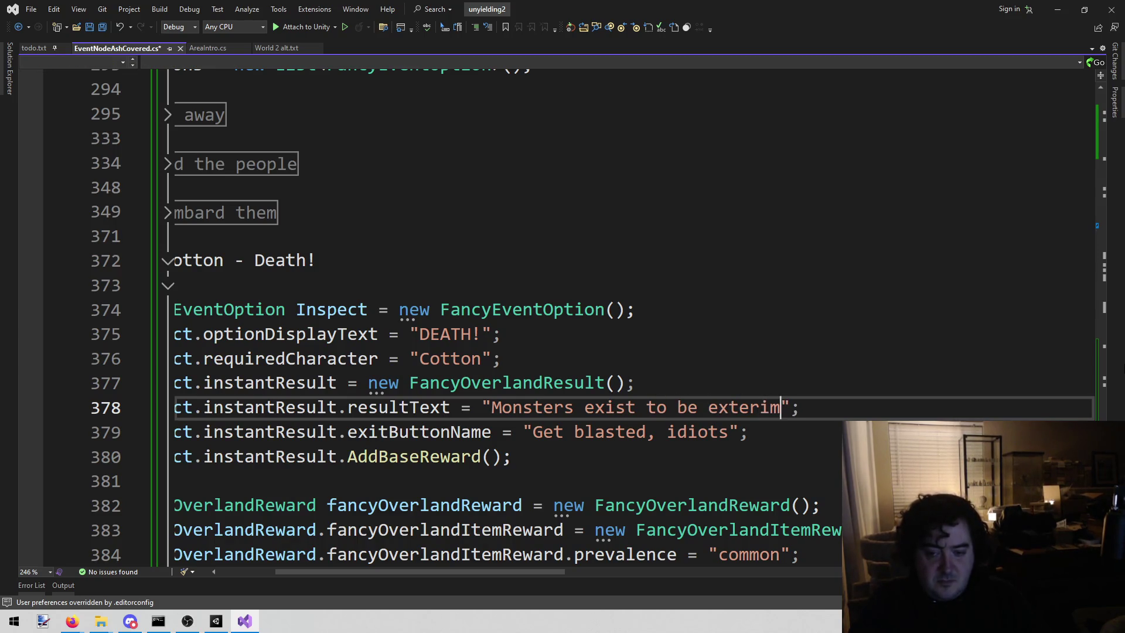
type("ted to pay ")
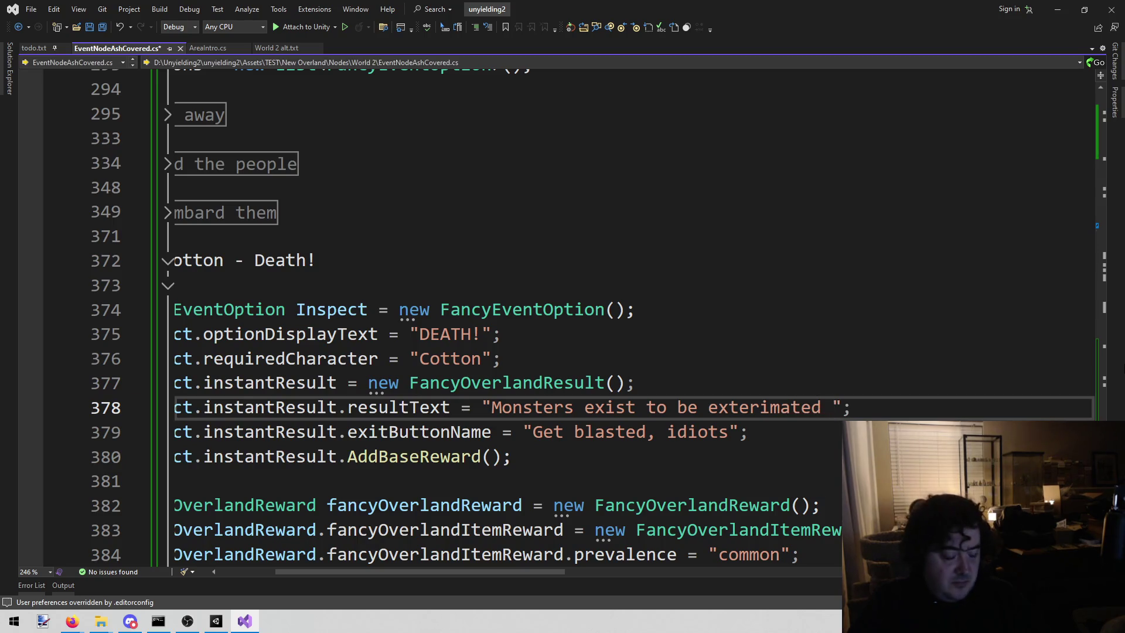
type("your ")
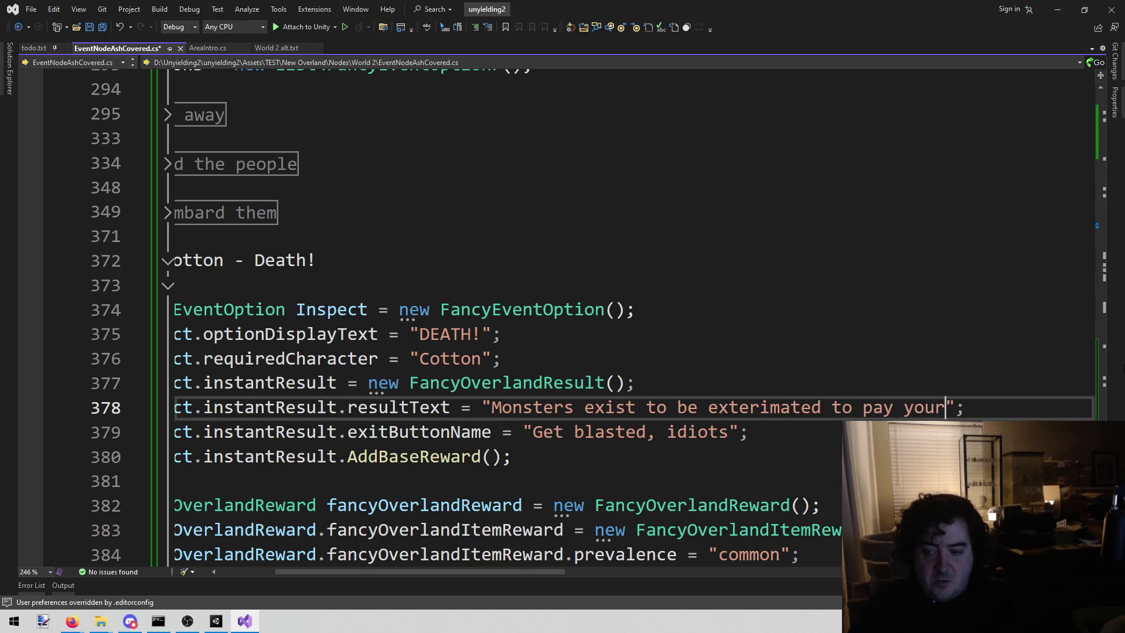
type("expenses.")
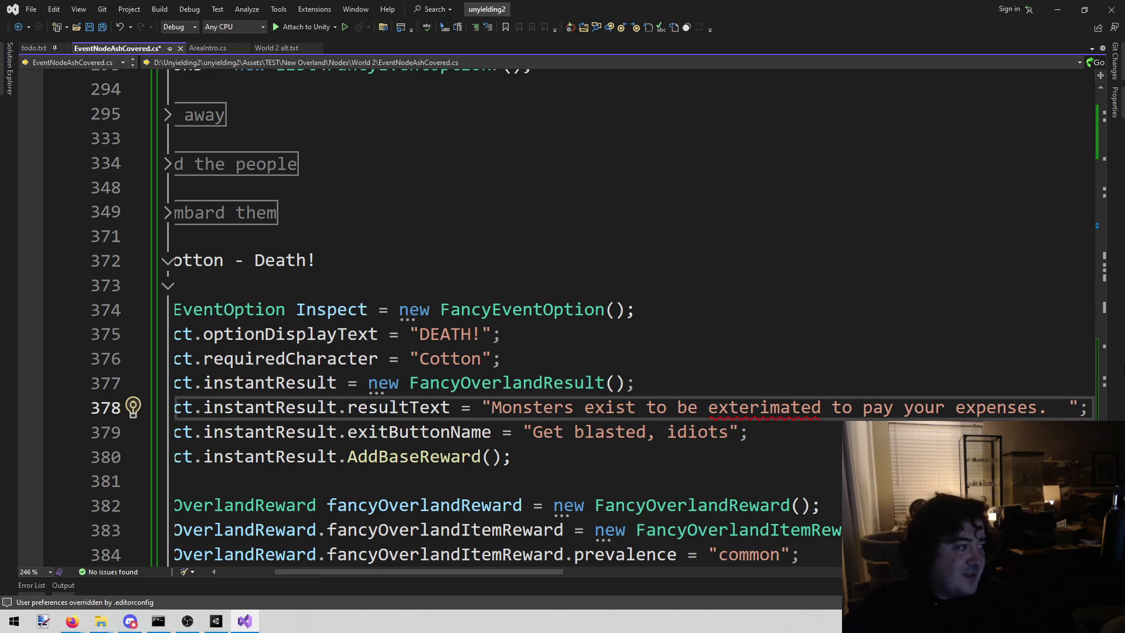
Correct 'exterimated' to 'exterminated' using the spelling suggestion
right_click(812, 413)
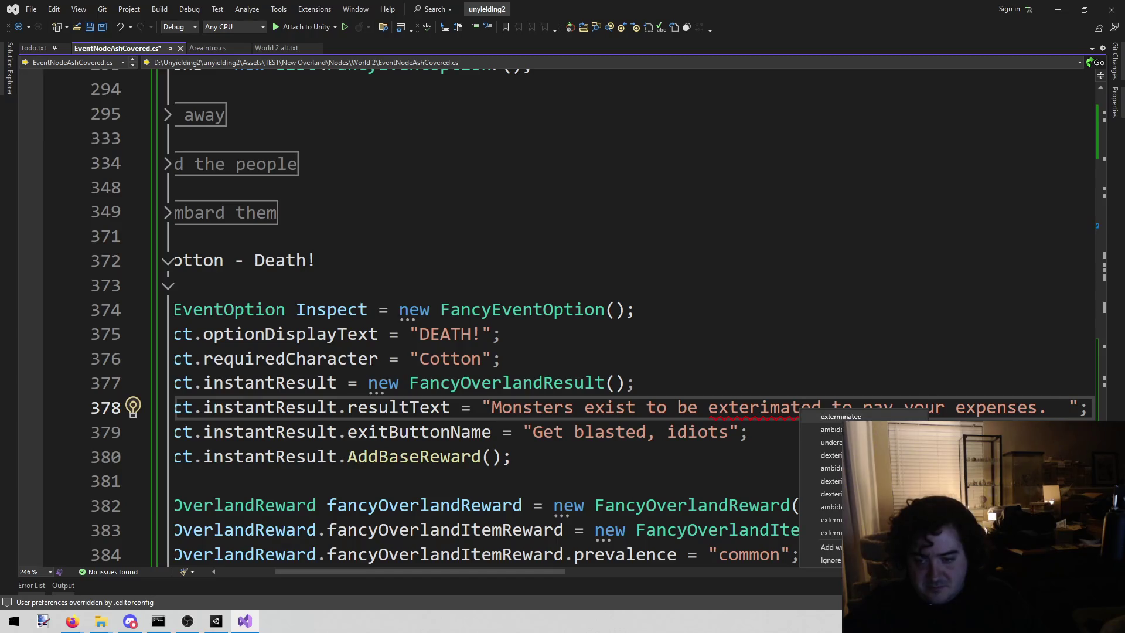
left_click(841, 415)
left_click(1078, 407)
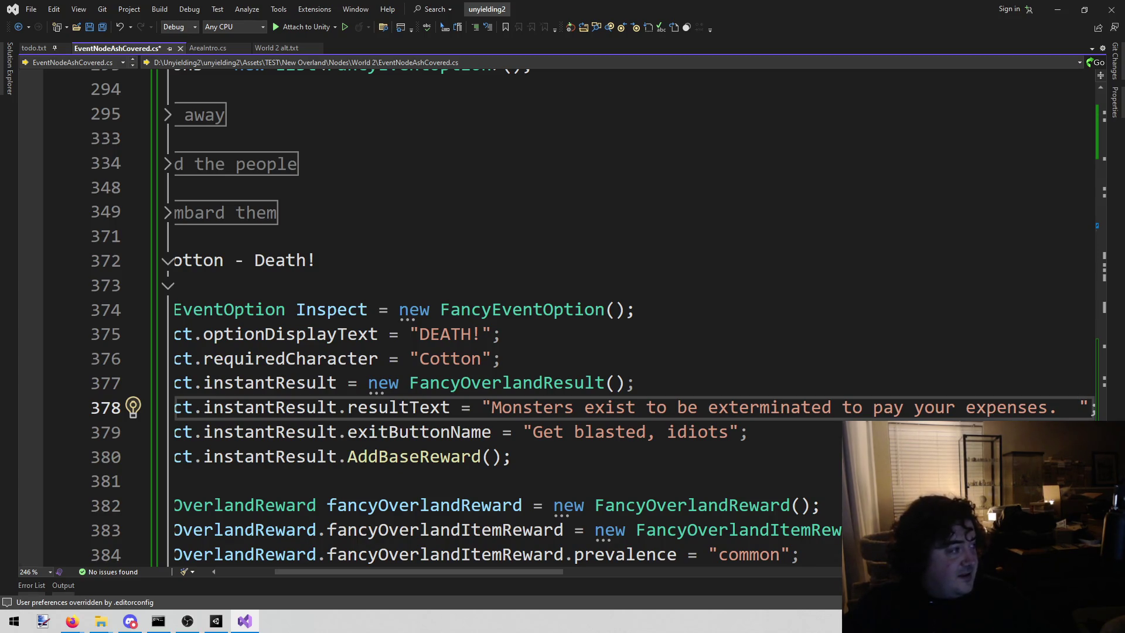
key("alt+Tab")
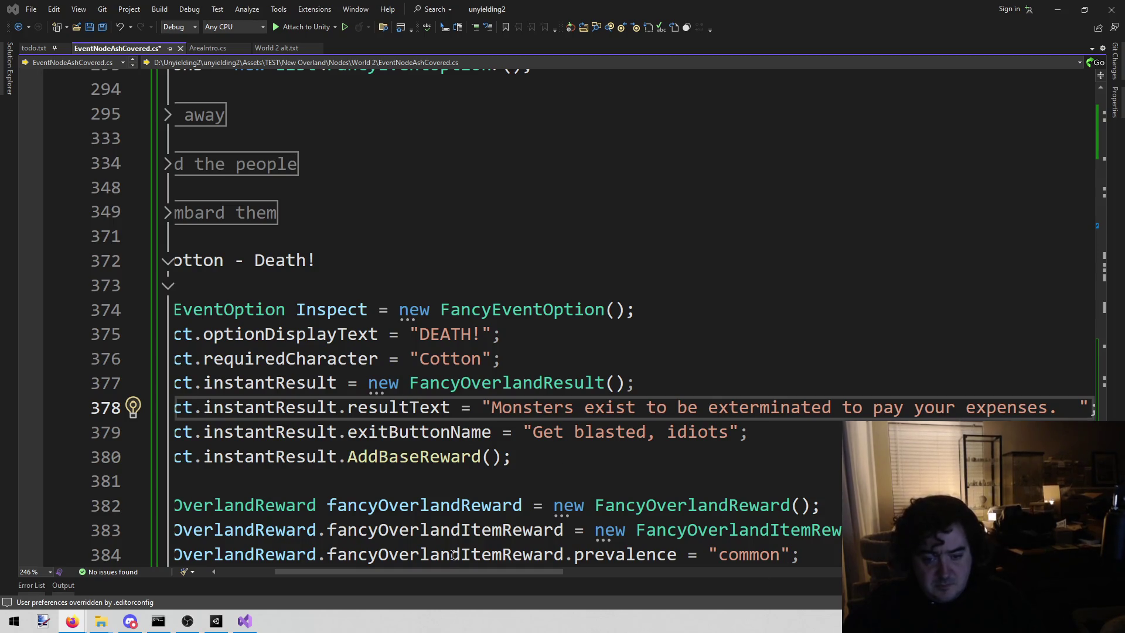
left_click_drag(444, 574, 412, 574)
Replace the selected text with 'Monsters made of ash? Basically air.'
mouse_move(540, 566)
left_mouse_down()
mouse_move(444, 561)
mouse_move(461, 562)
left_mouse_up()
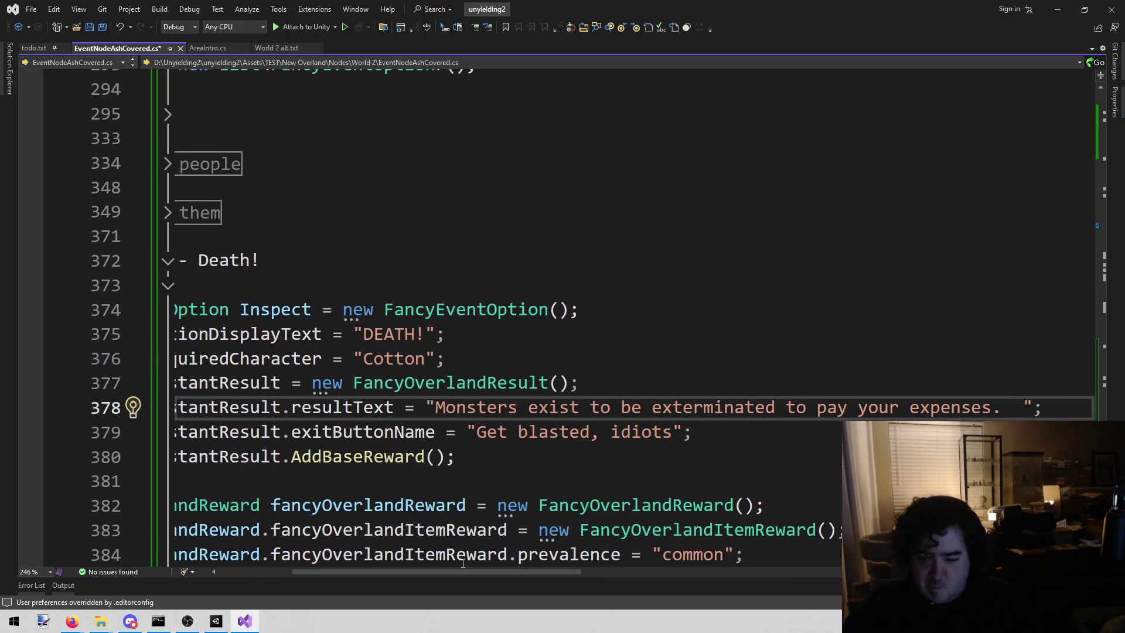
type("You murder")
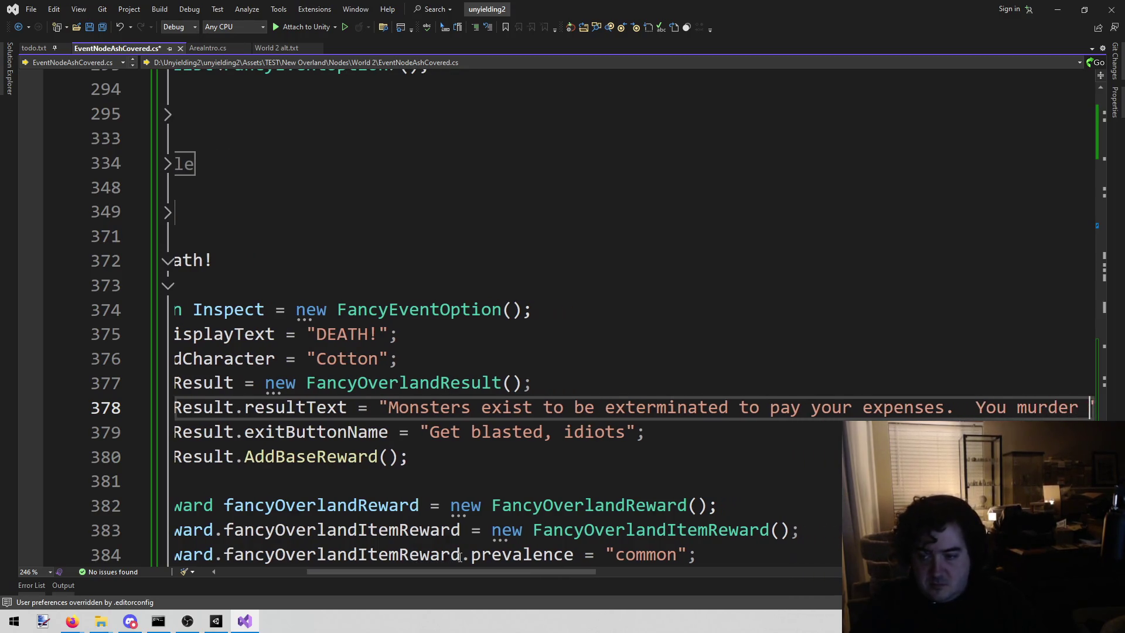
key("BackSpace")
key("BackSpace")
key("BackSpace")
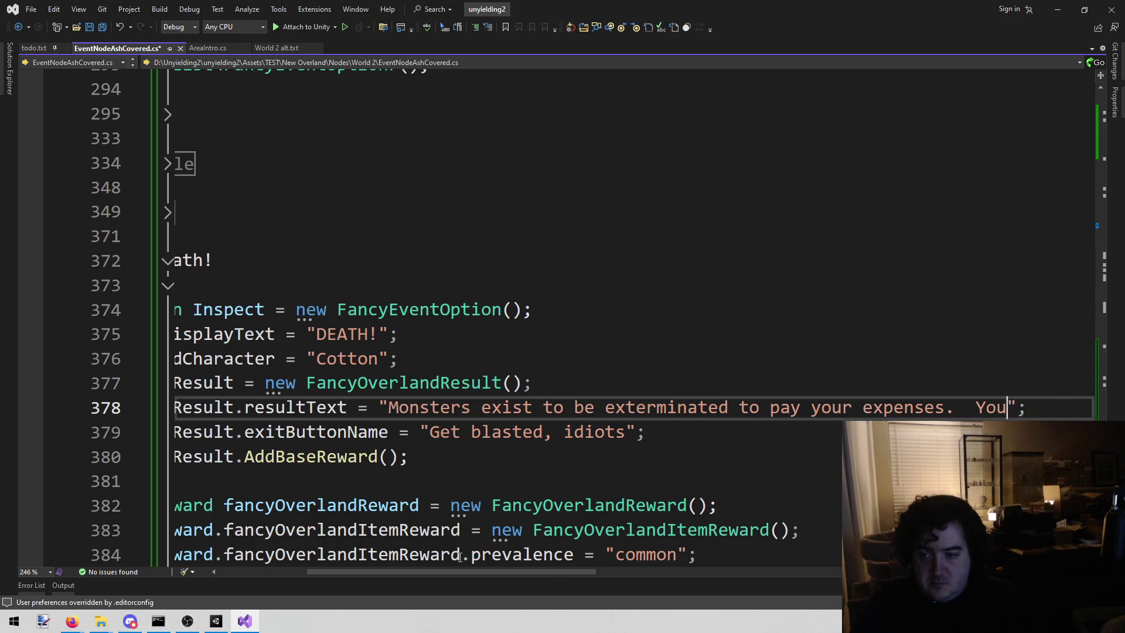
key("BackSpace")
type("Monsters")
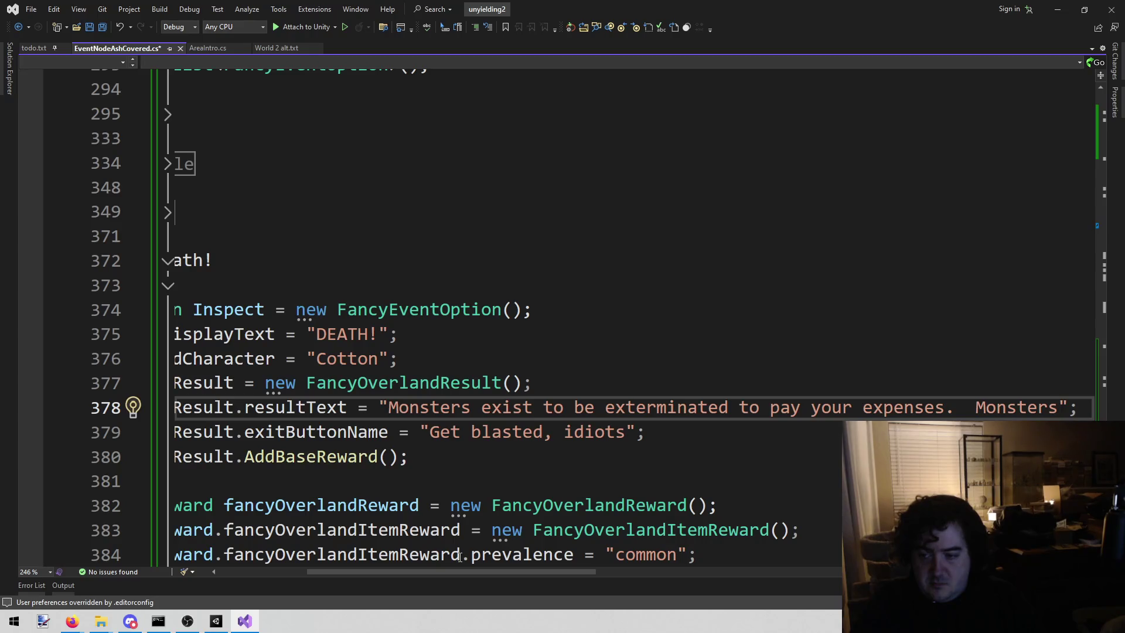
type(" made of ash")
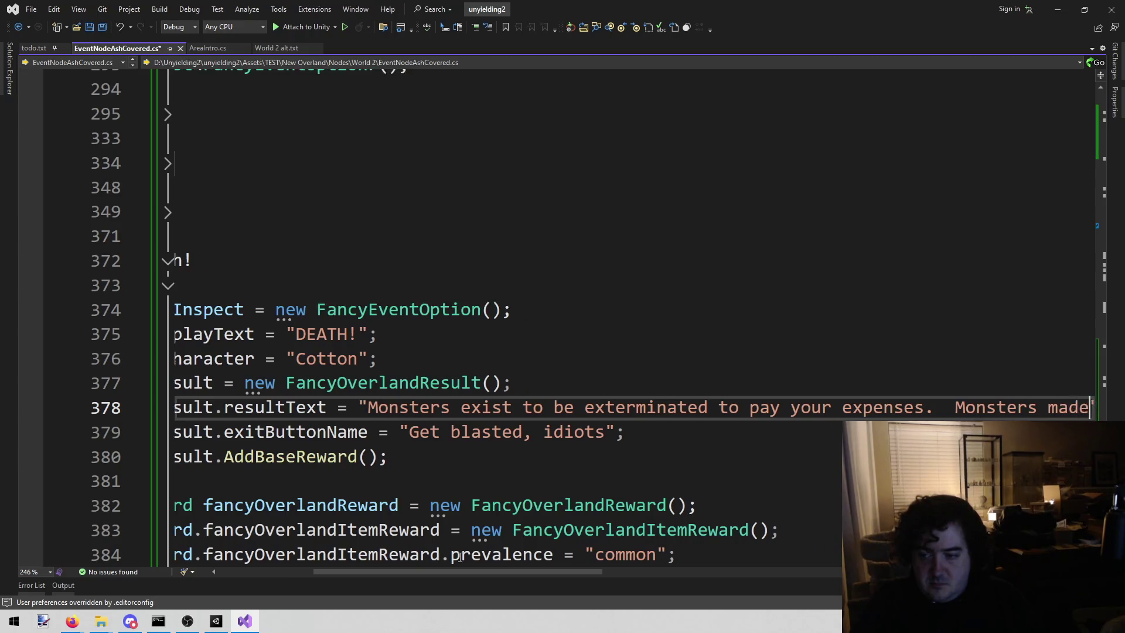
type("?  ")
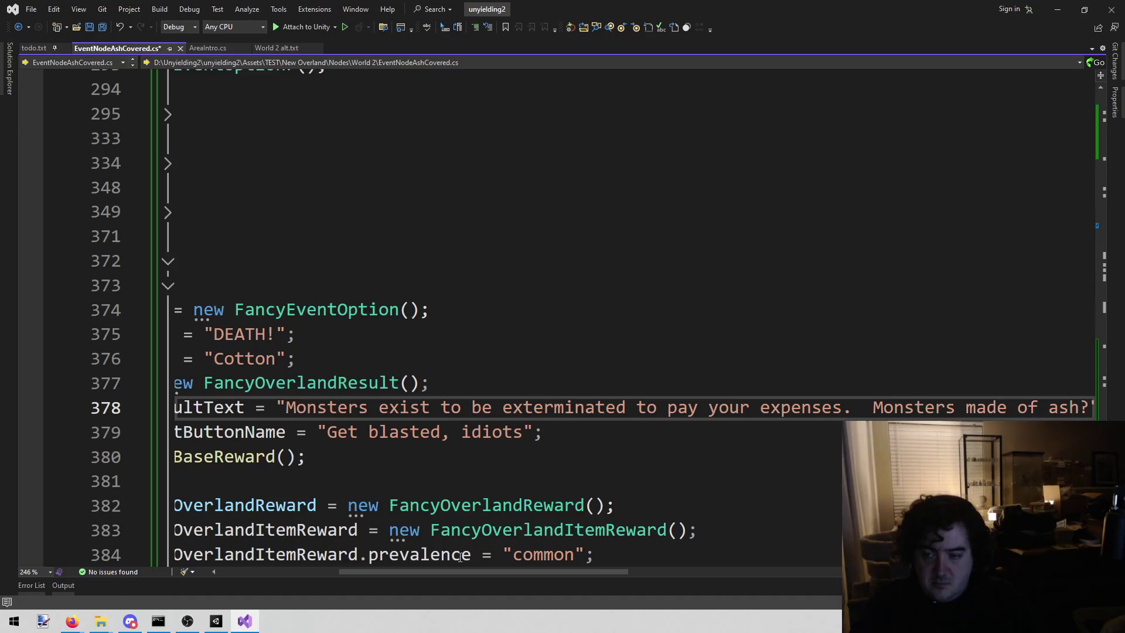
type("Ba")
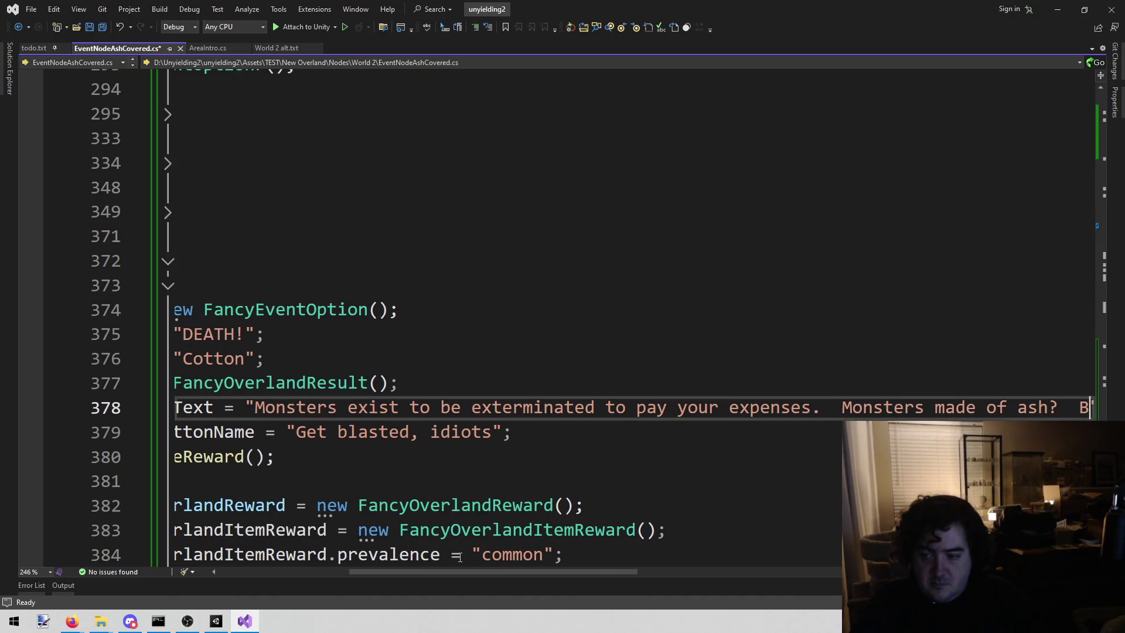
type("sically air.")
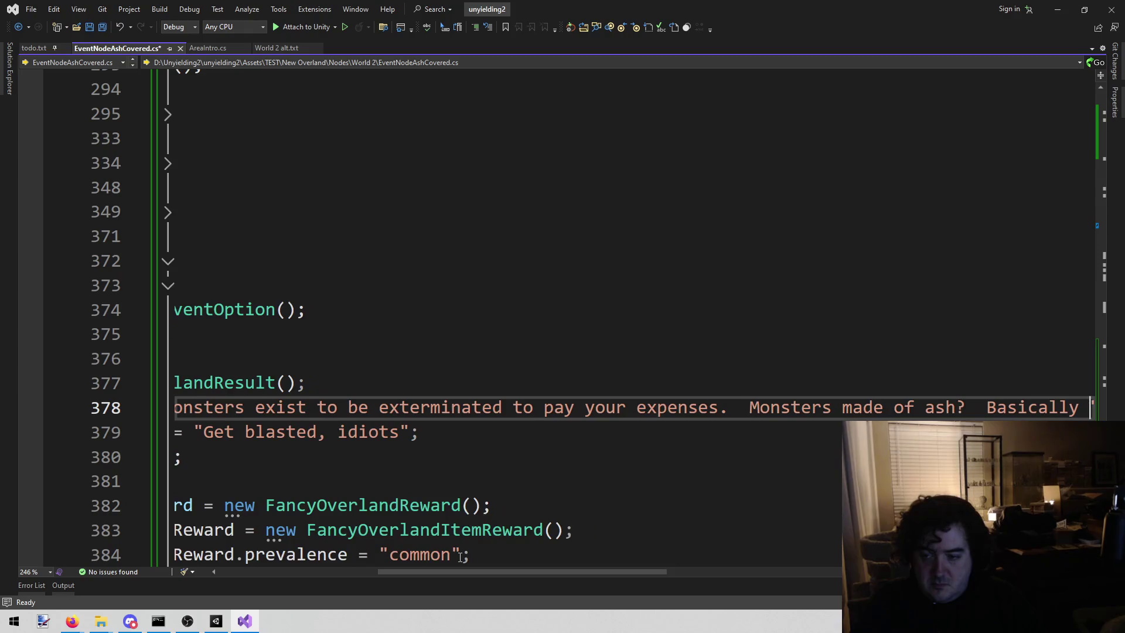
Delete the old exit button text 'Get blasted, idiots', leaving empty quotes
key("Down")
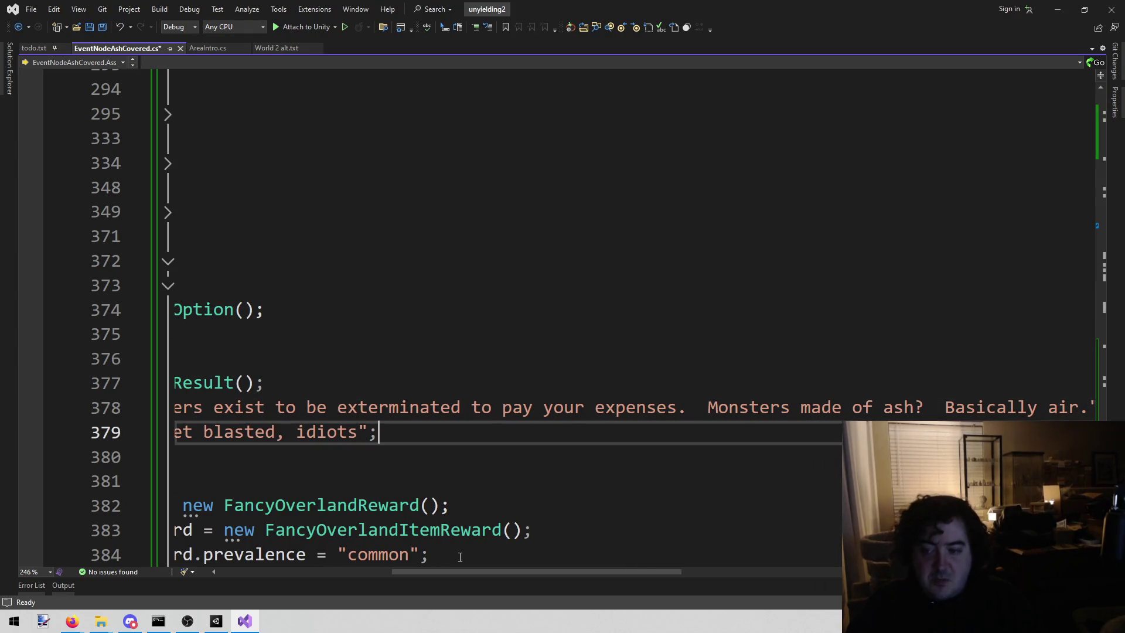
key("Left")
key("Left")
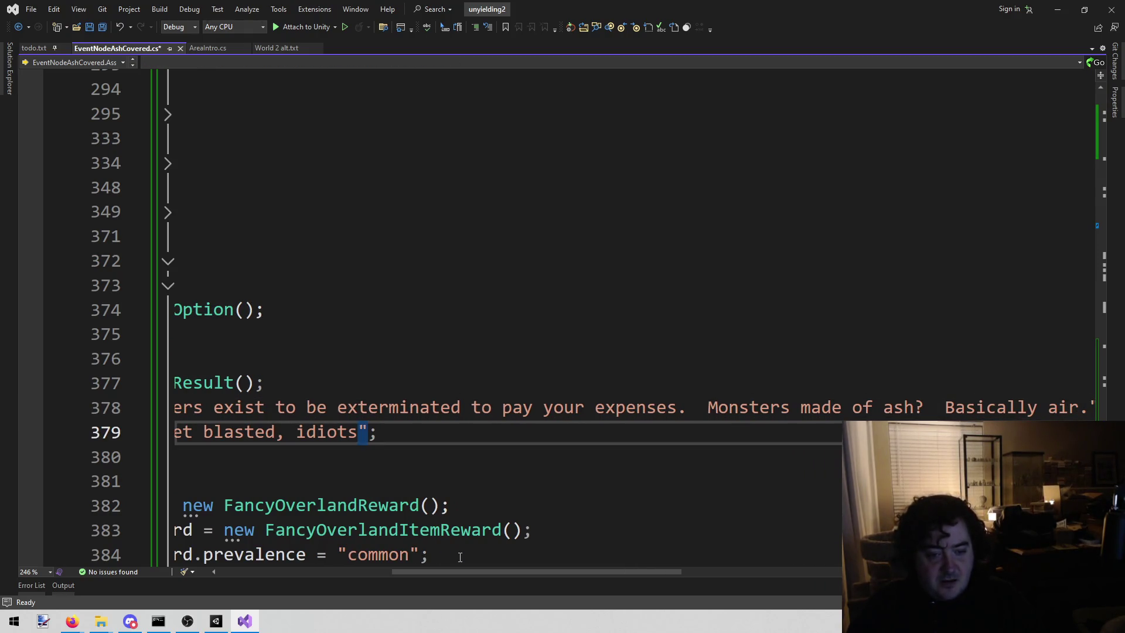
key("shift+Home")
key("Right")
key("ctrl+shift+Left")
key("ctrl+shift+Left")
key("ctrl+shift+Left")
key("BackSpace")
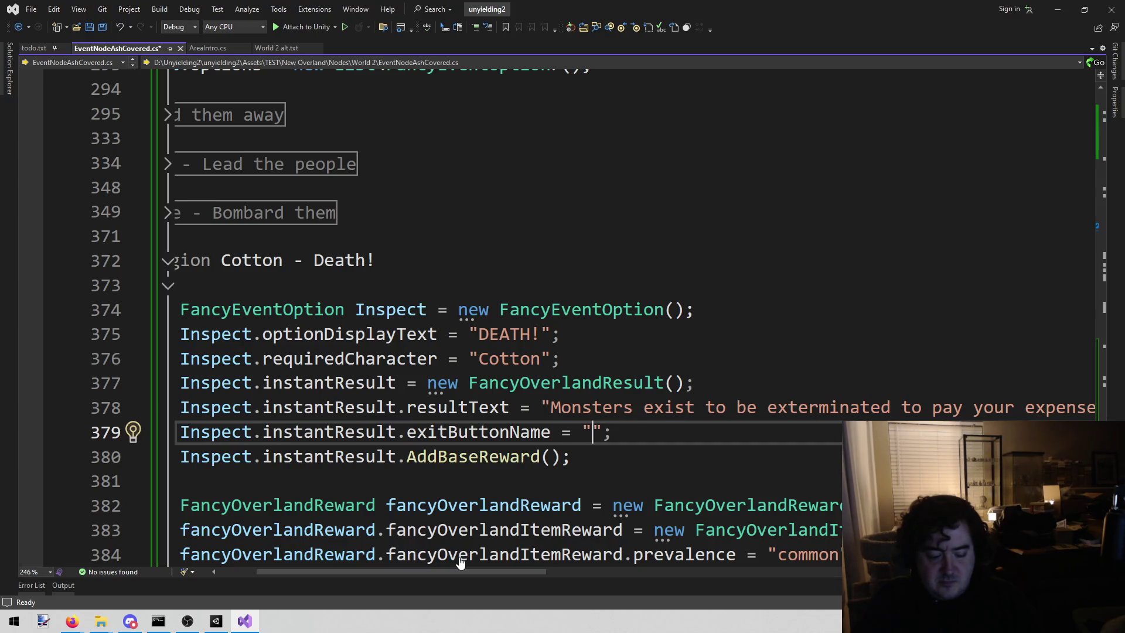
Set the Cotton option's exit button name to 'Neeeeext'
type("Neeeeext")
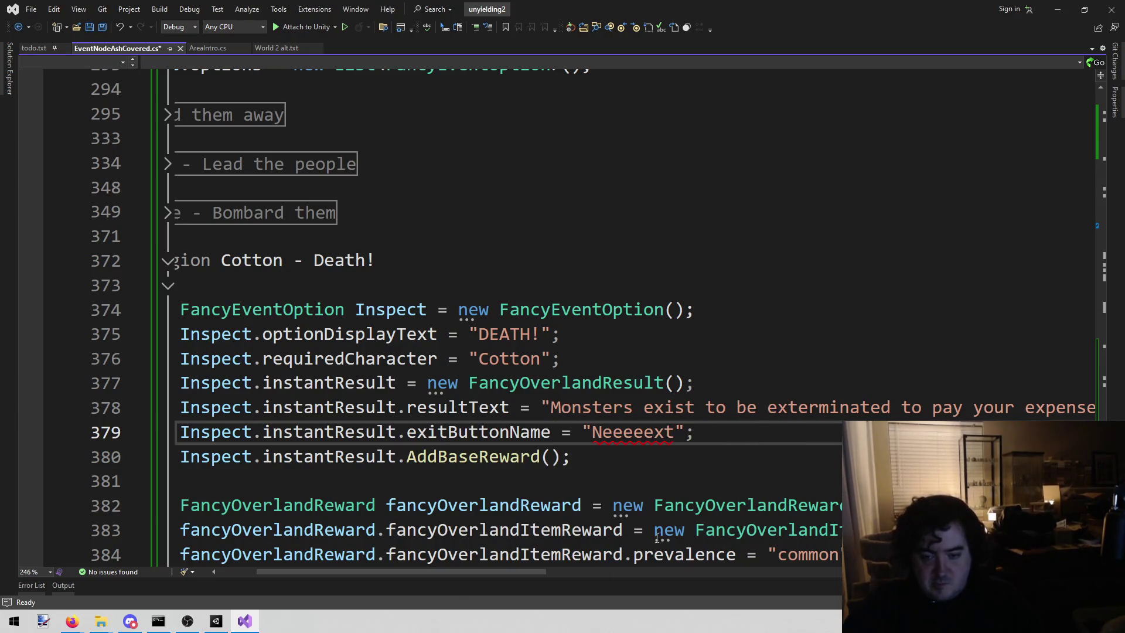
mouse_move(489, 572)
left_mouse_down()
mouse_move(691, 581)
mouse_move(451, 583)
left_mouse_up()
scroll(766, 446, "down", 2)
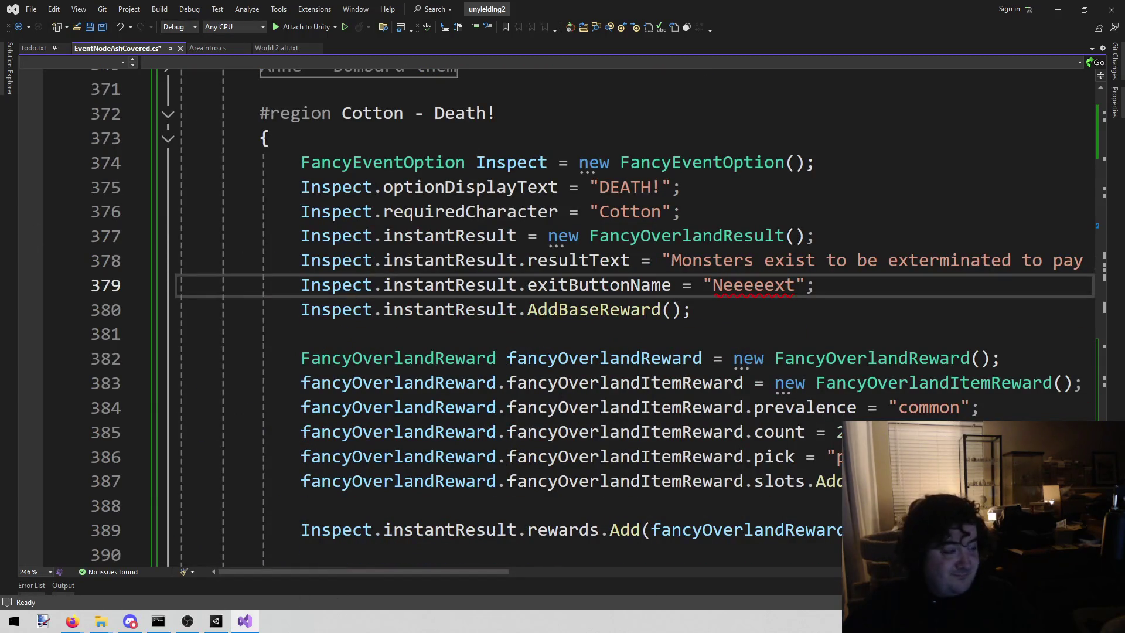
Delete the old fancyOverlandItemReward setup lines 383–387
key("alt+Tab")
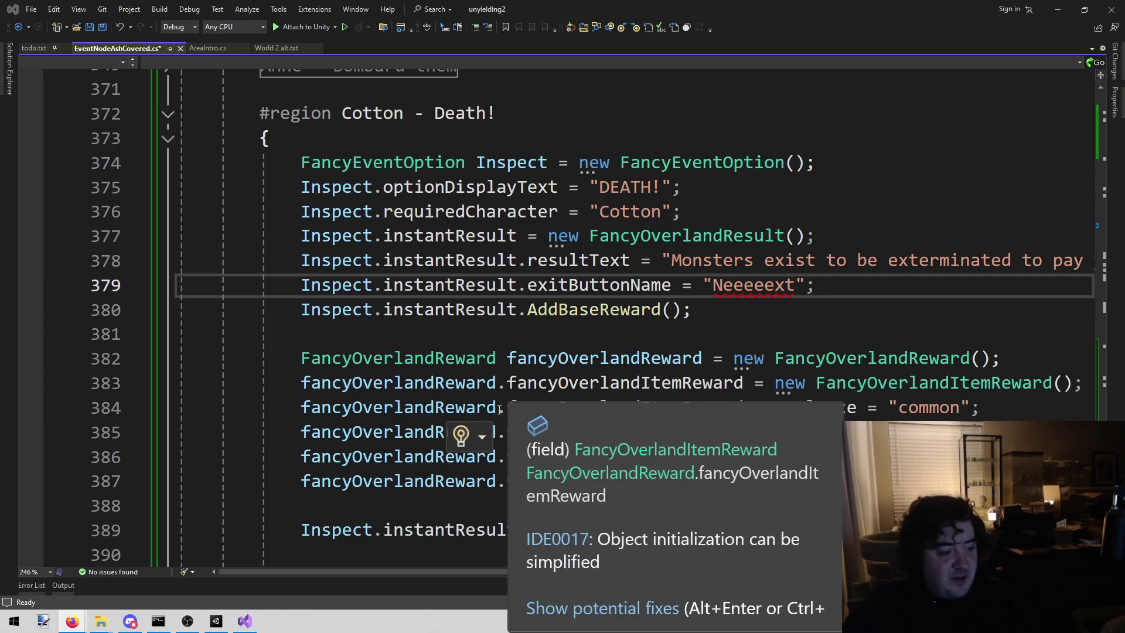
scroll(894, 376, "down", 2)
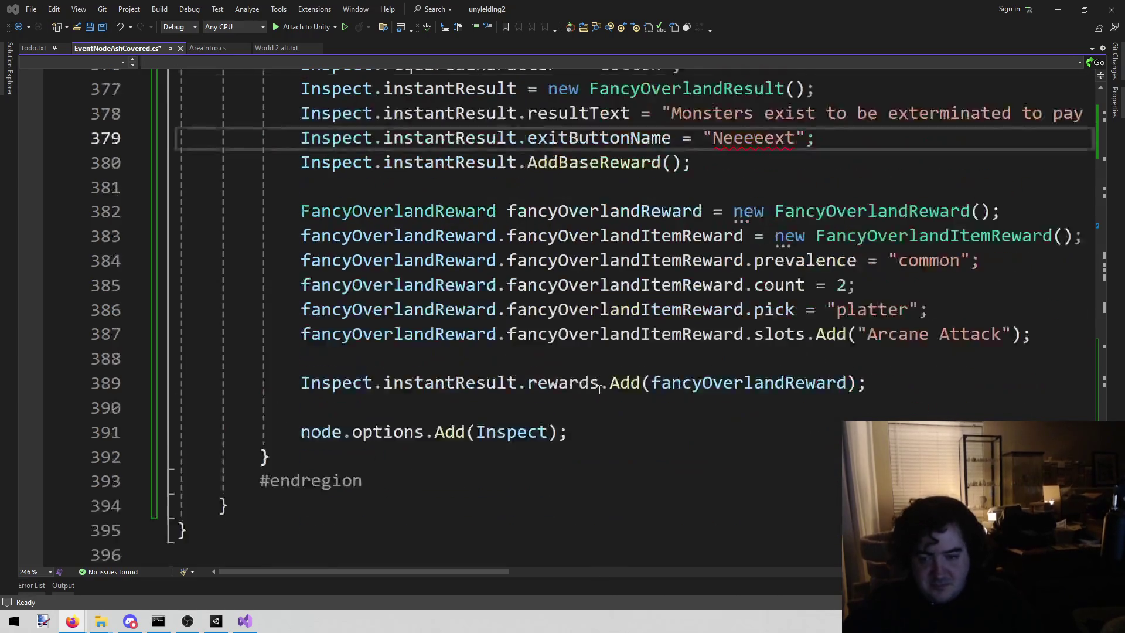
scroll(894, 375, "up", 1)
mouse_move(1048, 409)
left_mouse_down()
mouse_move(633, 383)
mouse_move(301, 310)
mouse_move(313, 306)
left_mouse_up()
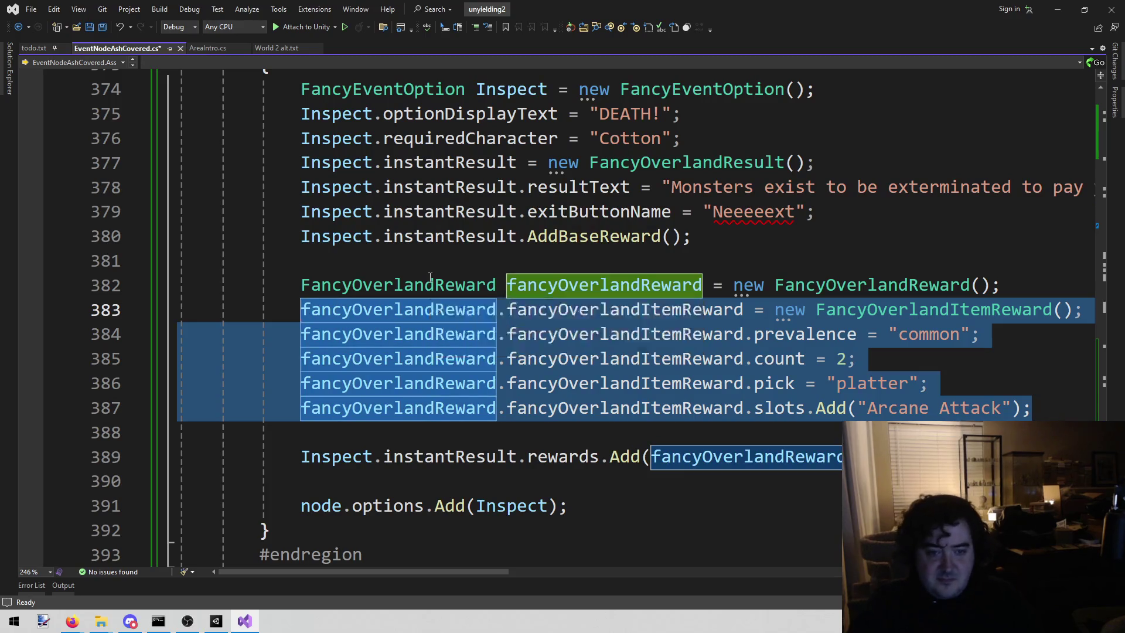
key("Delete")
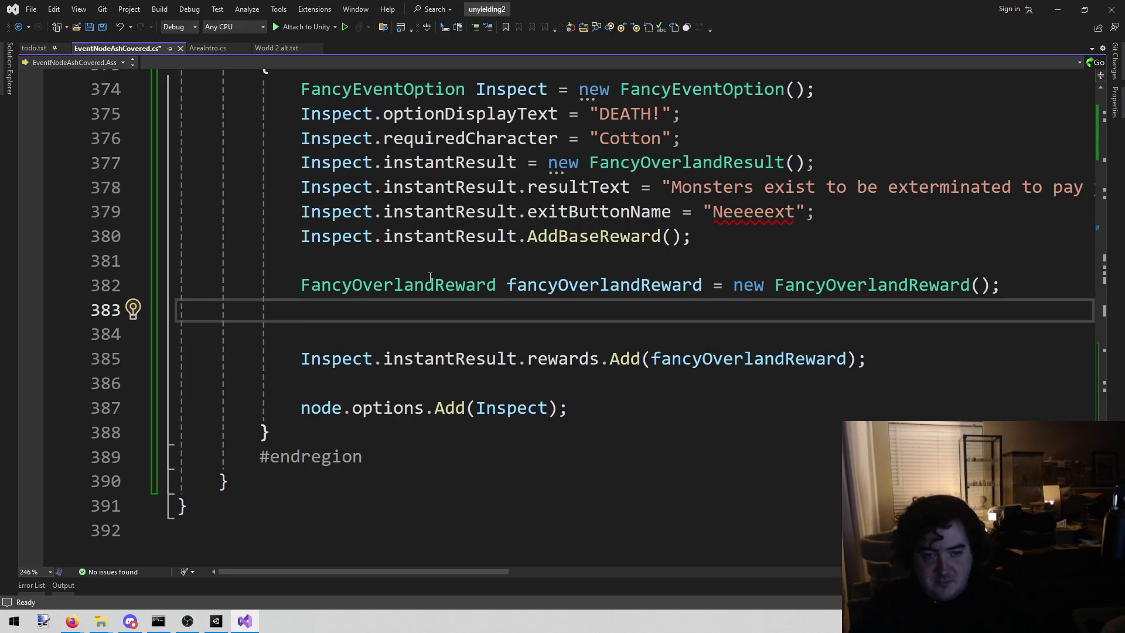
Copy the Pepper option's reward setup lines from EventNodeMonastery.cs, then close that file
key("alt+shift+o")
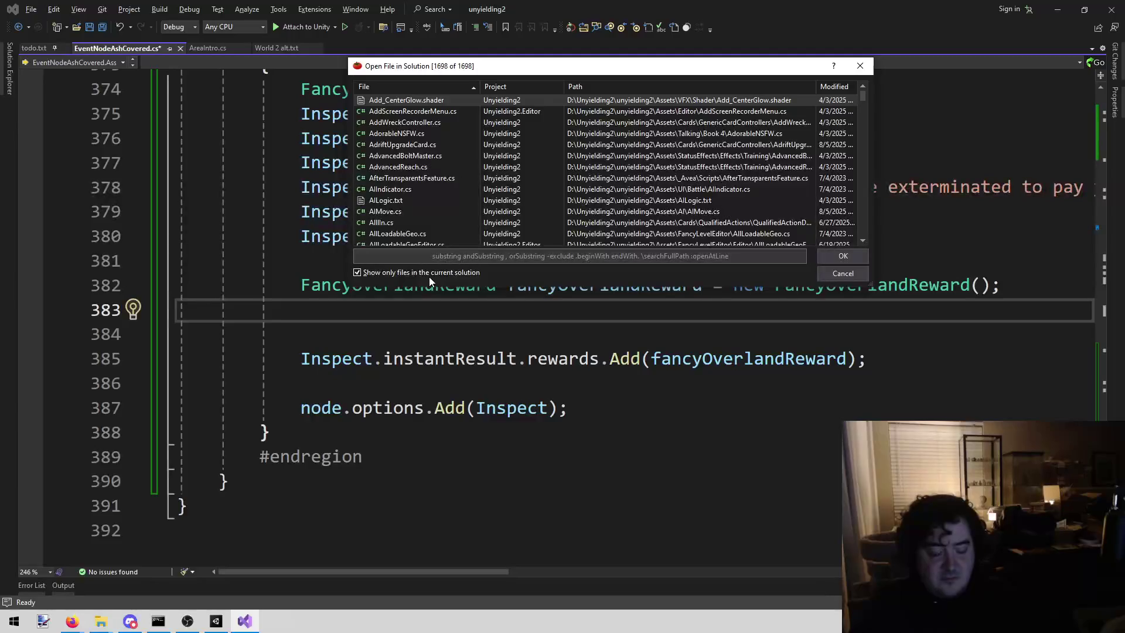
type("monast")
key("Return")
type("pepper")
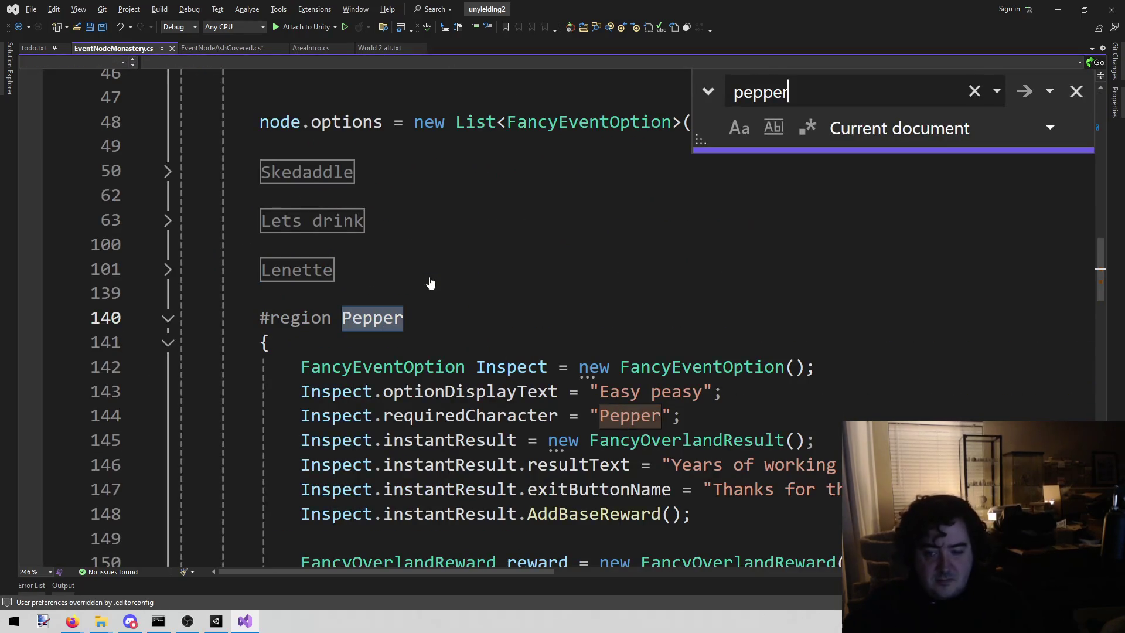
key("Escape")
scroll(432, 281, "down", 4)
mouse_move(297, 271)
left_mouse_down()
mouse_move(532, 262)
mouse_move(718, 342)
left_mouse_up()
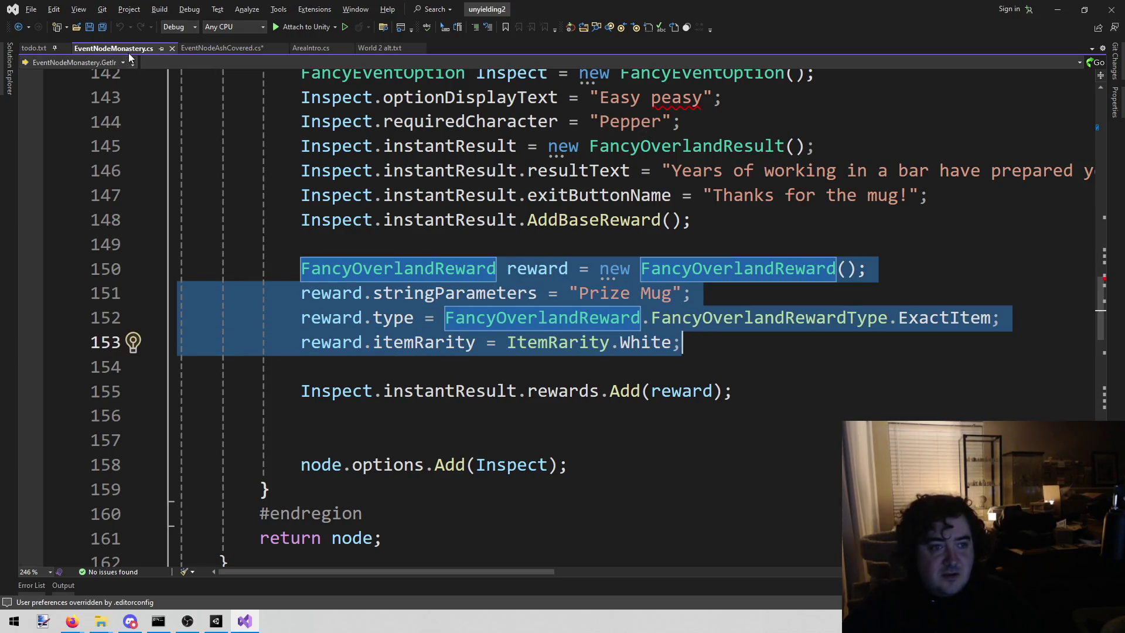
middle_click(130, 52)
Paste the Prize Mug reward over line 382 and remove the doubled F
mouse_move(301, 285)
left_mouse_down()
mouse_move(548, 304)
mouse_move(1058, 280)
left_mouse_up()
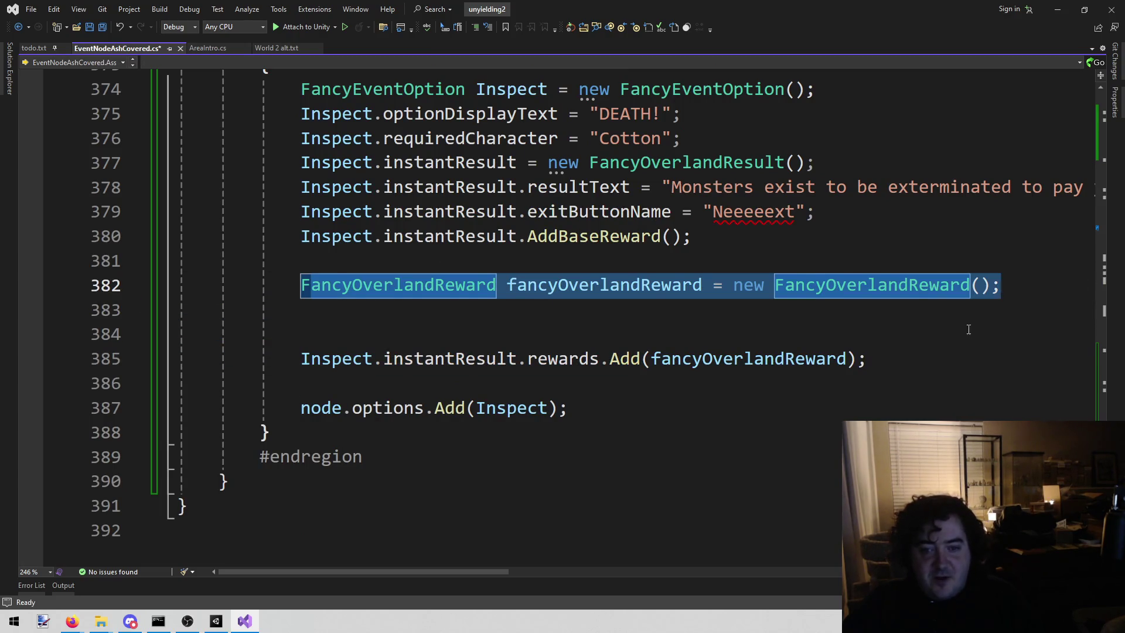
type("FFancyOverlandReward reward = new FancyOverlandReward(); reward.stringParameters = \"Prize Mug\"; reward.type = FancyOverlandReward.FancyOverlandRewardType.ExactItem; reward.itemRarity = ItemRarity.White;")
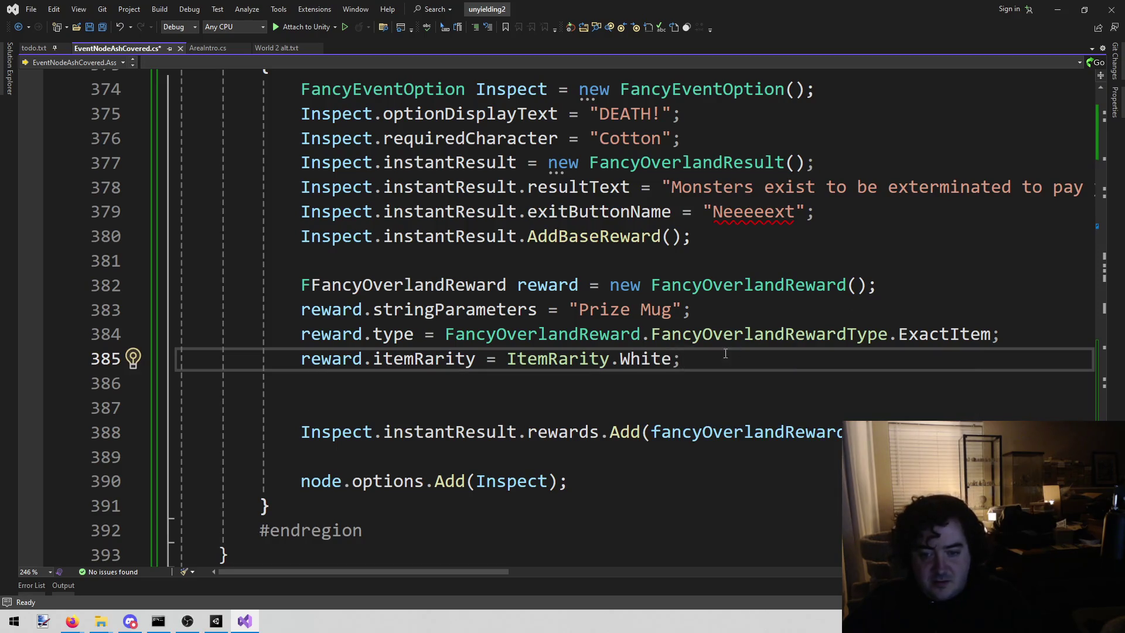
left_click(311, 284)
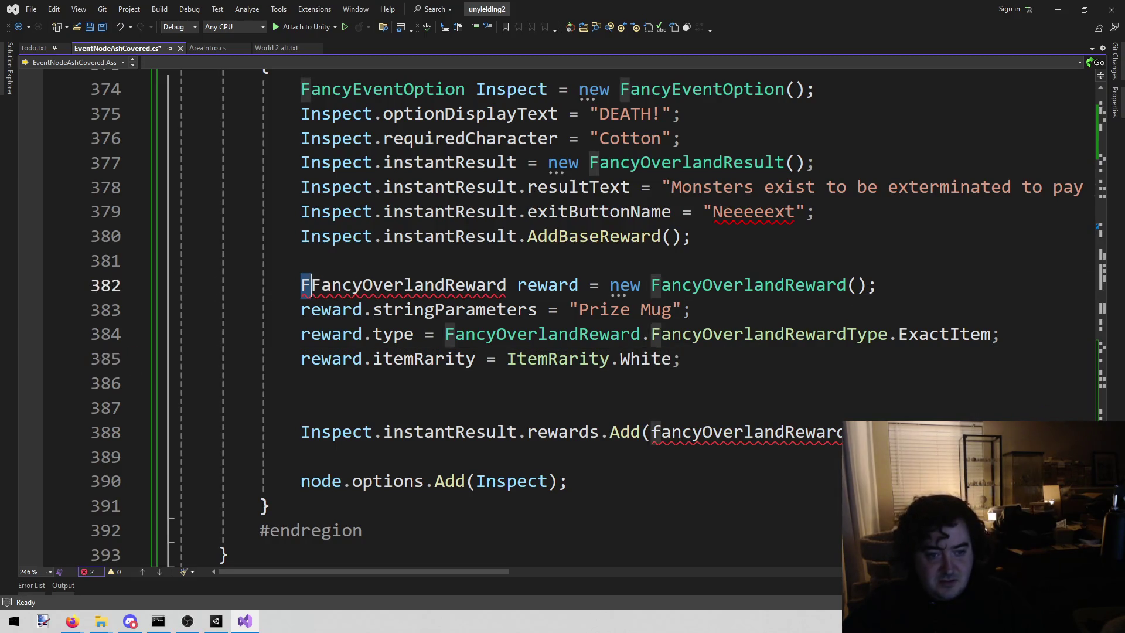
key("BackSpace")
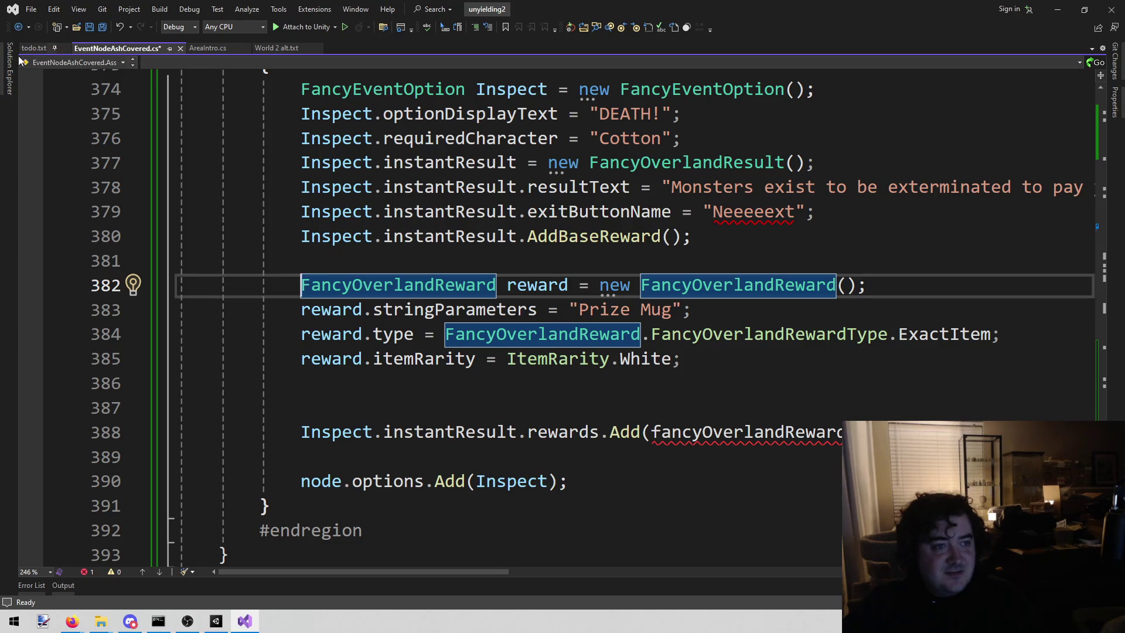
left_click(35, 47)
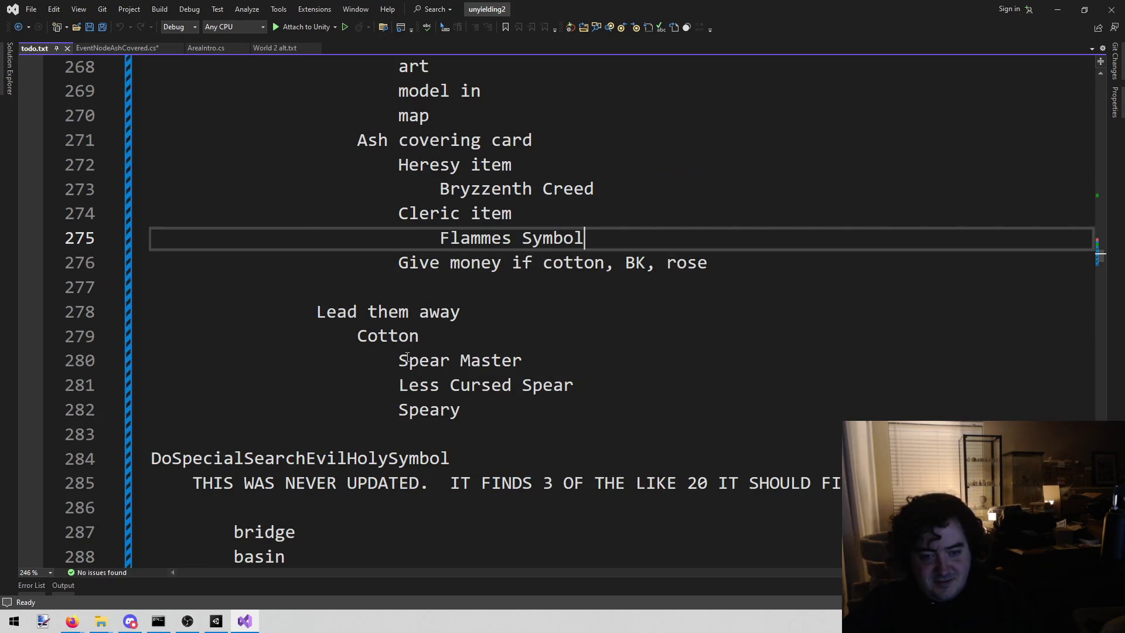
Replace Cotton's 'Prize Mug' reward item with 'Spear Master' from todo.txt and save
left_click_drag(404, 359, 537, 355)
key("ctrl+c")
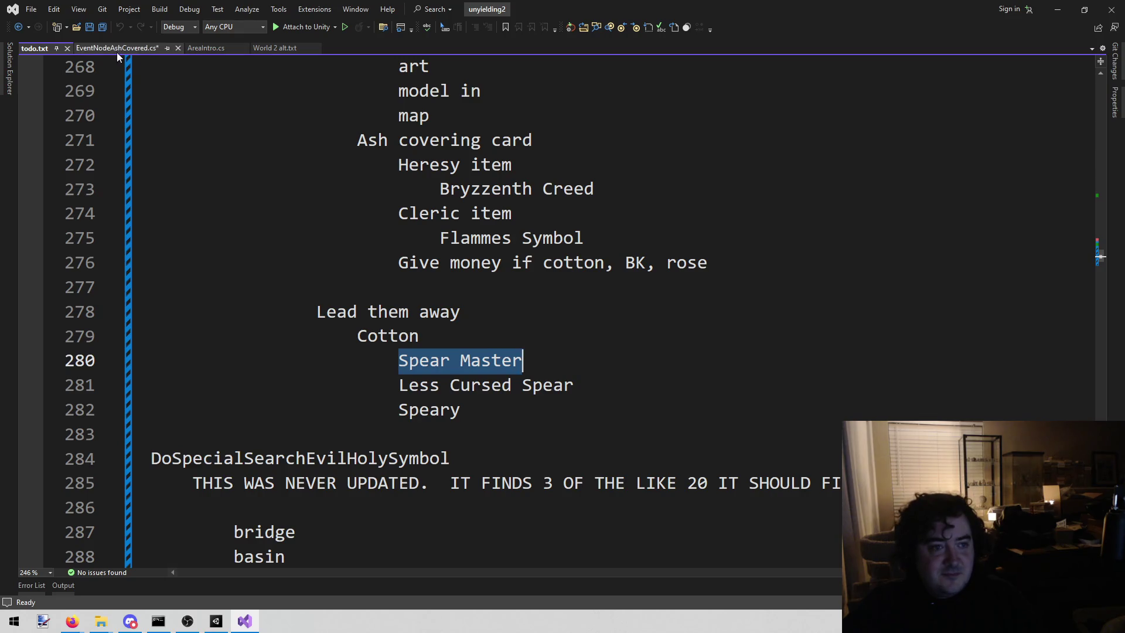
left_click(117, 48)
left_click(570, 310)
key("Right")
key("ctrl+shift+Right")
key("ctrl+shift+Right")
key("ctrl+v")
key("ctrl+s")
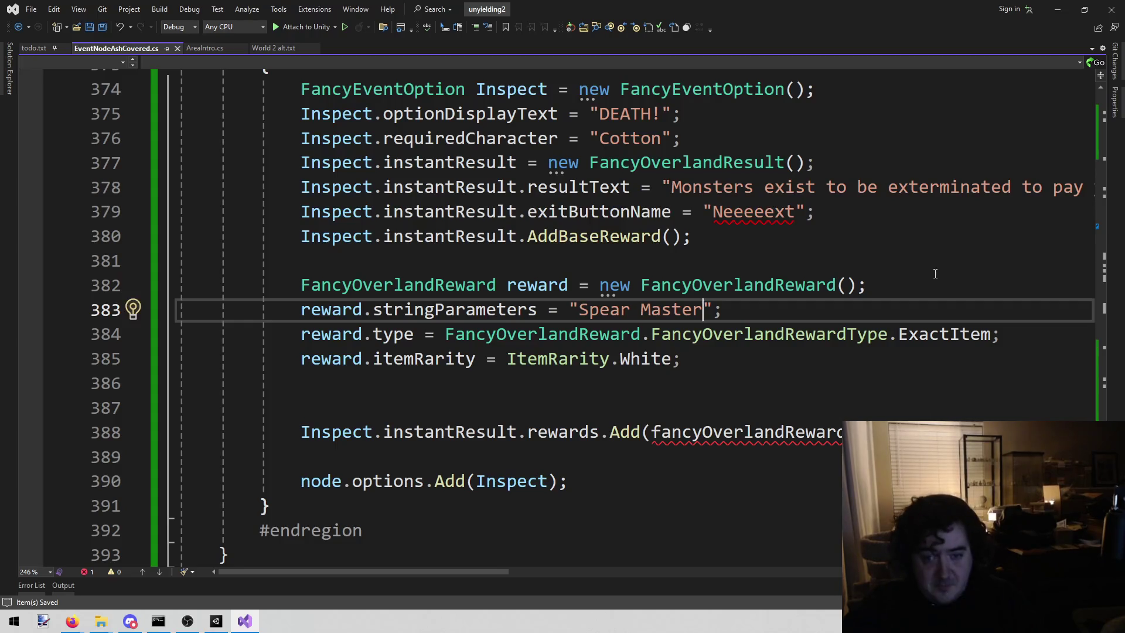
Change fancyOverlandReward to reward in the Add call on line 388 and save
double_click(553, 278)
key("ctrl+c")
double_click(661, 432)
key("ctrl+v")
key("ctrl+s")
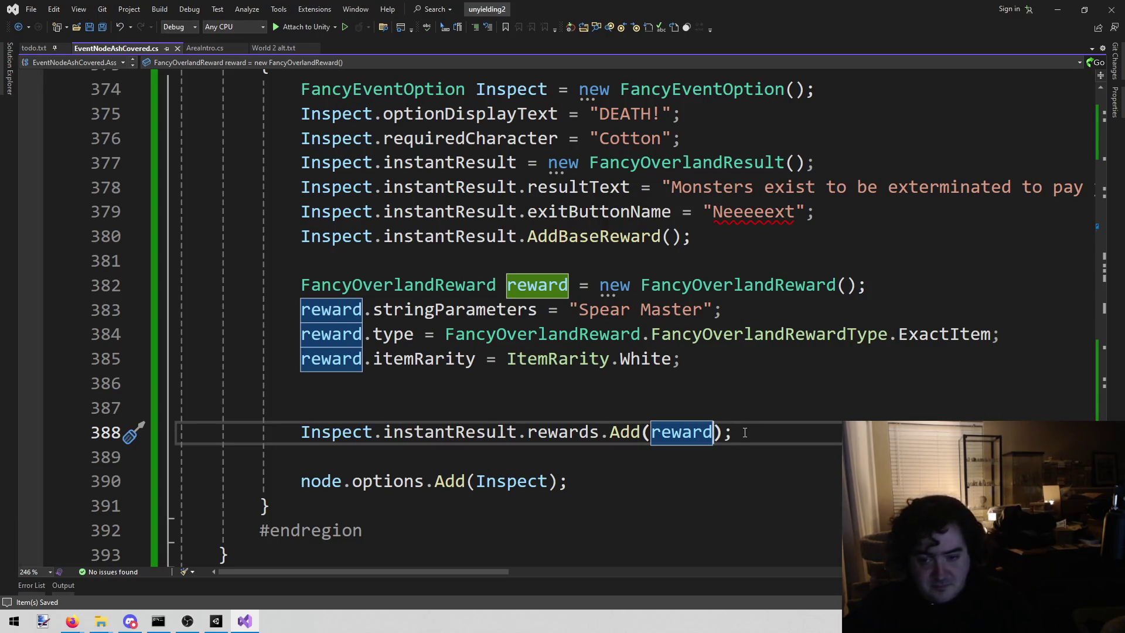
Insert an opening brace on a new line above the reward code
left_click(745, 433)
key("shift+Up")
key("shift+Up")
key("shift+Up")
key("shift+Home")
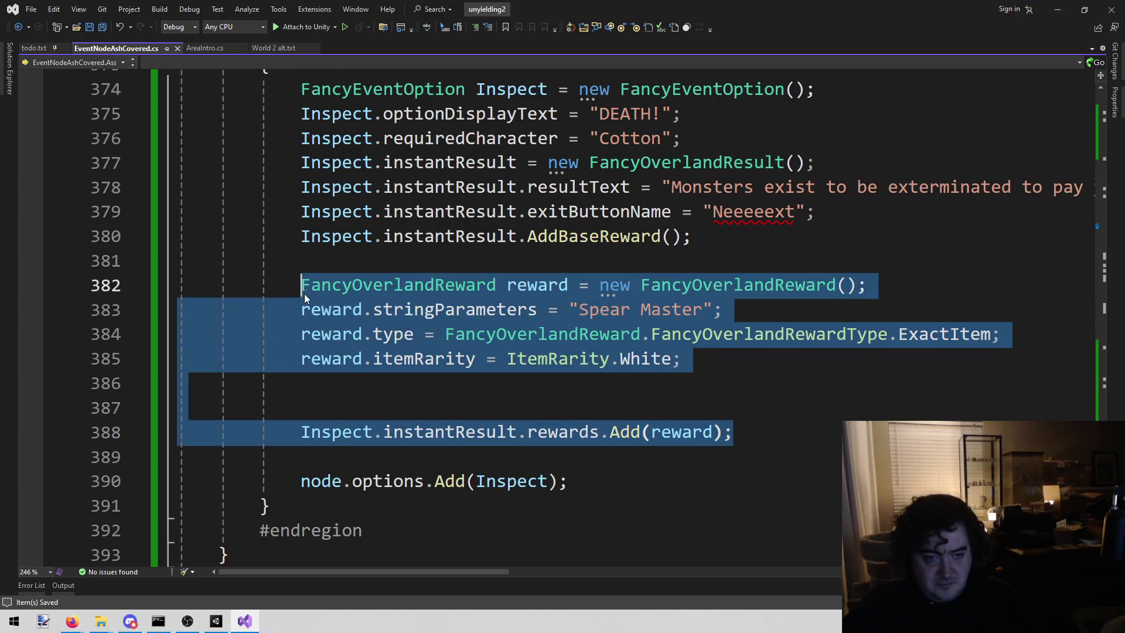
left_click(777, 443)
key("Up")
key("Up")
key("Up")
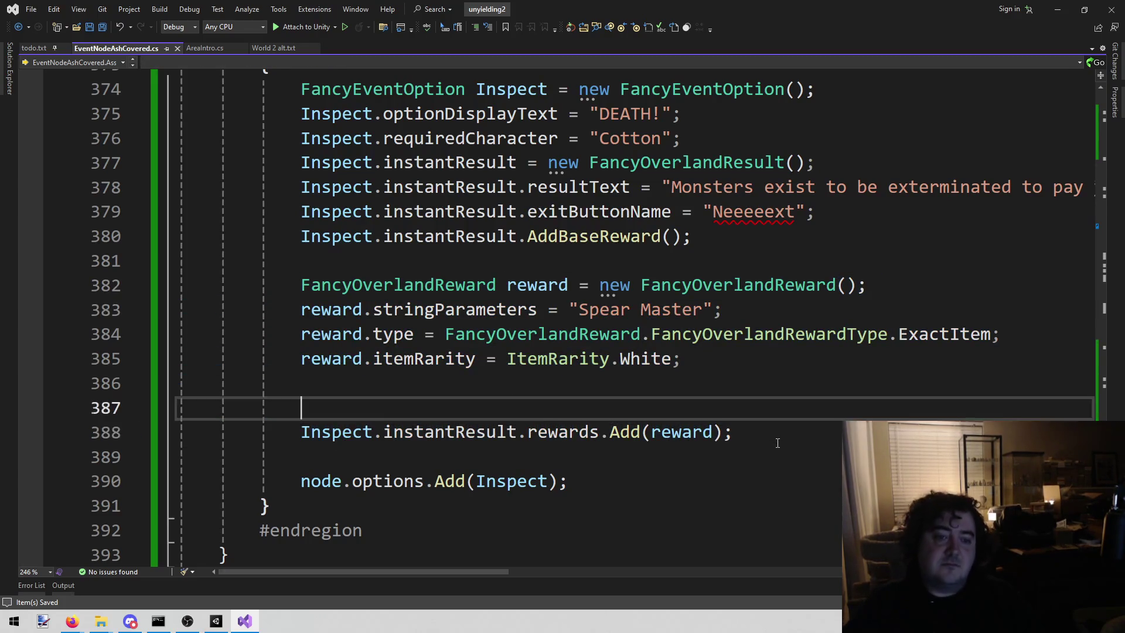
key("Return")
type("{")
key("Return")
Close the reward block with a brace after the rewards.Add line, removing extra lines
key("Down")
key("Delete")
key("BackSpace")
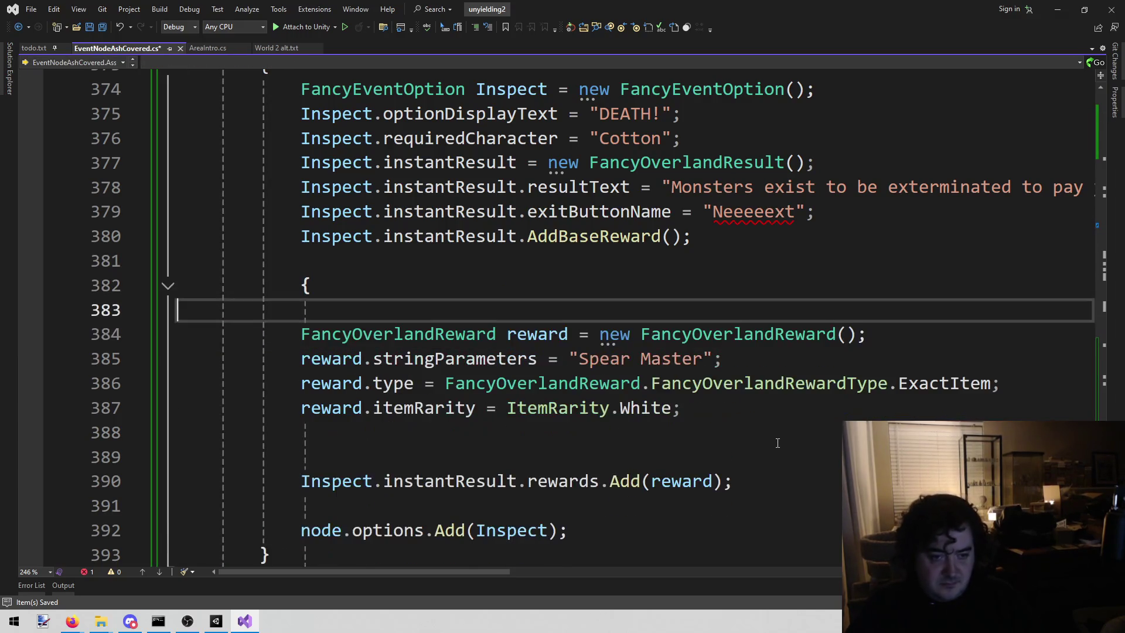
key("BackSpace")
key("Down")
key("Down")
key("Down")
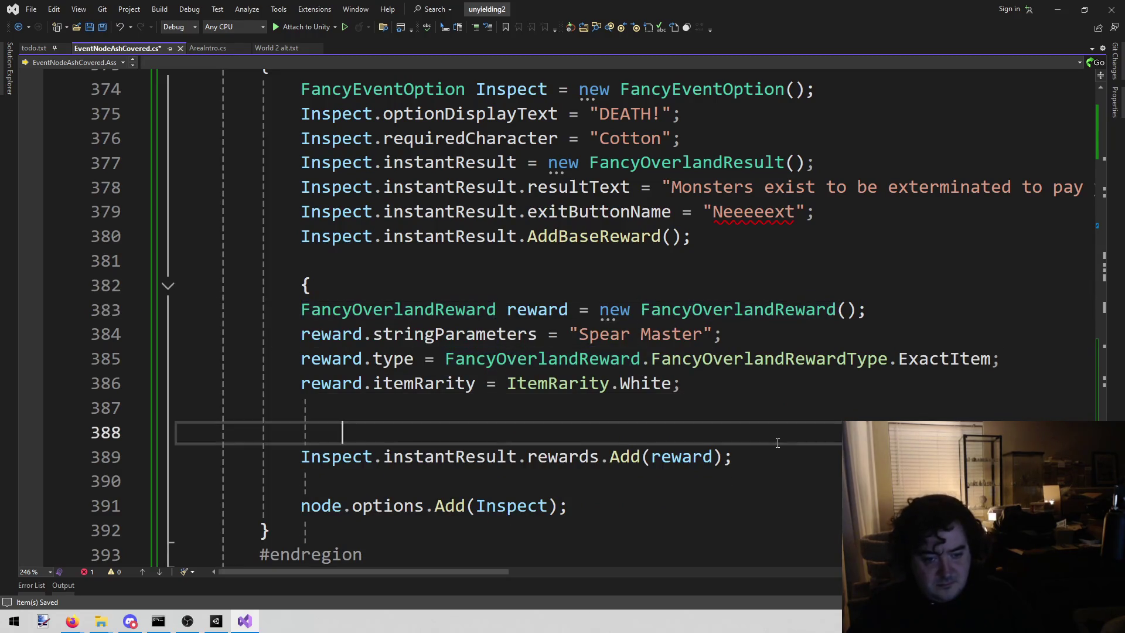
key("End")
key("Return")
type("}")
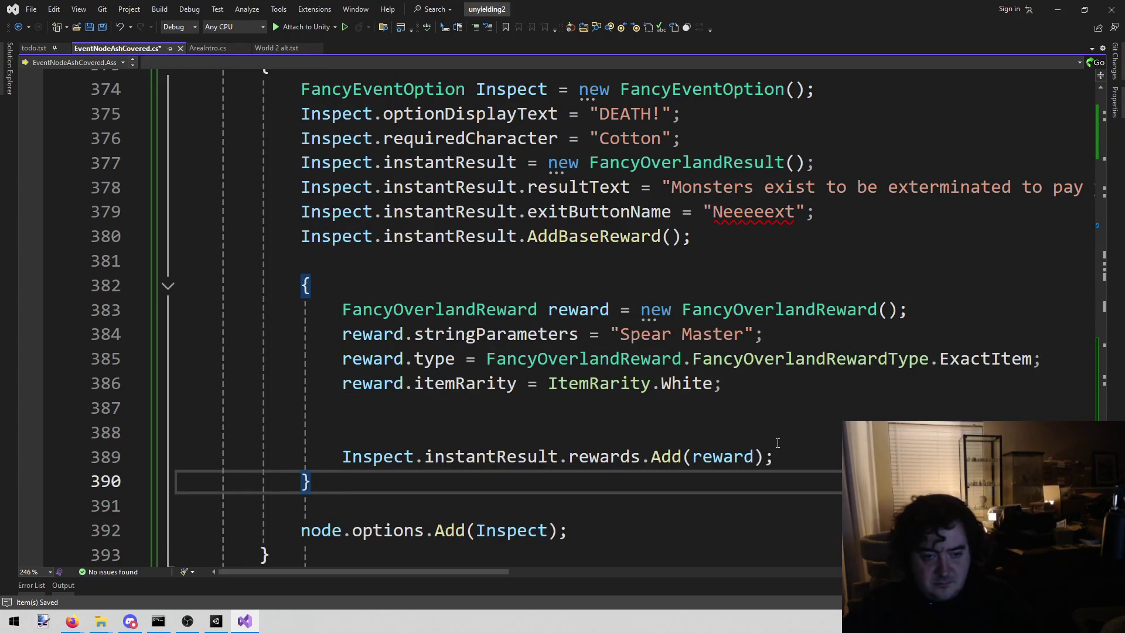
Copy the braced reward block and paste duplicates below it
left_click(585, 322)
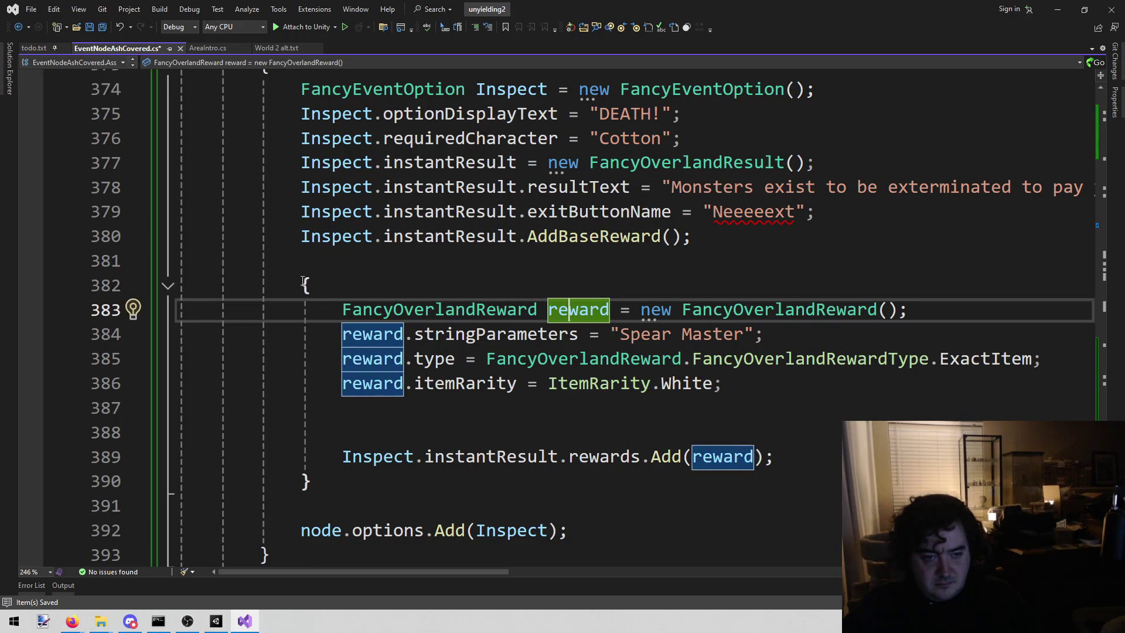
left_click_drag(301, 286, 371, 488)
scroll(371, 488, "down", 2)
left_click(360, 329)
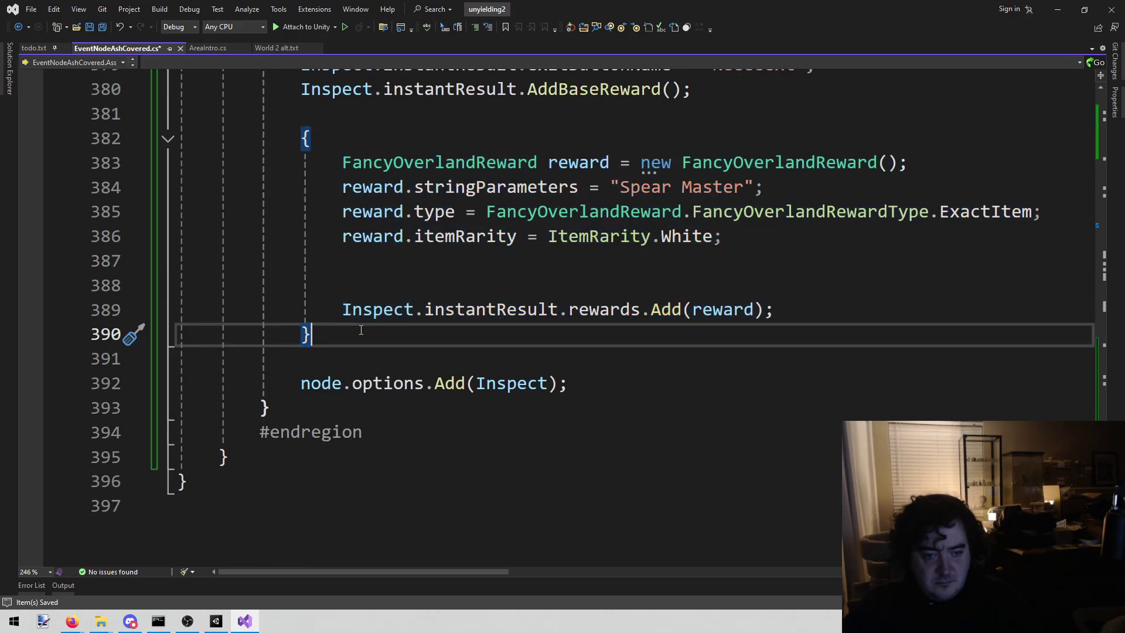
key("ctrl+v")
key("ctrl+v")
scroll(721, 321, "up", 3)
scroll(721, 321, "down", 3)
scroll(635, 281, "up", 2)
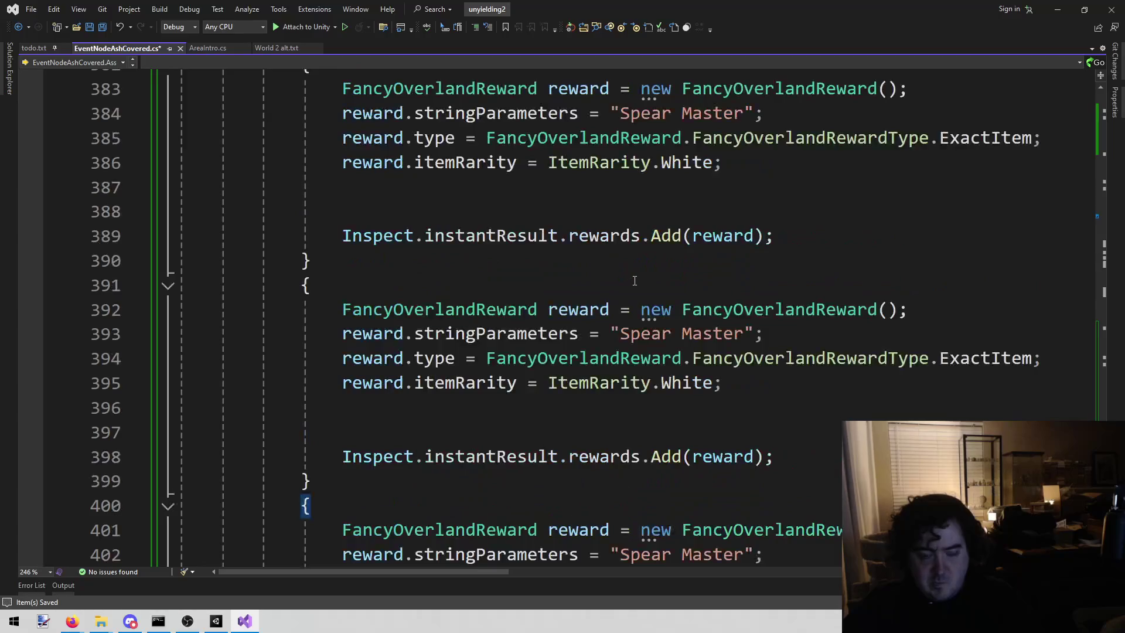
scroll(716, 212, "up", 2)
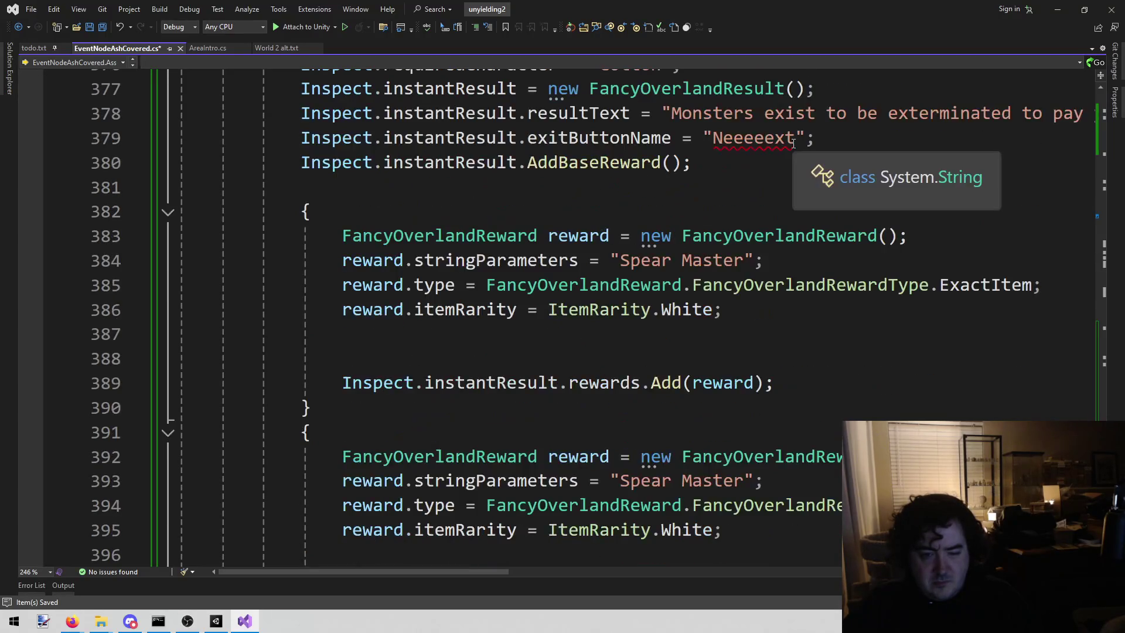
Change the second block's item from 'Spear Master' to 'Less Cursed Spear'
left_click(34, 48)
left_click(409, 362)
left_click_drag(399, 385, 574, 384)
left_click(157, 49)
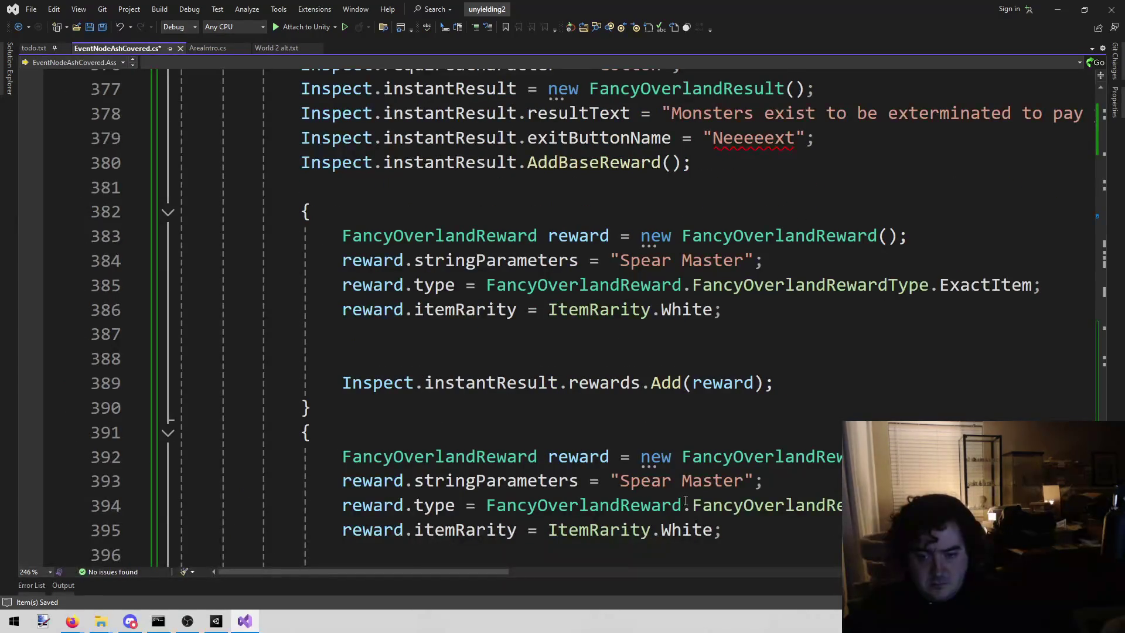
left_click_drag(622, 482, 752, 481)
type("Less Cursed Spear")
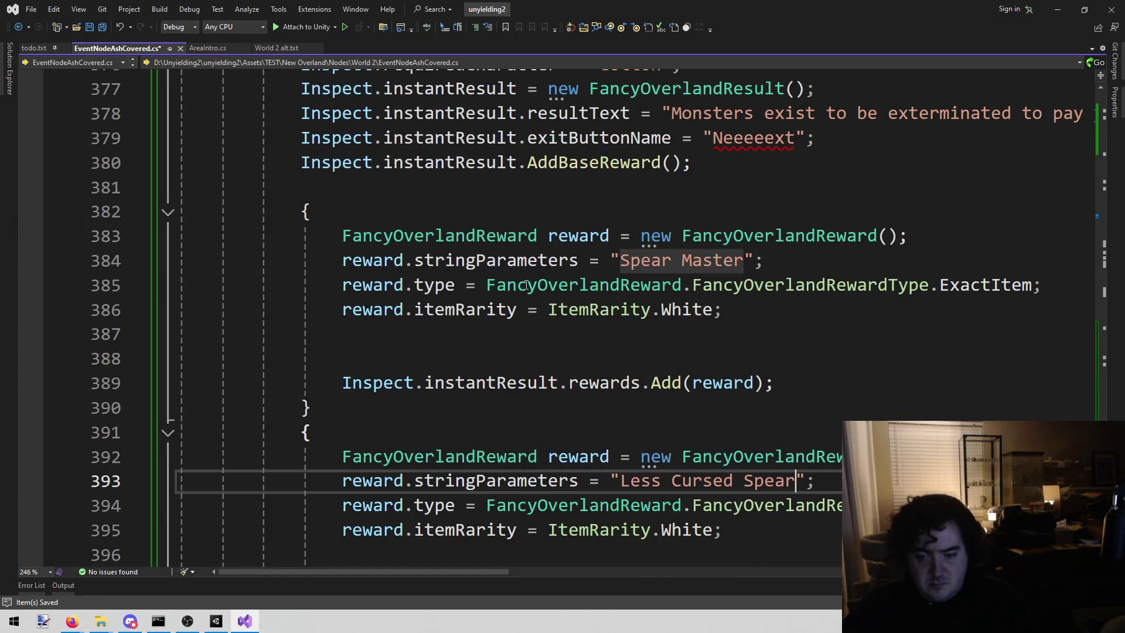
Change the third block's item to 'Speary', save, and return to todo.txt
left_click(34, 48)
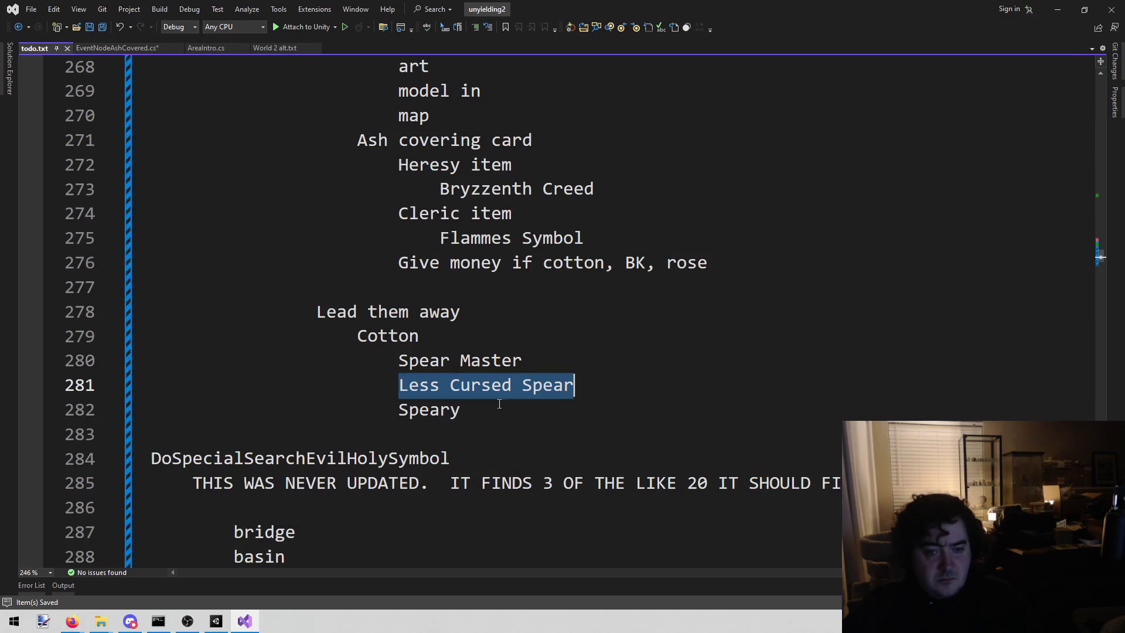
double_click(426, 405)
key("ctrl+Tab")
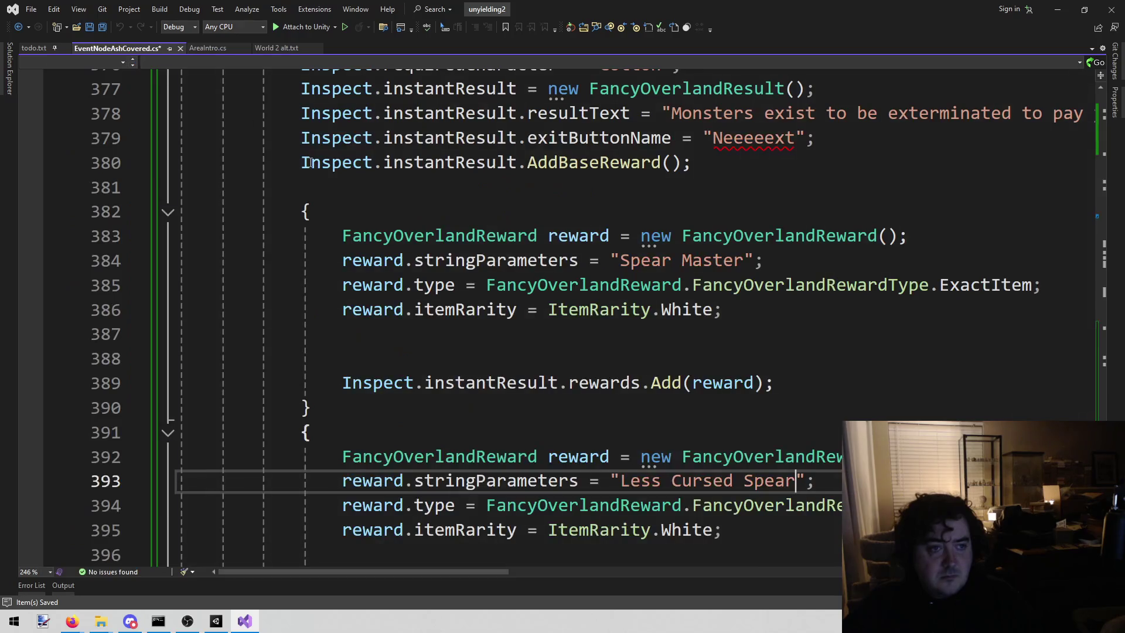
scroll(573, 433, "down", 2)
left_click_drag(620, 408, 744, 407)
key("ctrl+v")
key("ctrl+s")
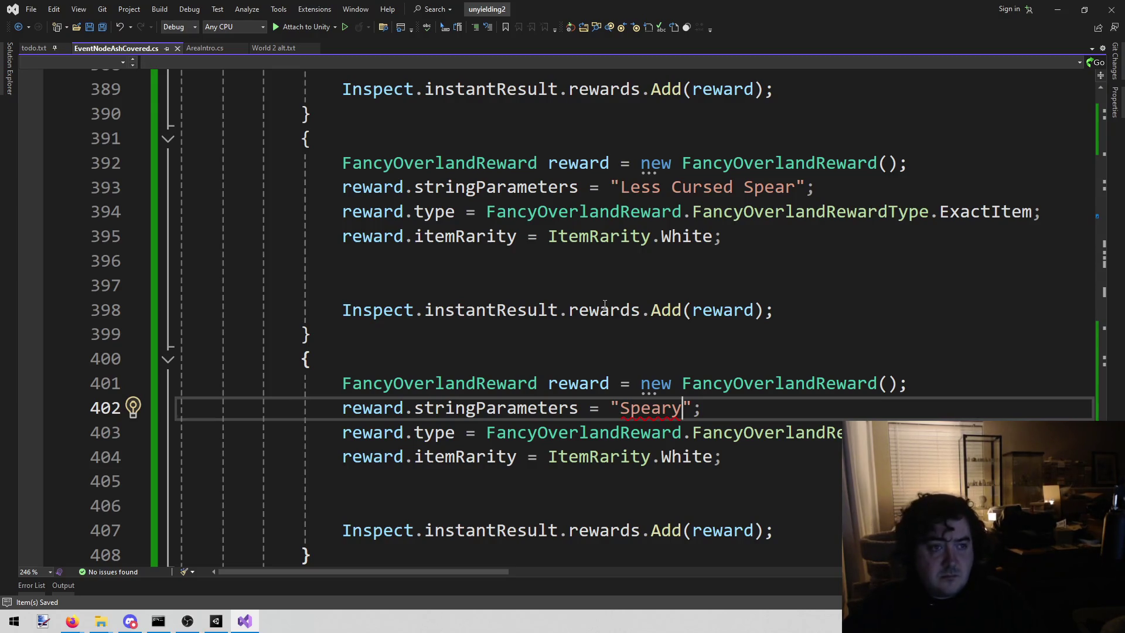
left_click(36, 47)
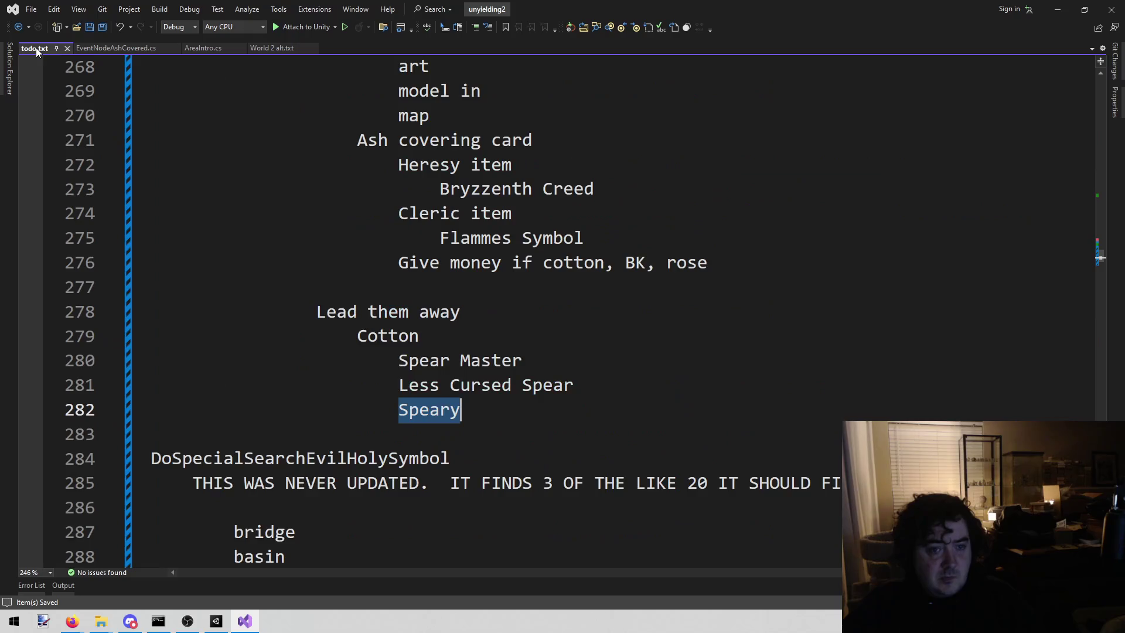
Delete the finished 'Lead them away' spear notes from todo.txt and save
scroll(487, 420, "up", 3)
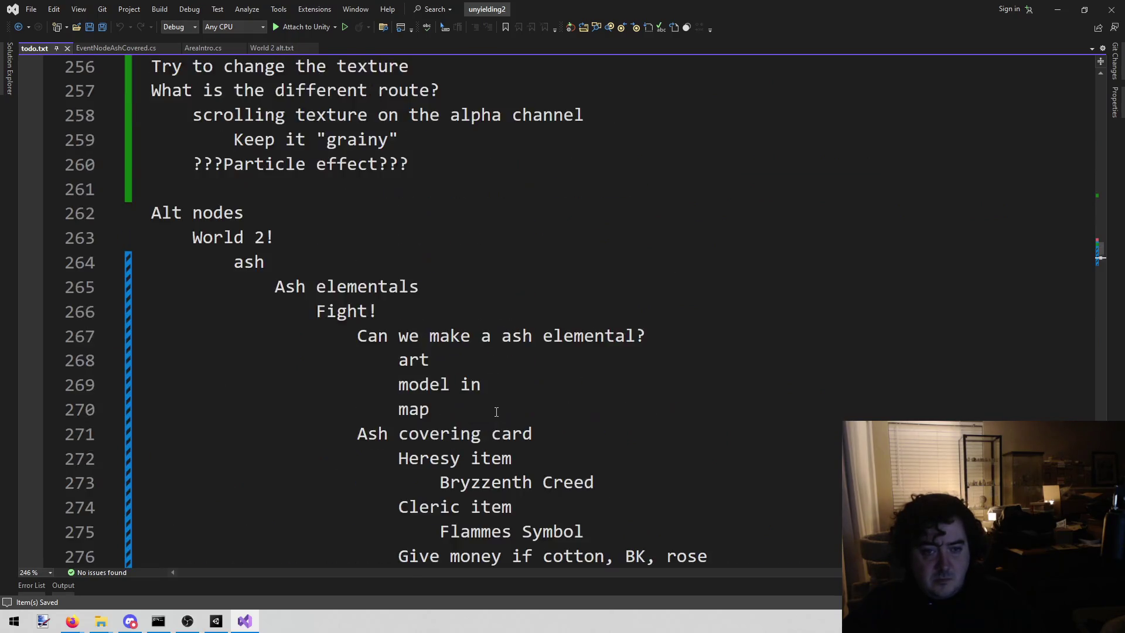
scroll(493, 411, "down", 4)
left_click(463, 409)
left_click(86, 286, "shift")
left_click(82, 311, "shift")
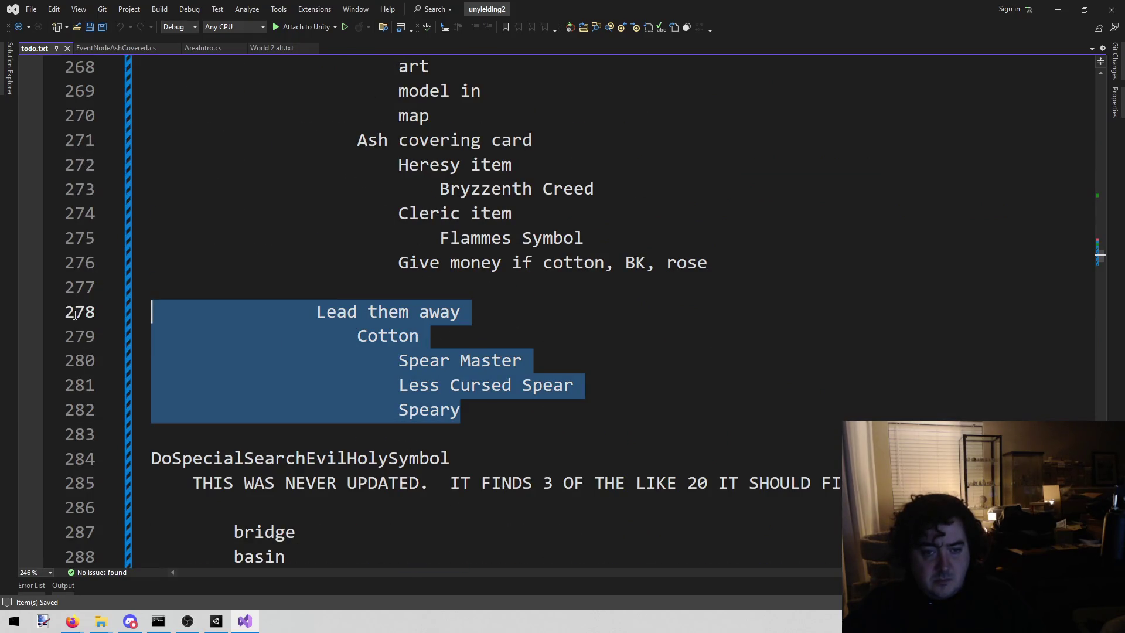
key("BackSpace")
key("BackSpace")
key("BackSpace")
key("BackSpace")
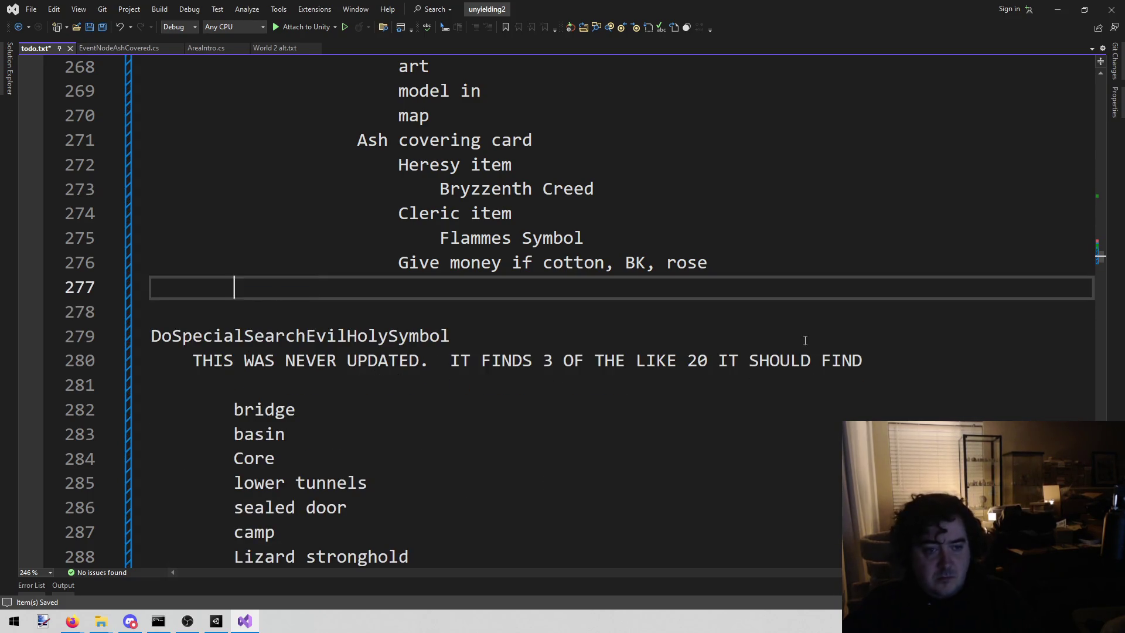
key("BackSpace")
key("ctrl+s")
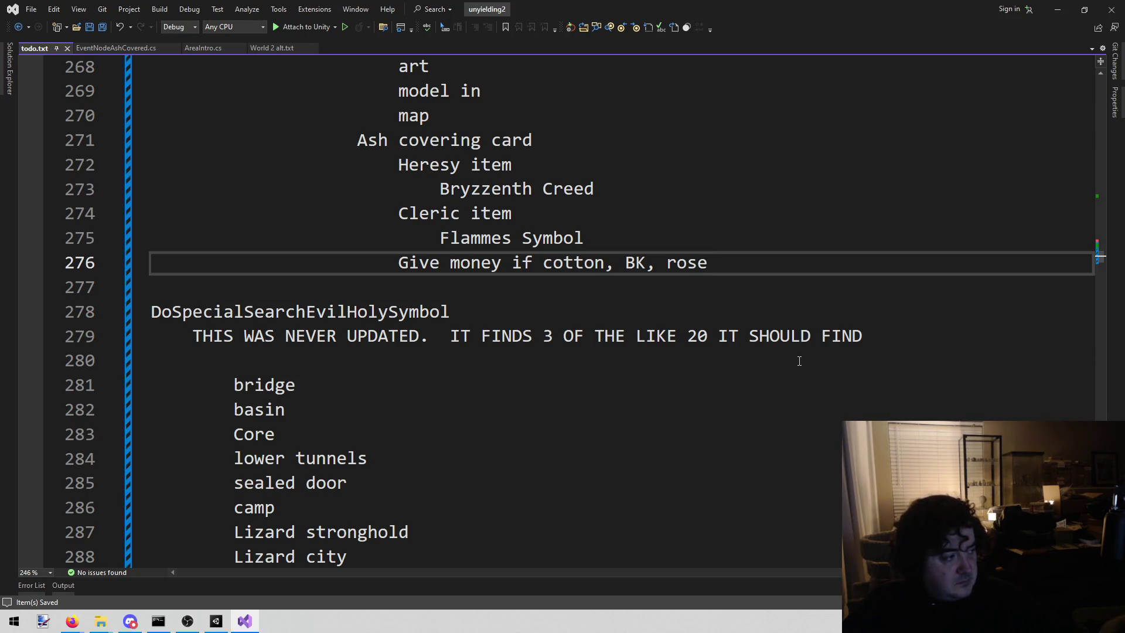
Select the words 'model in' in the todo notes
scroll(798, 362, "up", 2)
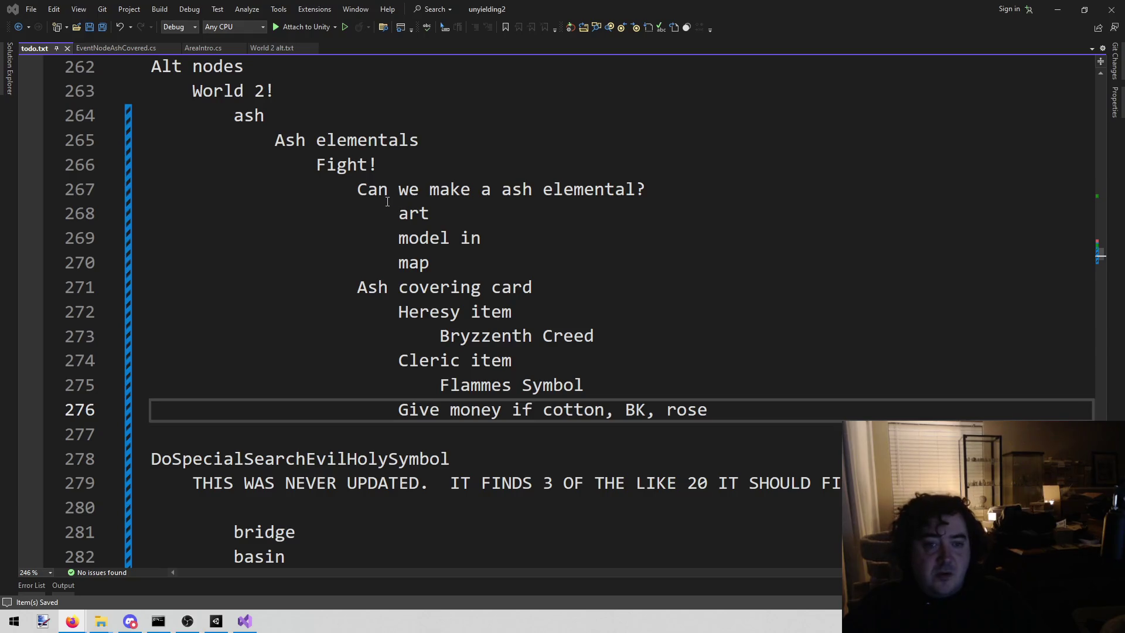
left_click_drag(399, 191, 519, 229)
left_click(527, 242)
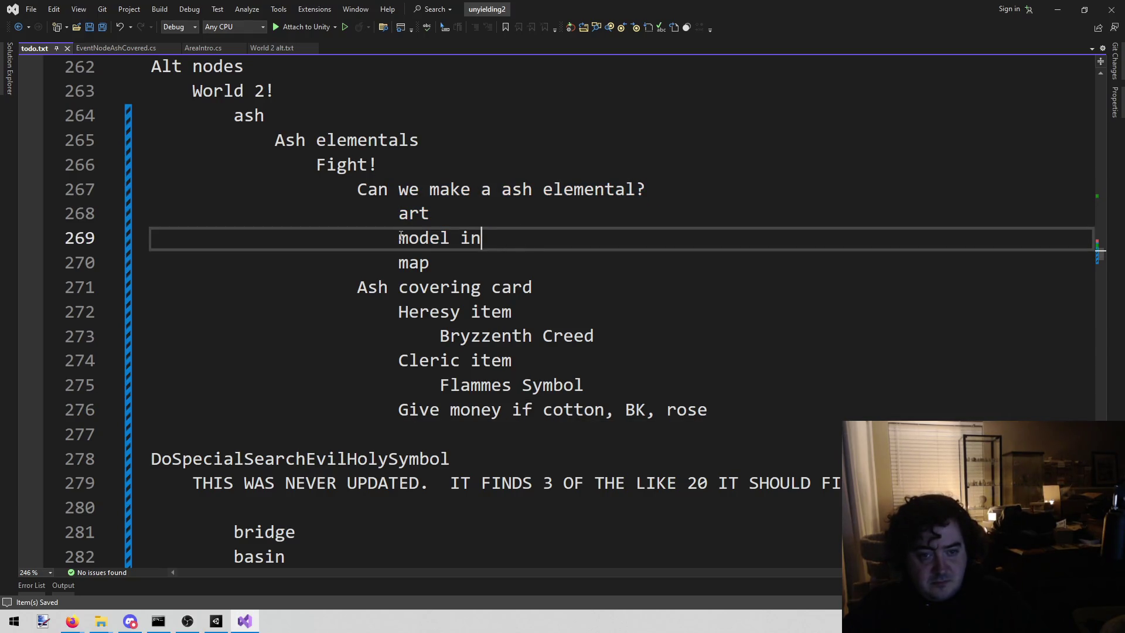
left_click_drag(400, 237, 485, 242)
left_click(216, 621)
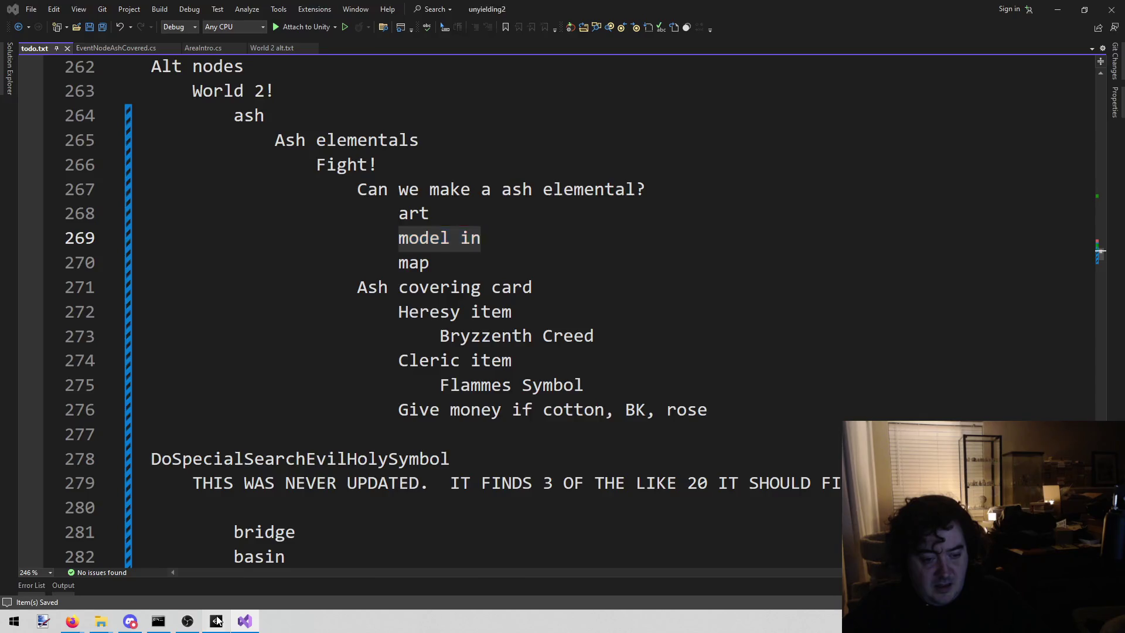
Find and select the Ash Elemental enemy asset in the Enemies folder
left_click(657, 387)
type("ash")
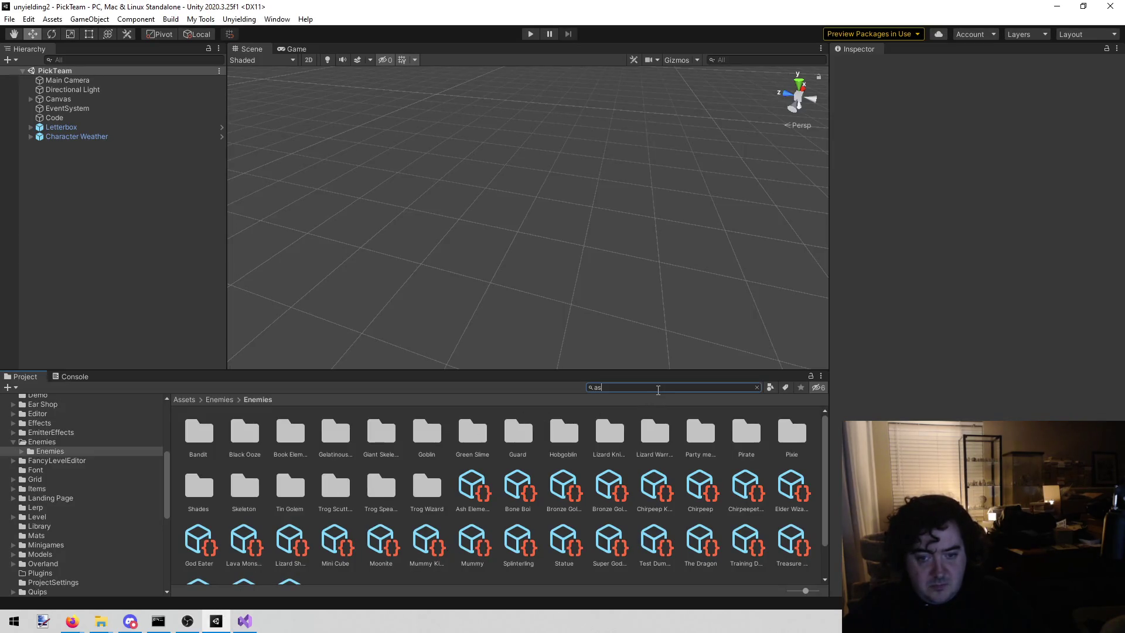
scroll(574, 445, "down", 4)
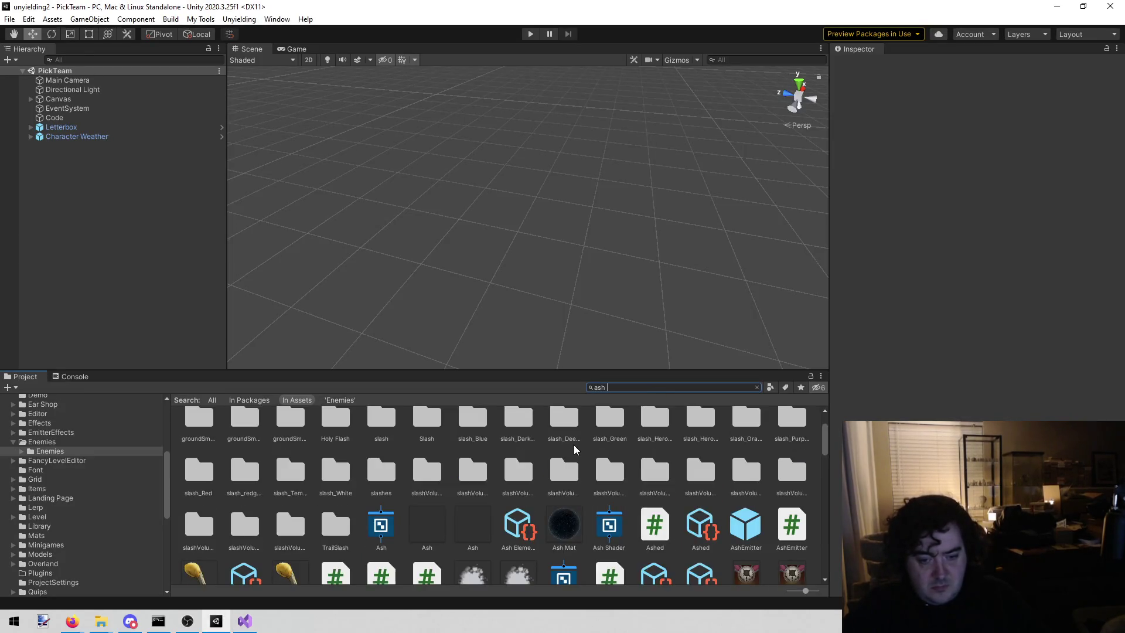
scroll(574, 449, "down", 4)
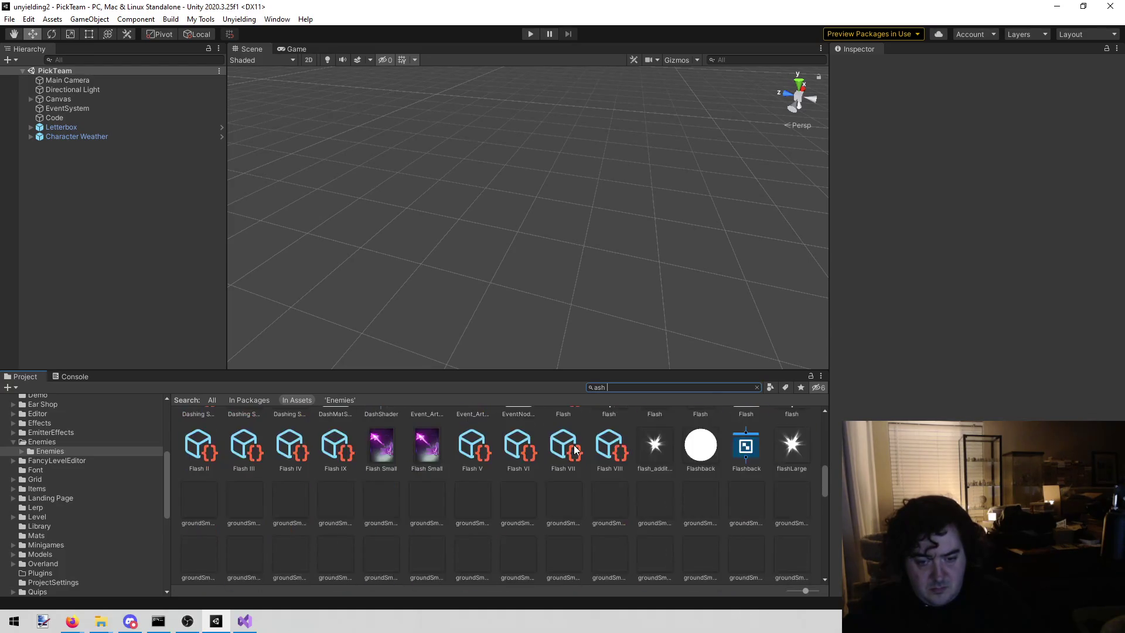
scroll(574, 448, "up", 8)
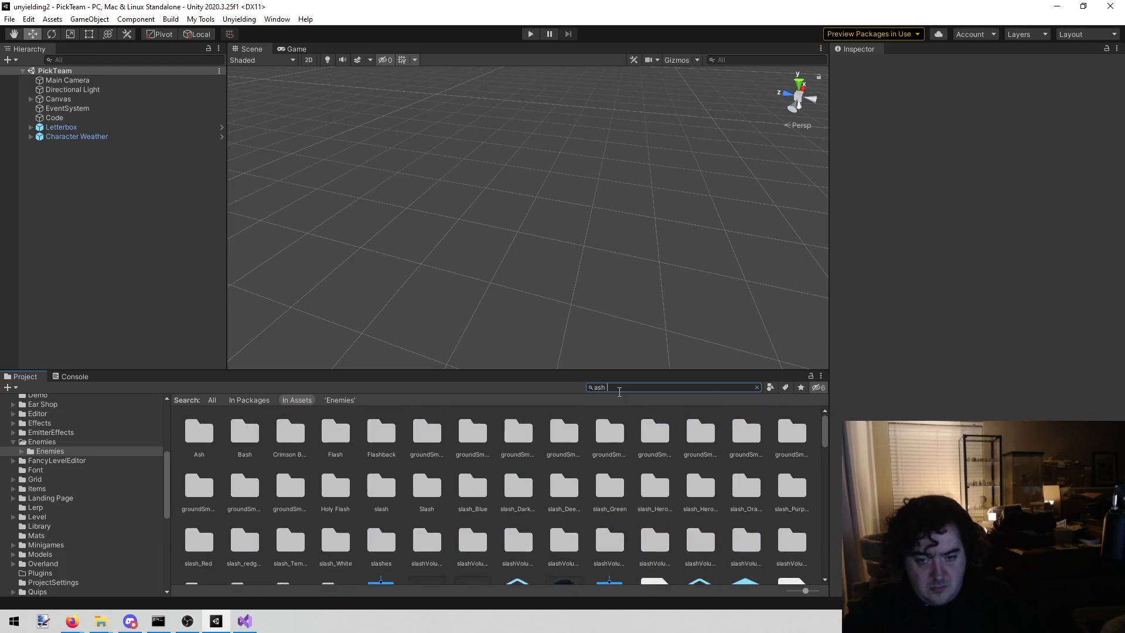
left_click(91, 451)
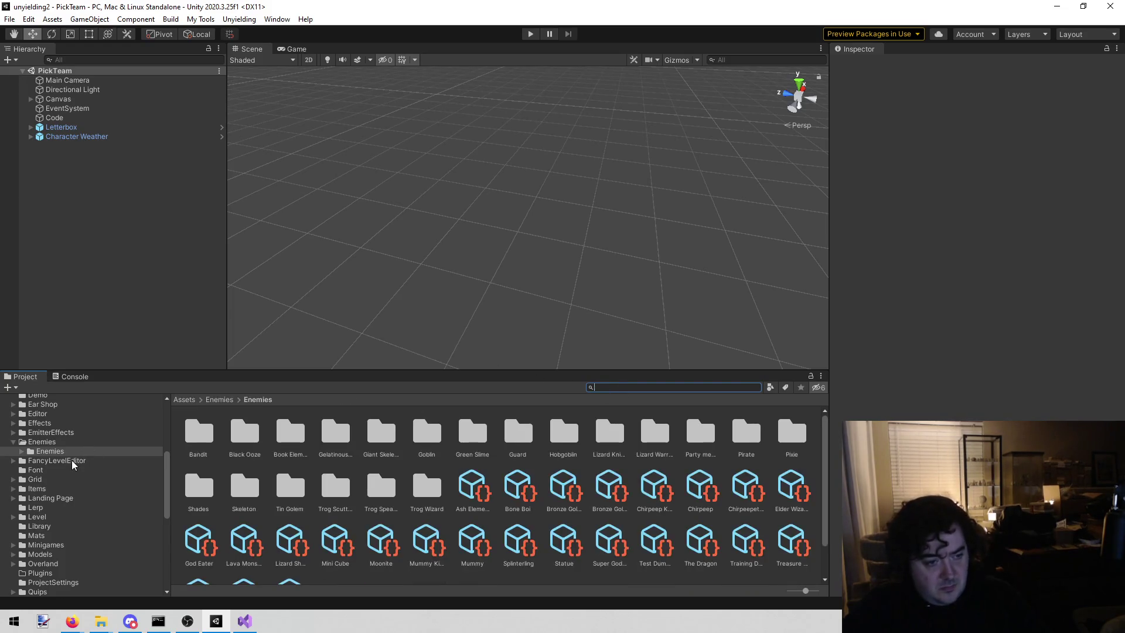
left_click(94, 441)
left_click(89, 450)
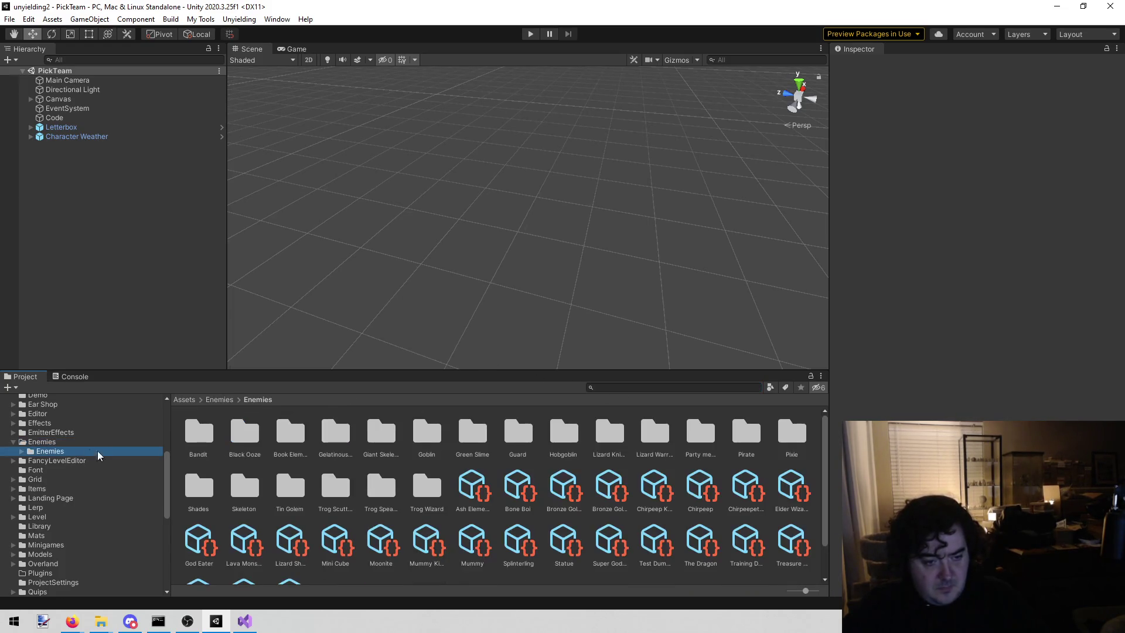
scroll(359, 491, "down", 1)
left_click(472, 452)
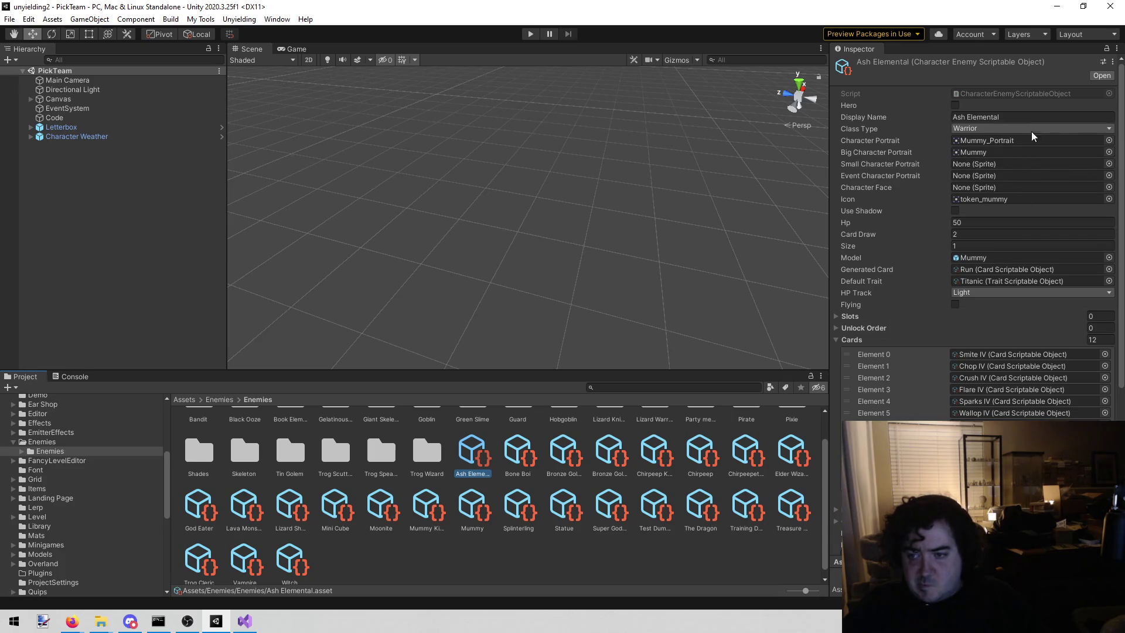
Set Ash Elemental's Model field to Ash, then search the project for 'shade'
left_click(1108, 258)
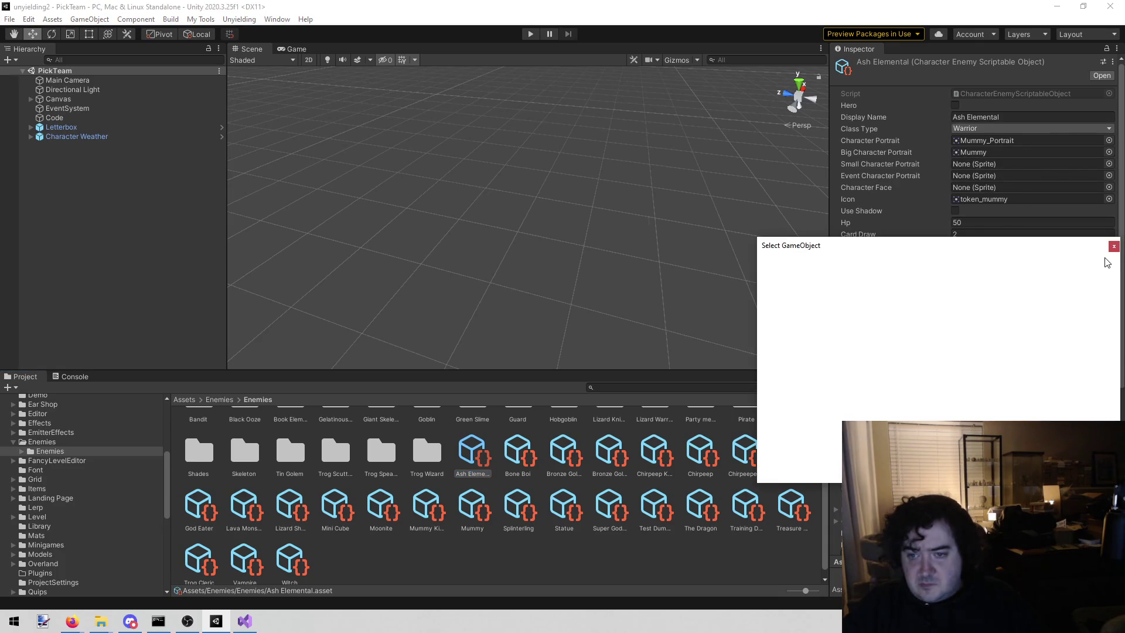
type("ash")
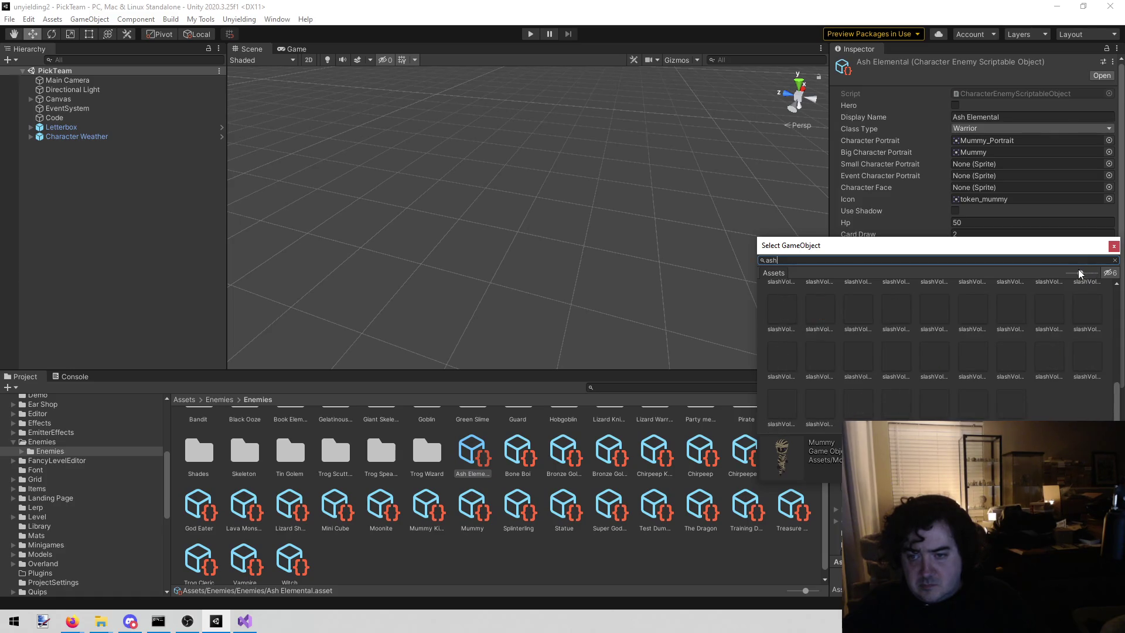
scroll(961, 319, "up", 5)
scroll(962, 319, "up", 2)
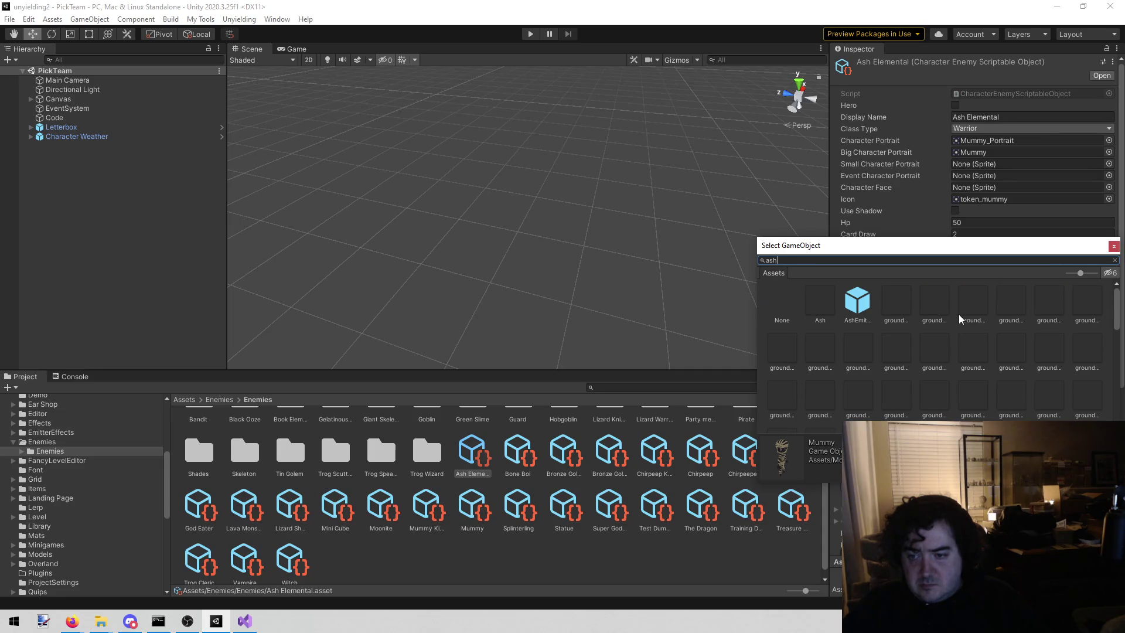
left_click(820, 300)
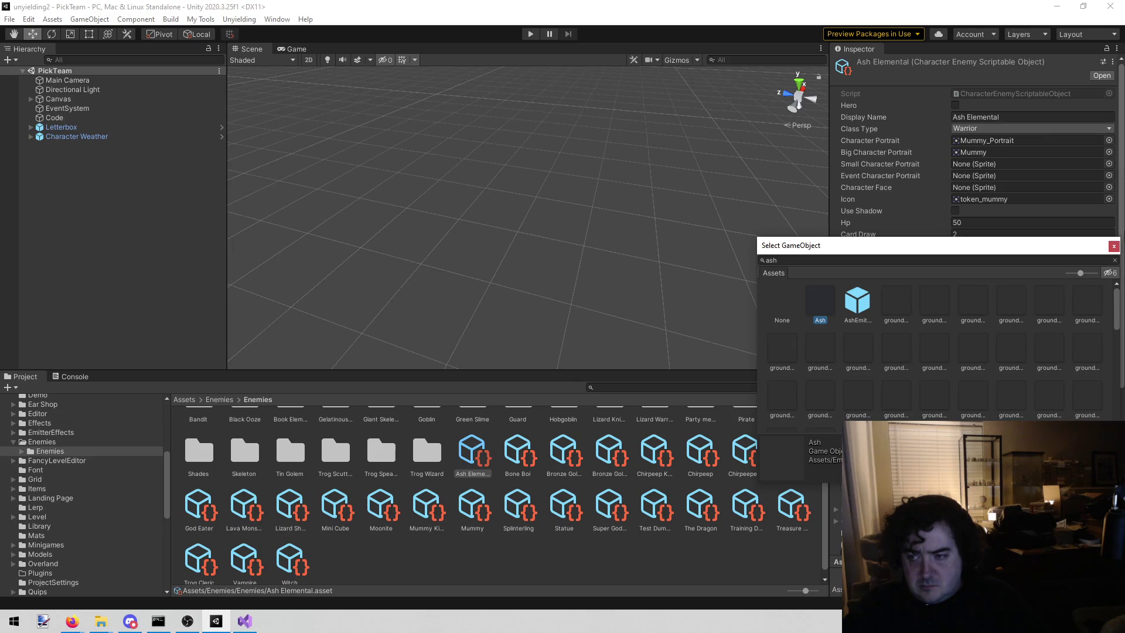
left_click(1113, 245)
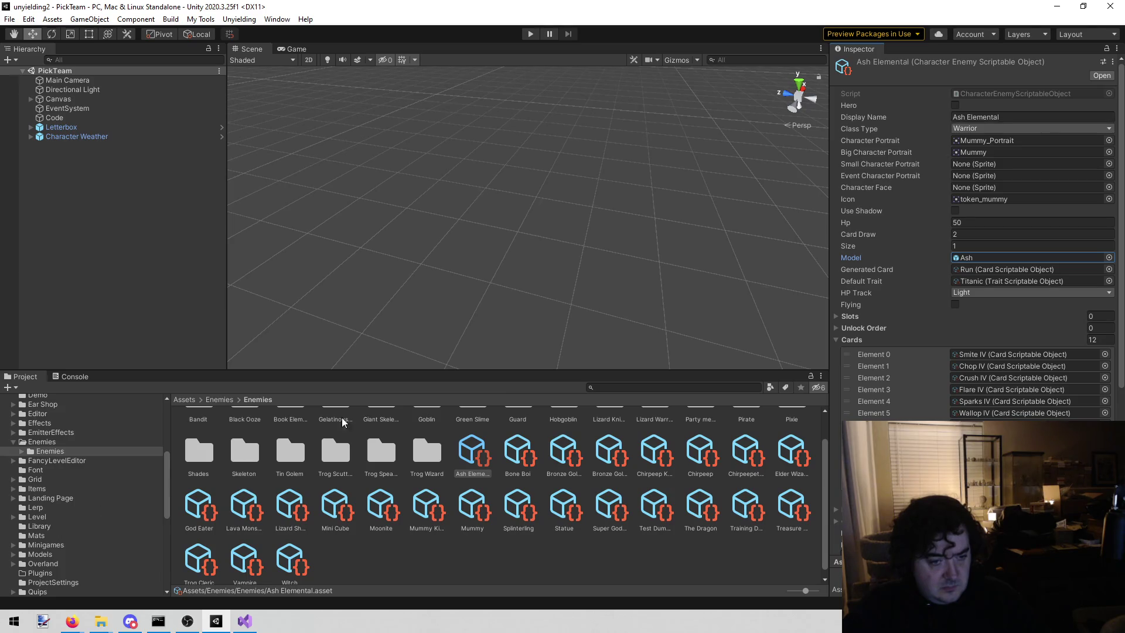
left_click(640, 386)
type("shade")
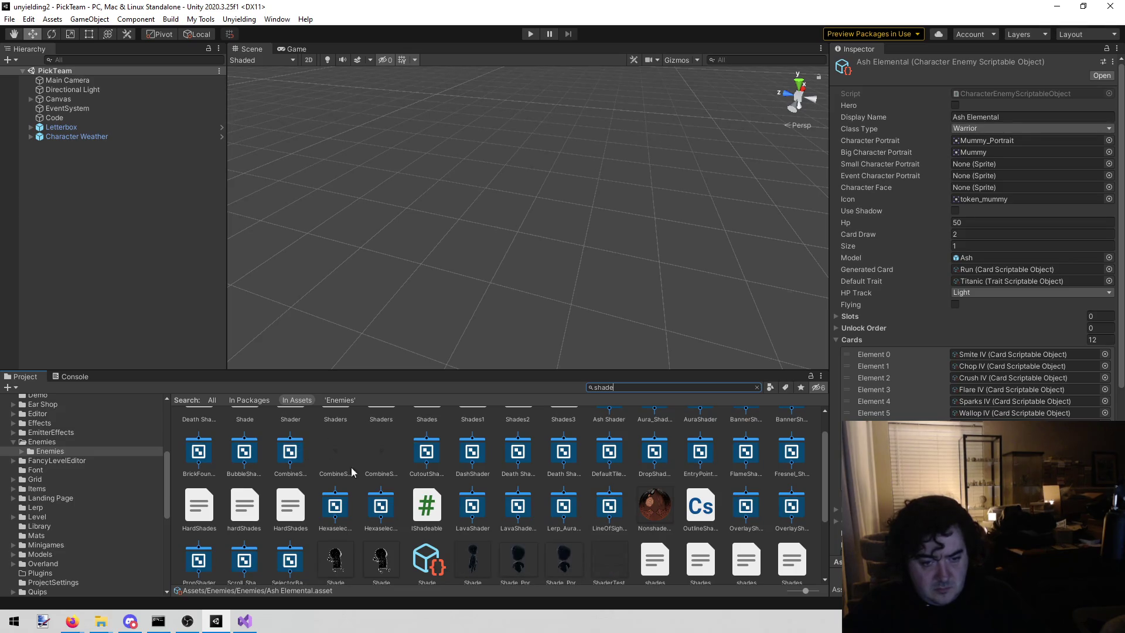
Inspect the Shades model's import settings and its containing folder
scroll(355, 520, "up", 1)
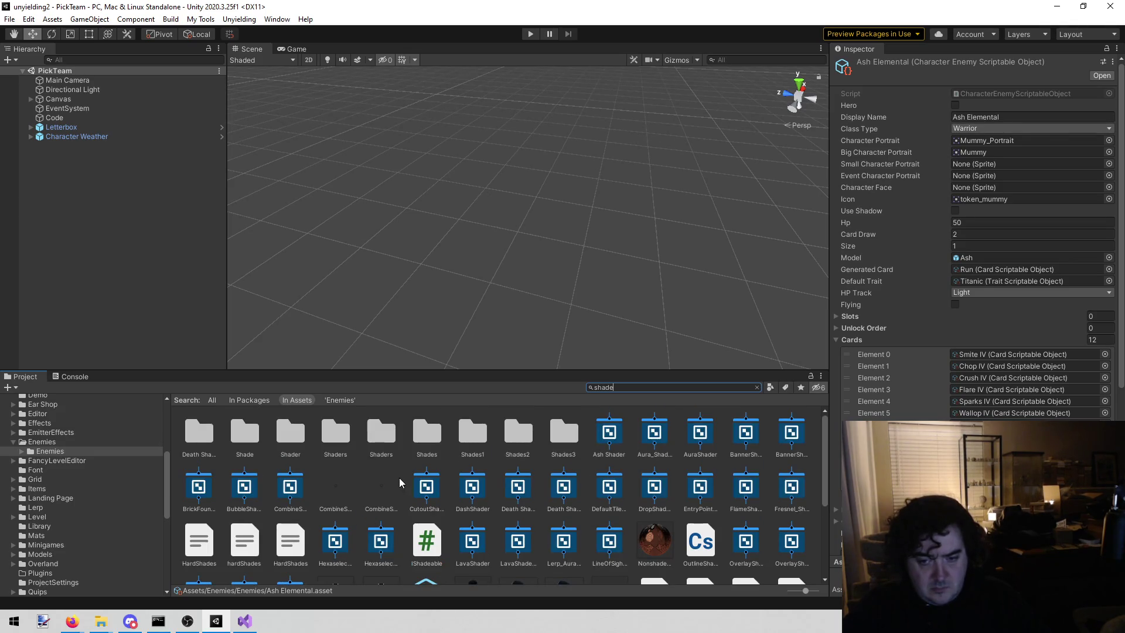
scroll(399, 477, "down", 4)
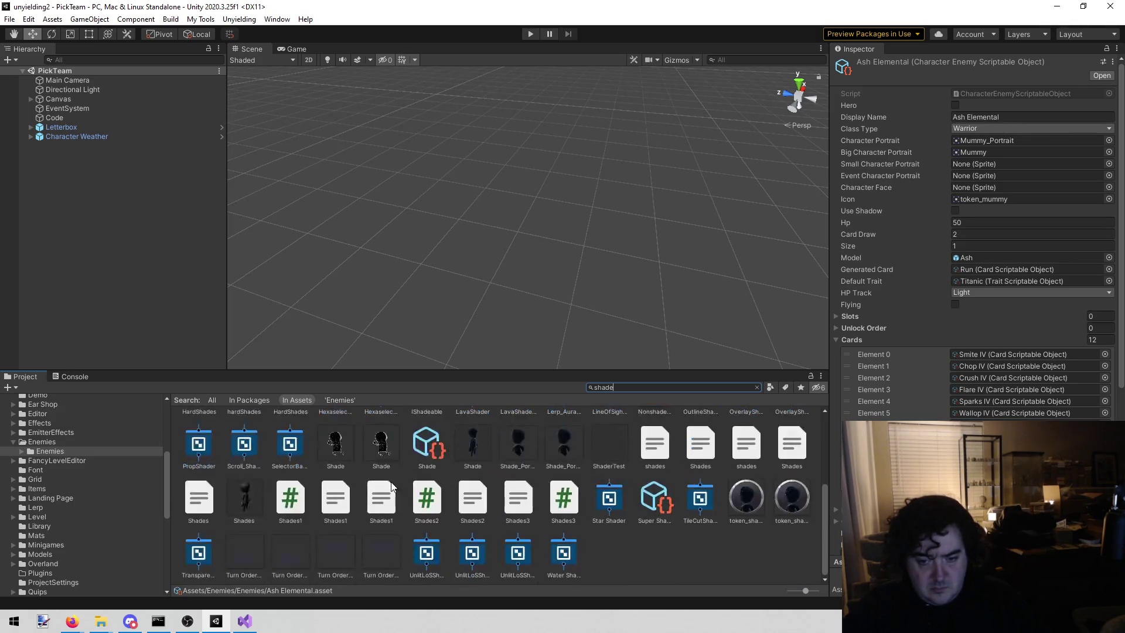
left_click(252, 495)
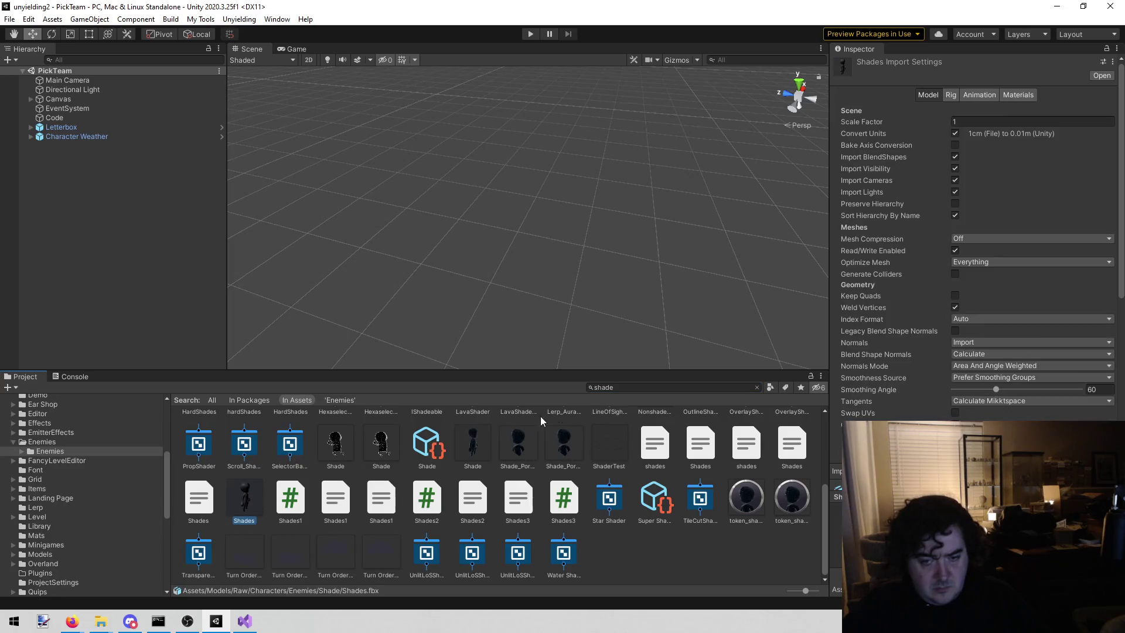
left_click(641, 384)
key("BackSpace")
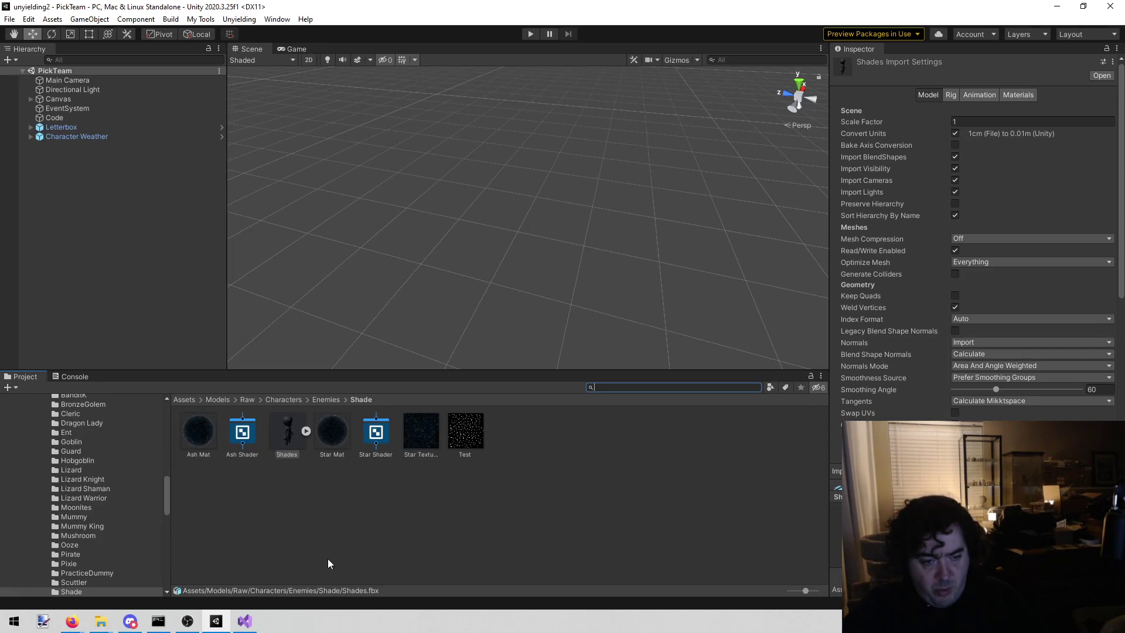
left_click(305, 554)
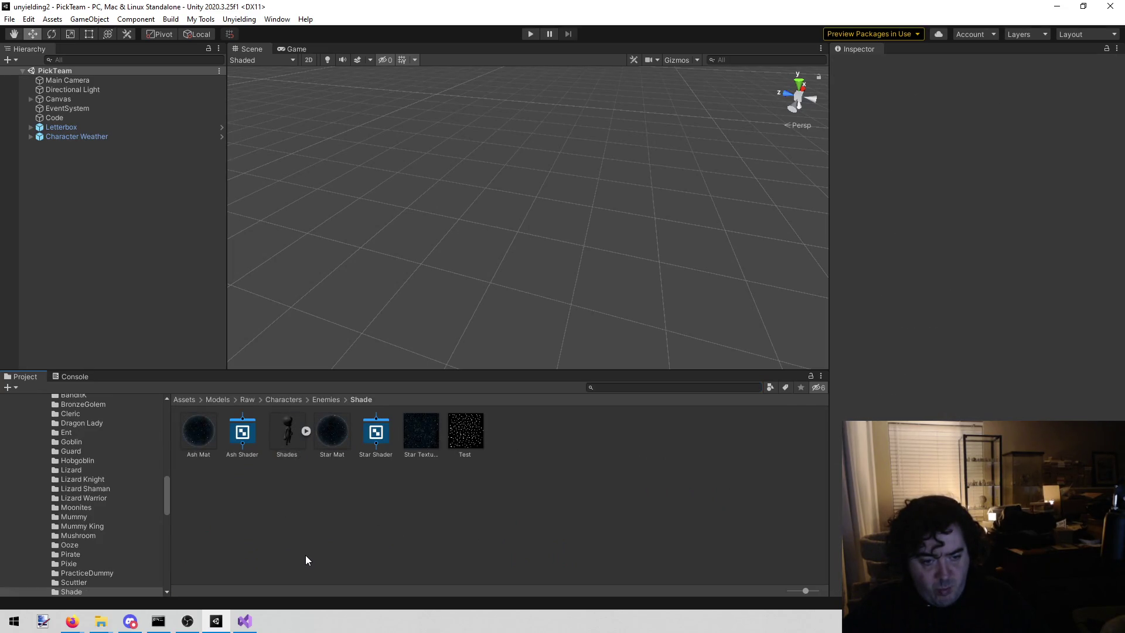
left_click(290, 435)
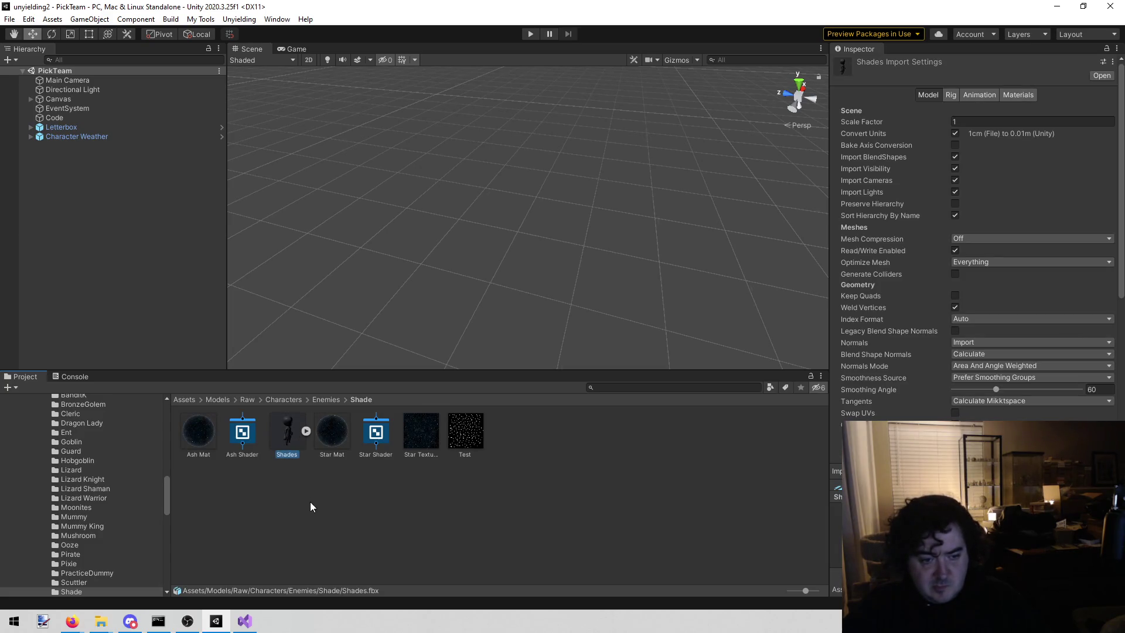
scroll(105, 531, "up", 10)
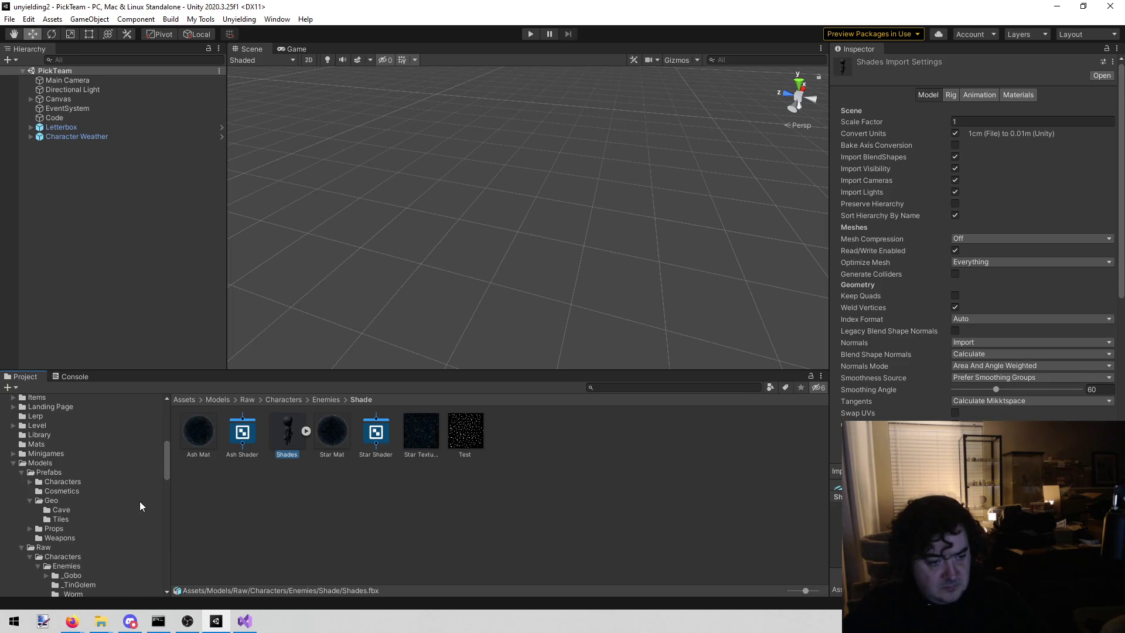
Open the Models/Prefabs/Characters/Enemies folder to find the Shade prefab
left_click(51, 489)
left_click(59, 481)
double_click(205, 432)
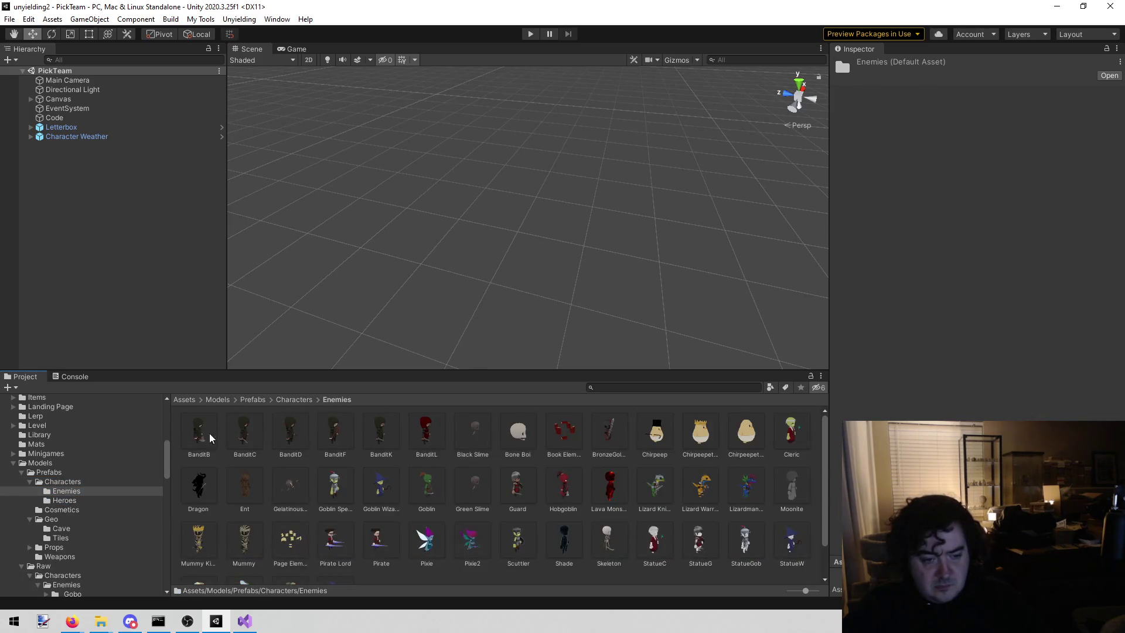
scroll(242, 497, "down", 2)
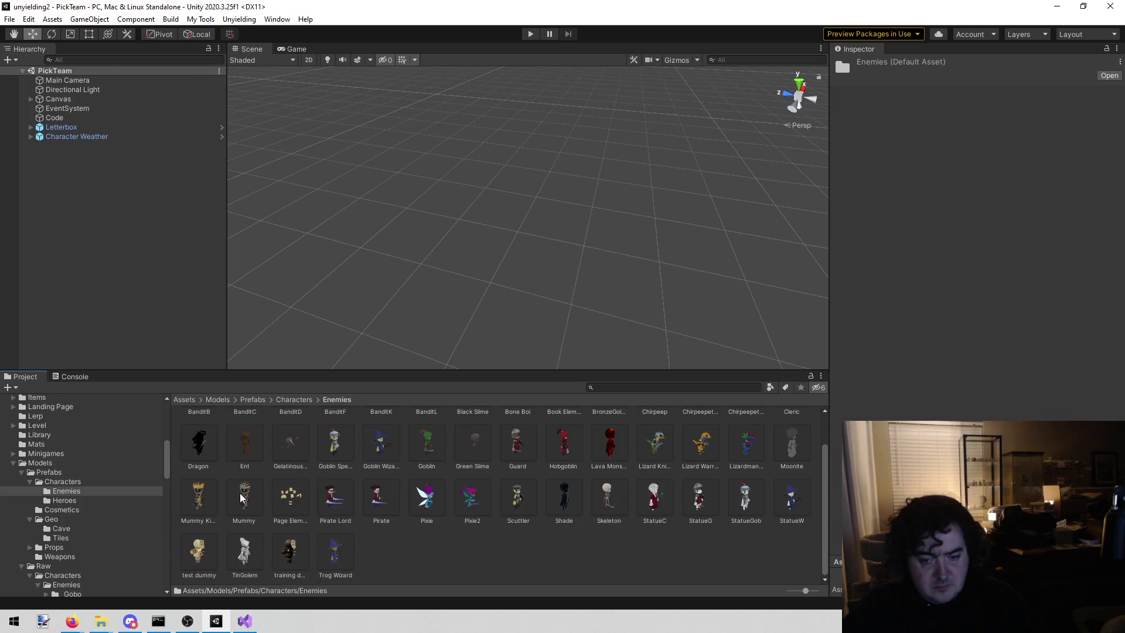
Duplicate the Shade prefab and name the copy 'Ash Elemental'
left_click(564, 499)
key("ctrl+d")
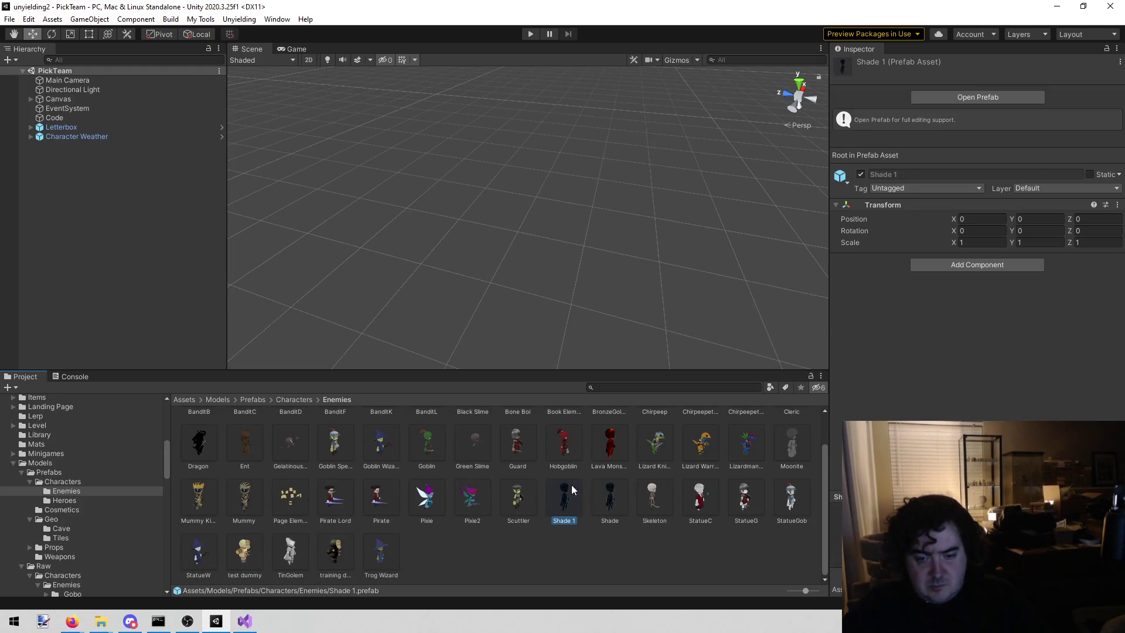
left_click(562, 521)
type("Ash Elemental")
key("Return")
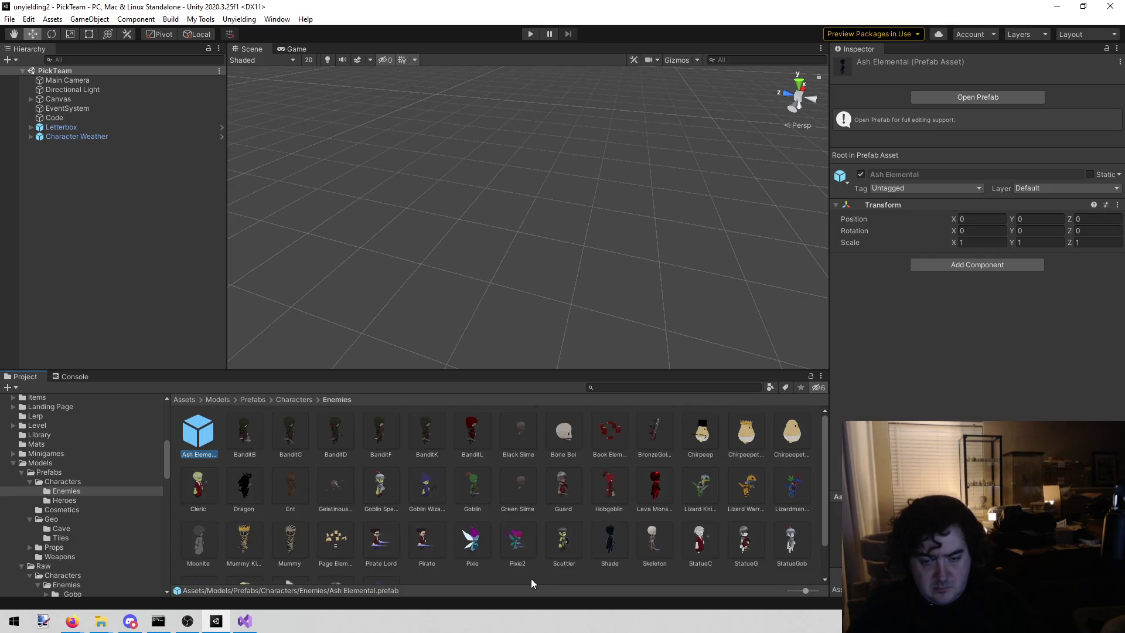
In the Ash Elemental prefab, assign Ash Mat to the Shade mesh's material
double_click(198, 434)
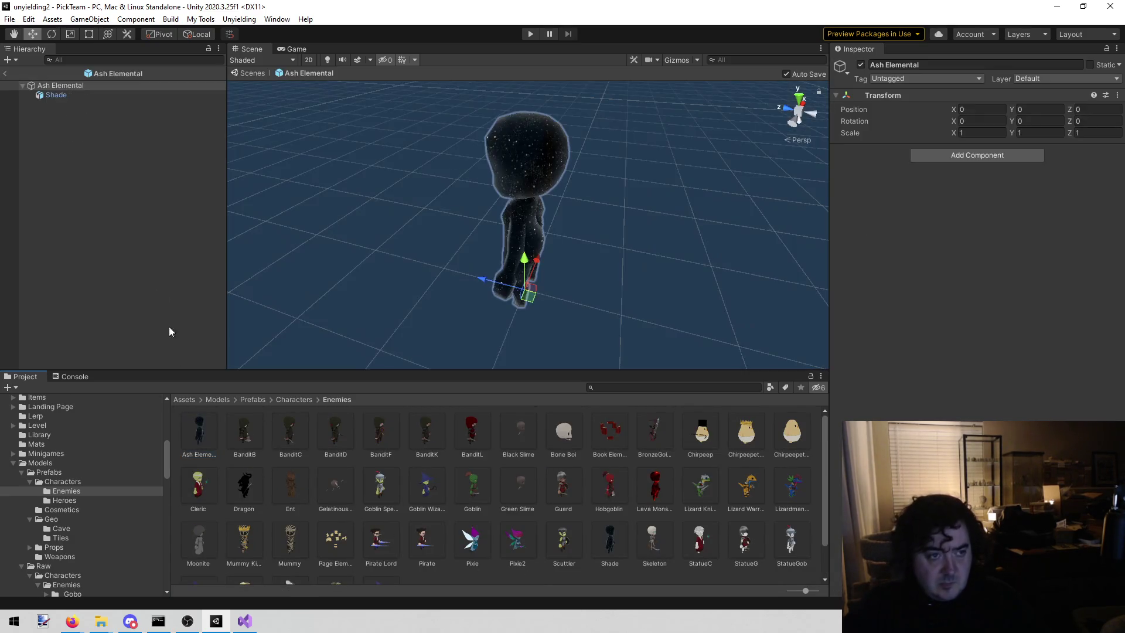
left_click(100, 97)
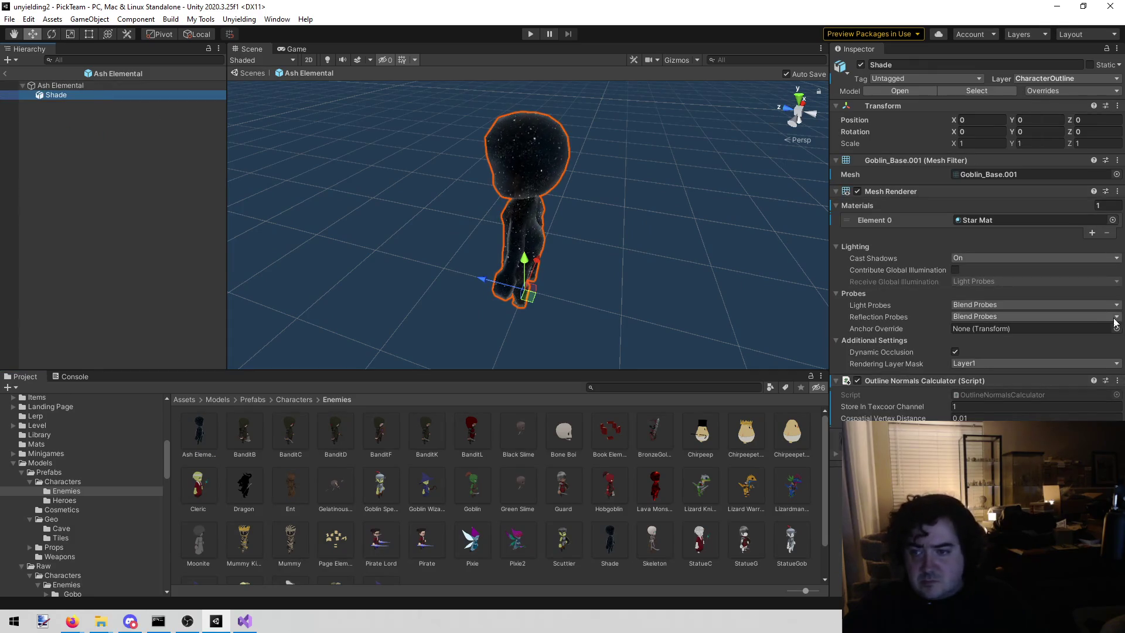
left_click(1112, 220)
type("ash")
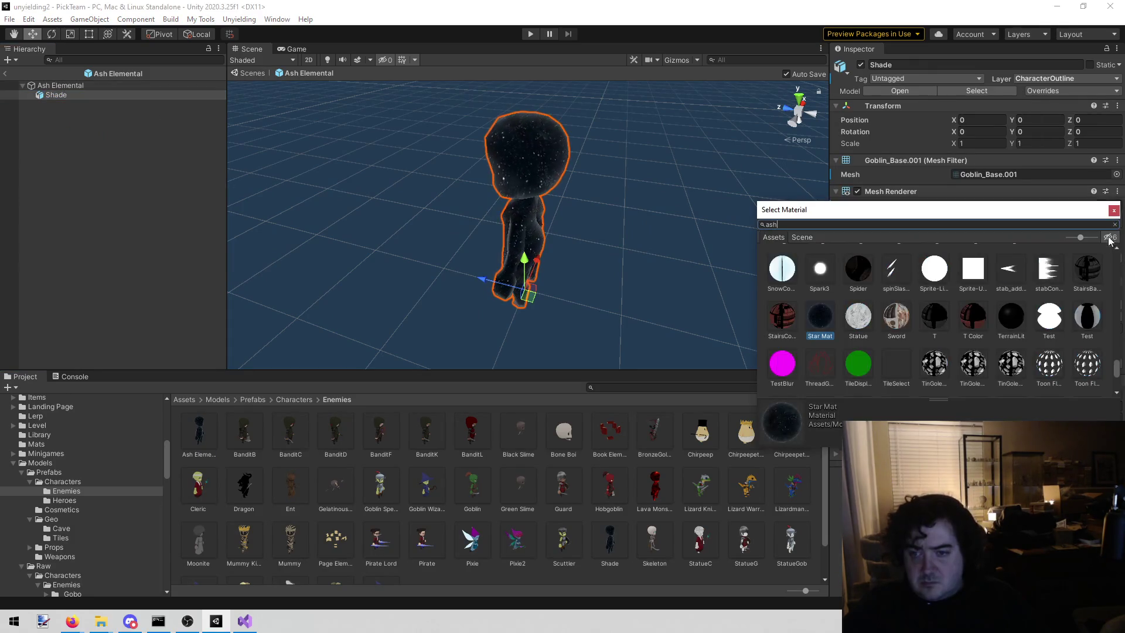
left_click(864, 262)
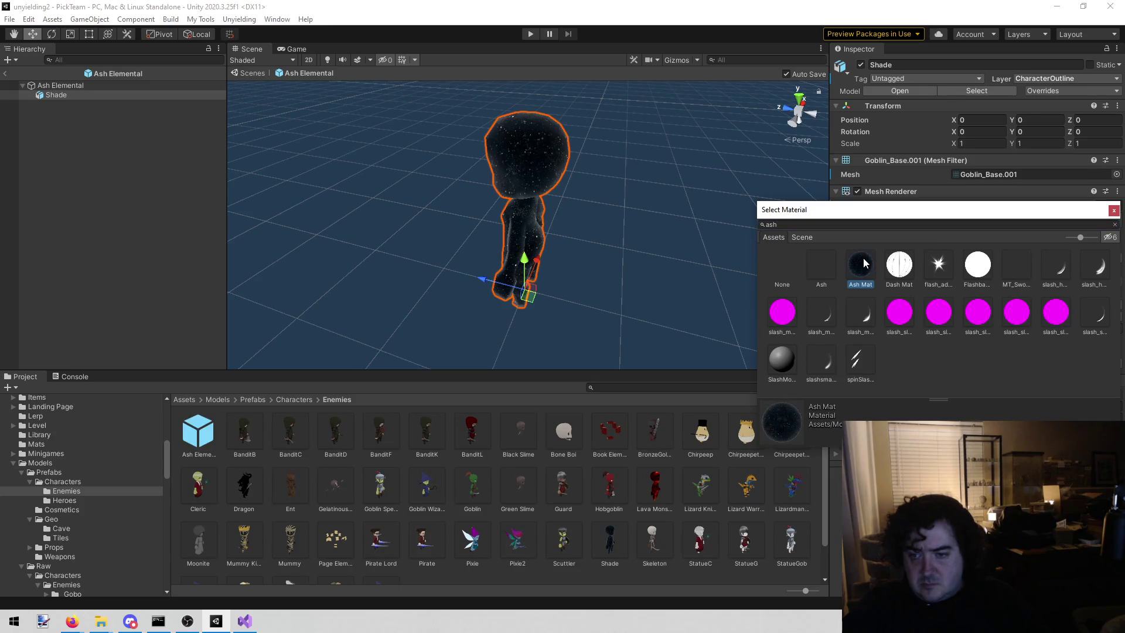
double_click(864, 263)
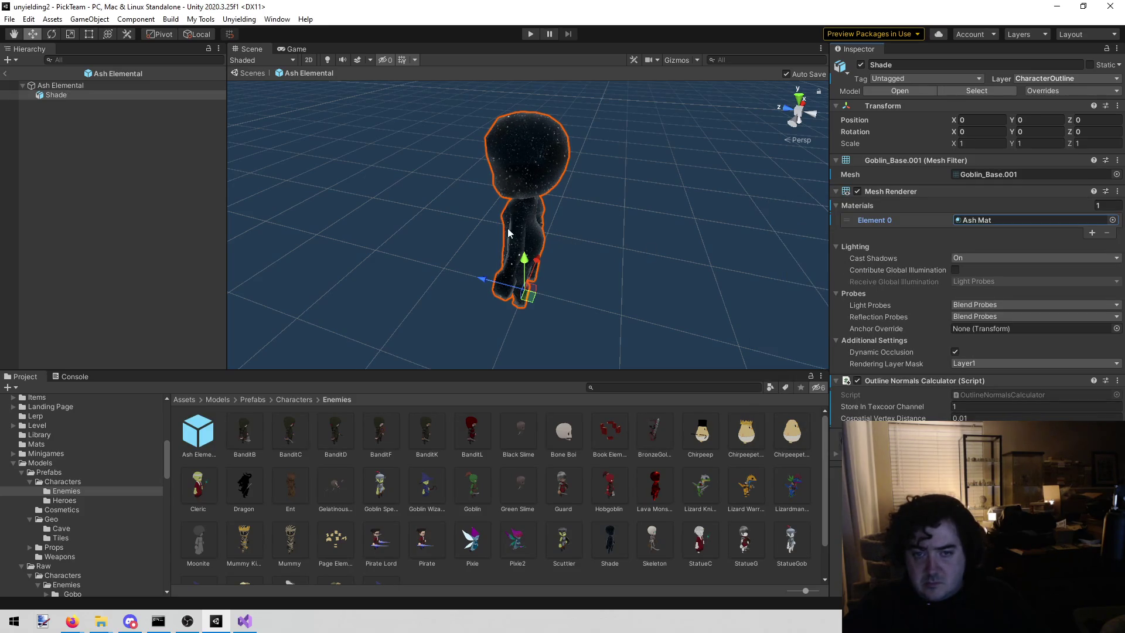
Locate and select the Ash Mat asset in the Project window
left_click(990, 221)
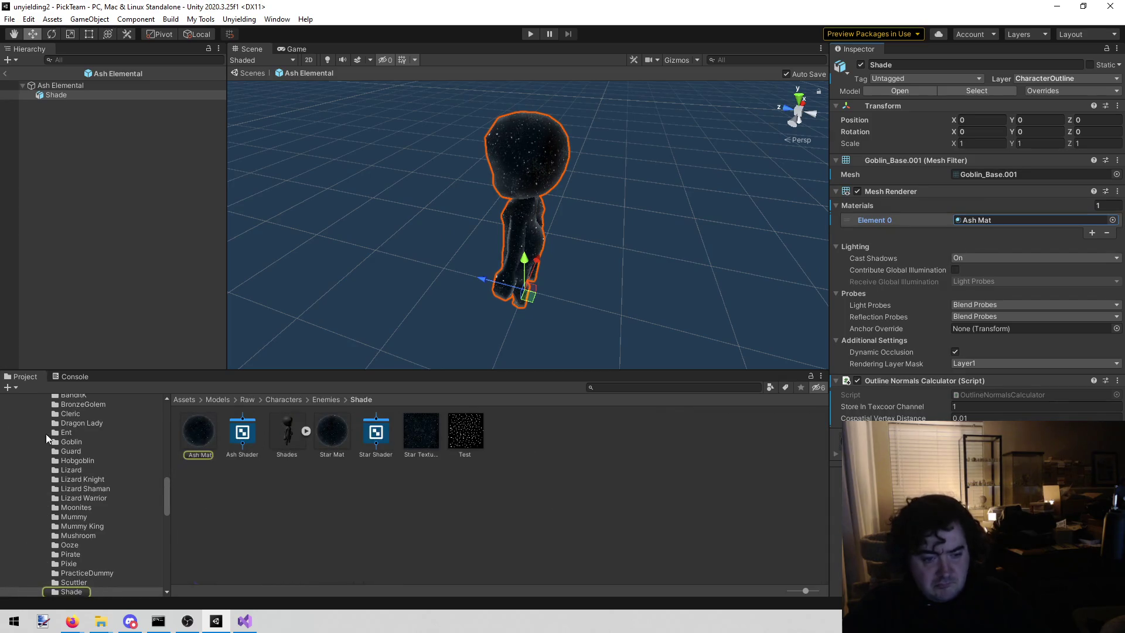
left_click(226, 506)
left_click(199, 434)
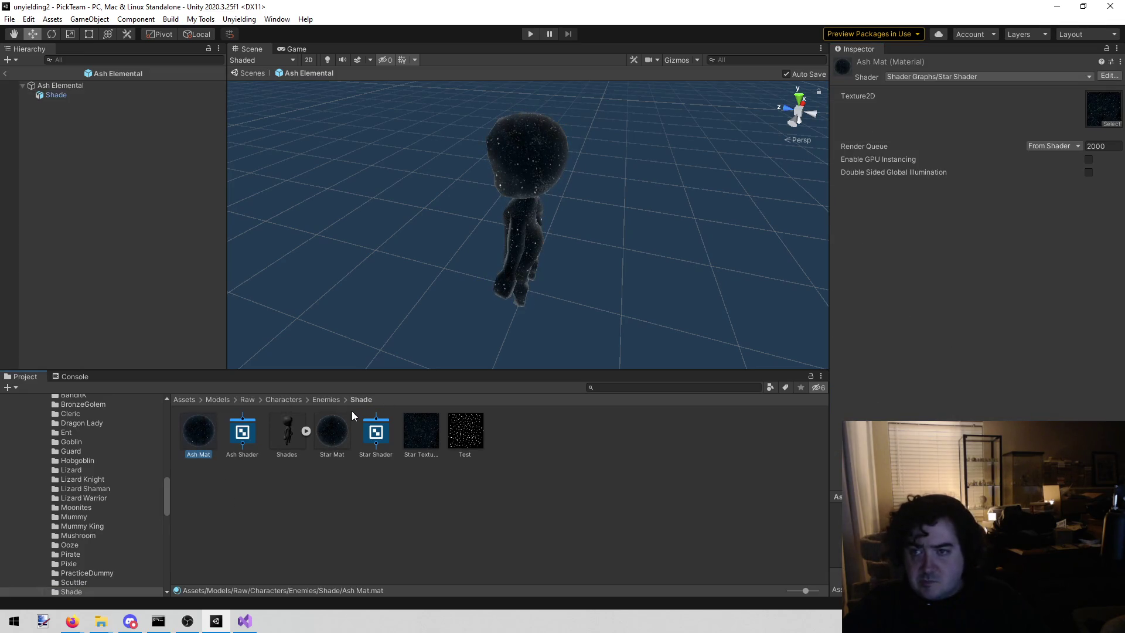
left_click(964, 75)
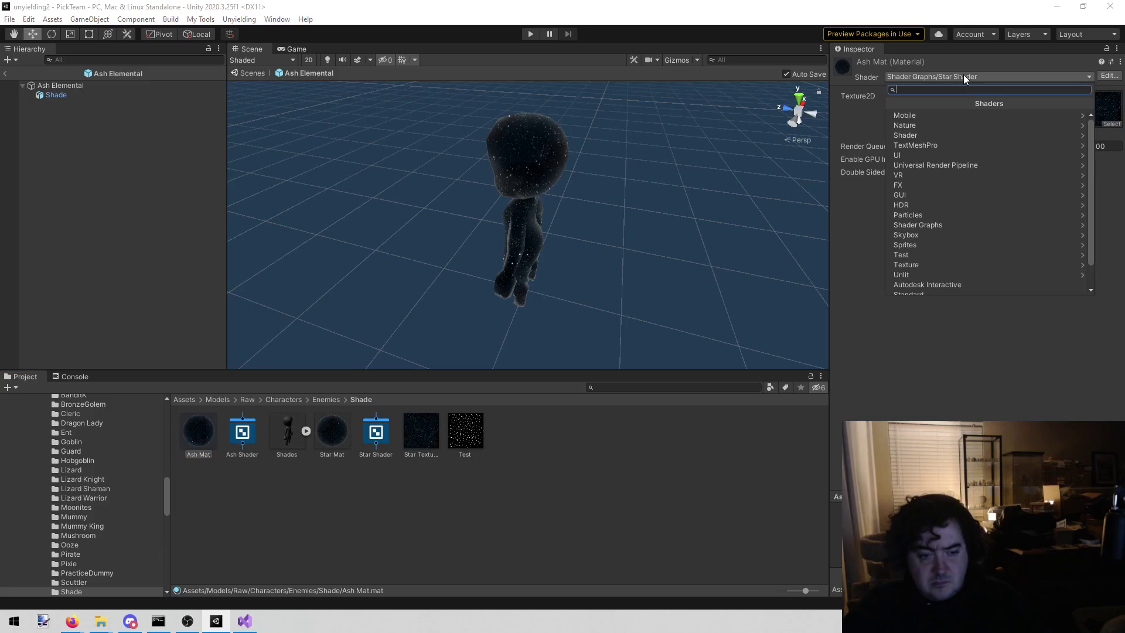
Switch Ash Mat's shader to Shader Graphs/Ash, then select the Star Shader asset
type("as")
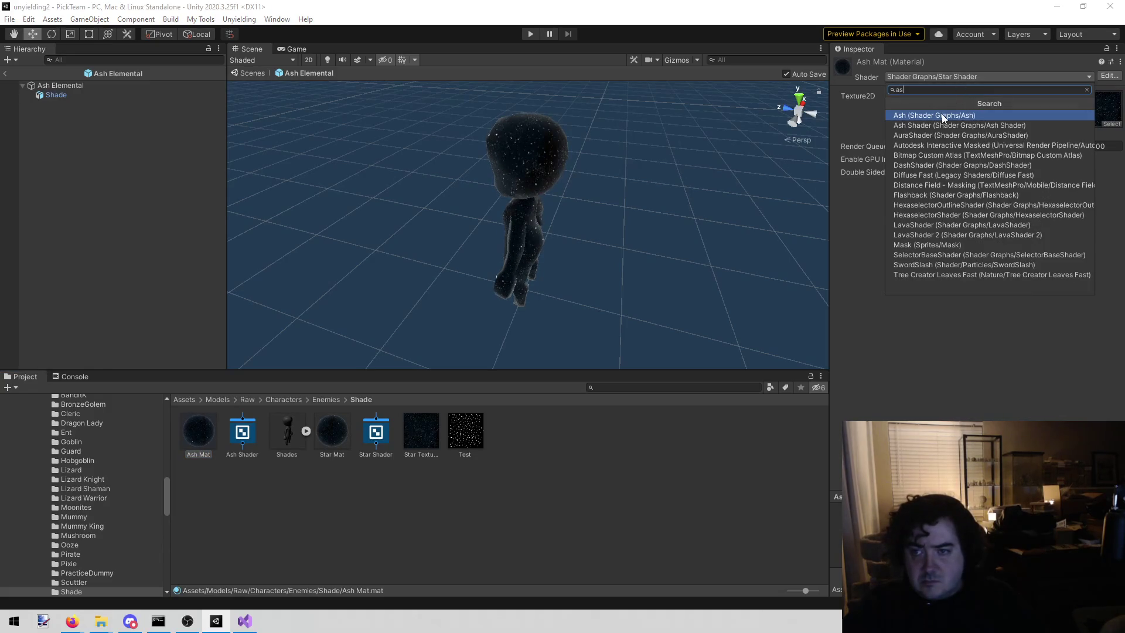
left_click(940, 117)
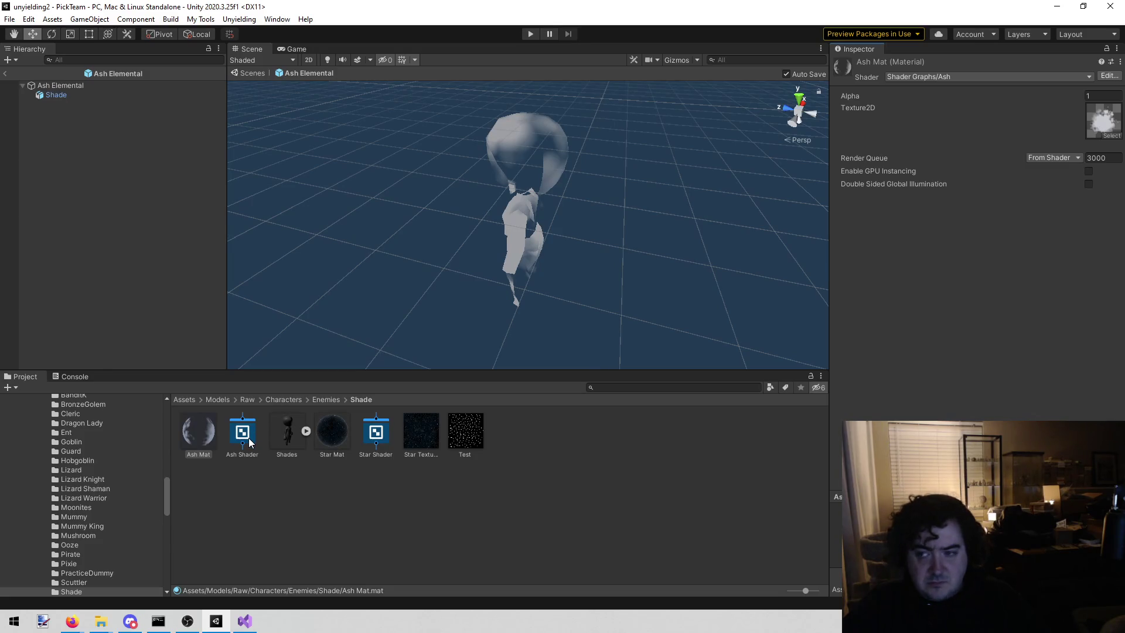
mouse_move(249, 442)
left_mouse_down()
mouse_move(477, 440)
mouse_move(881, 300)
mouse_move(1087, 184)
mouse_move(1103, 121)
left_mouse_up()
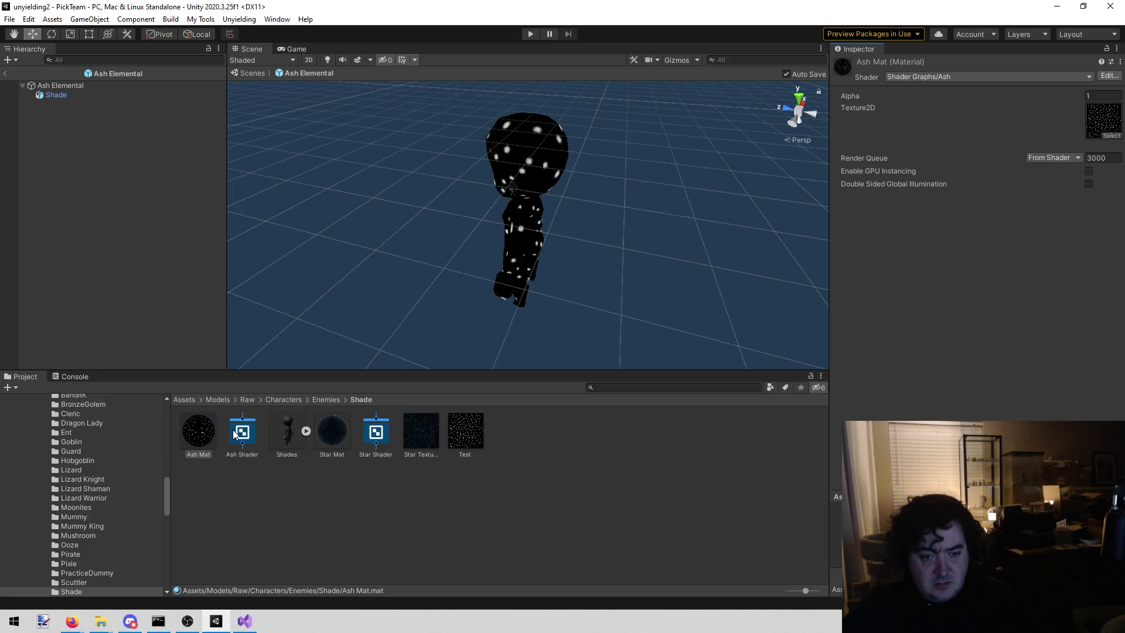
left_click(364, 430)
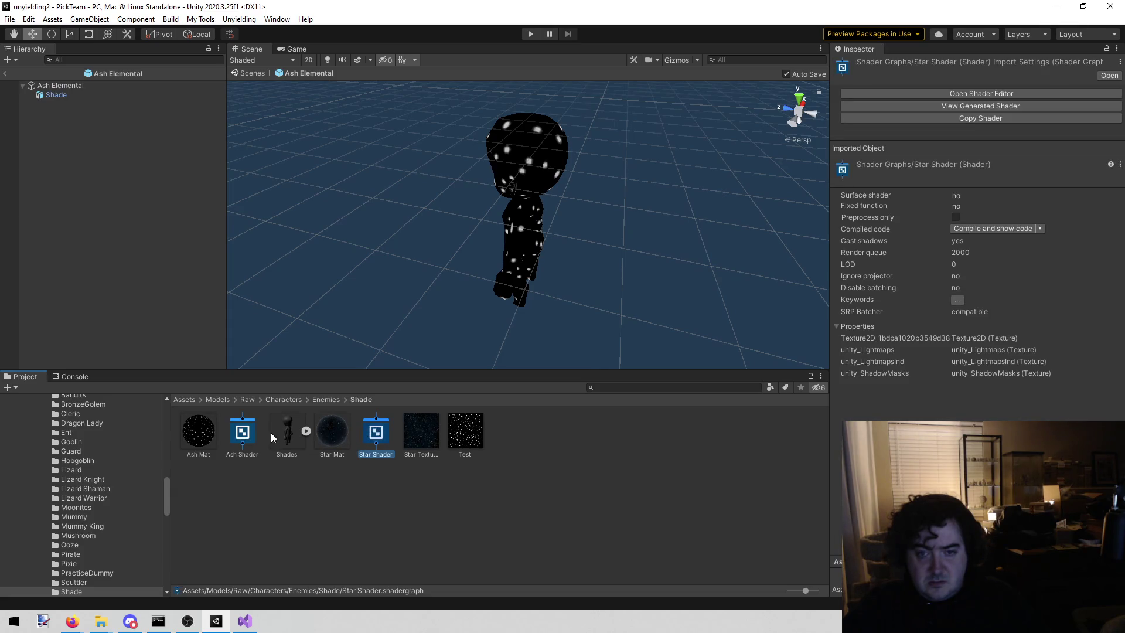
Open the Ash Shader graph in the Shader Editor, inspect it, and bring the Game view forward
left_click(246, 431)
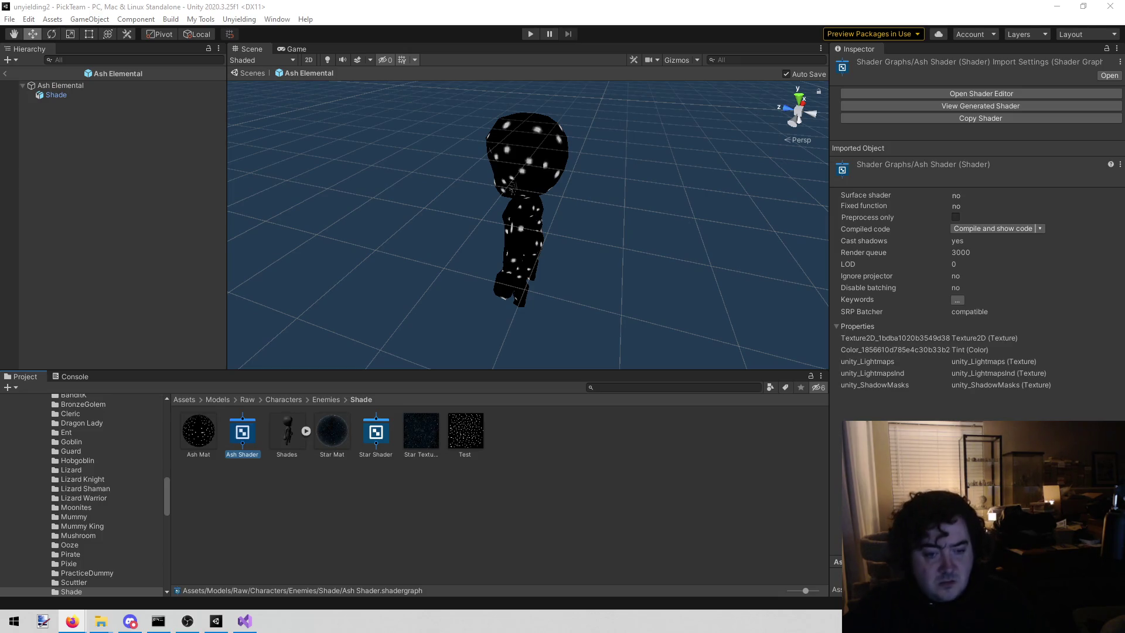
left_click(881, 95)
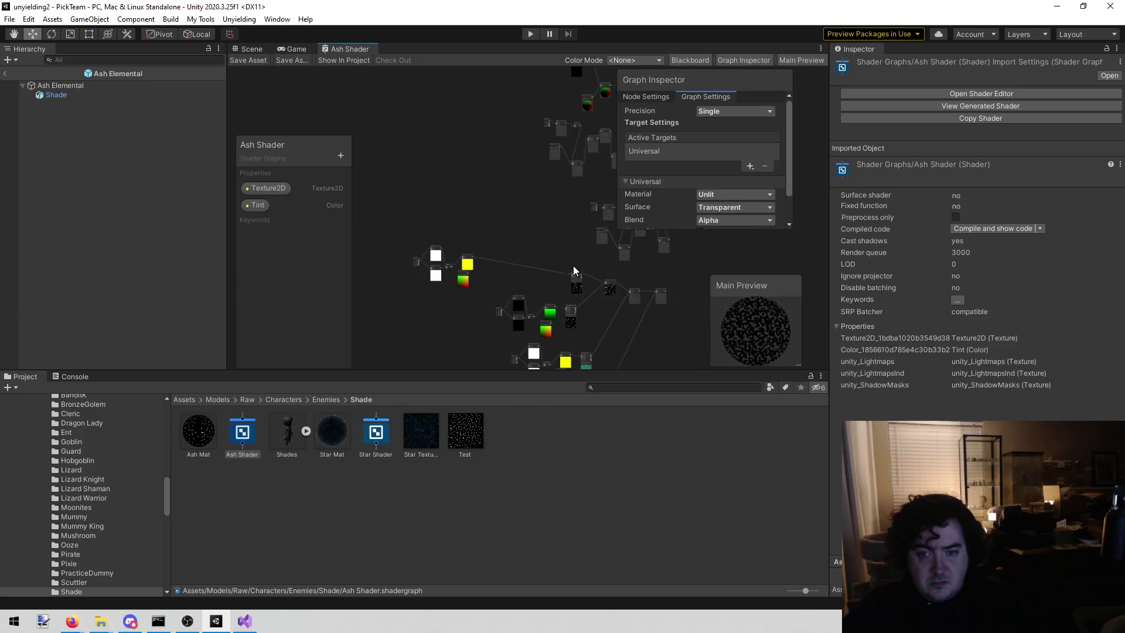
right_click(452, 198)
left_click(529, 164)
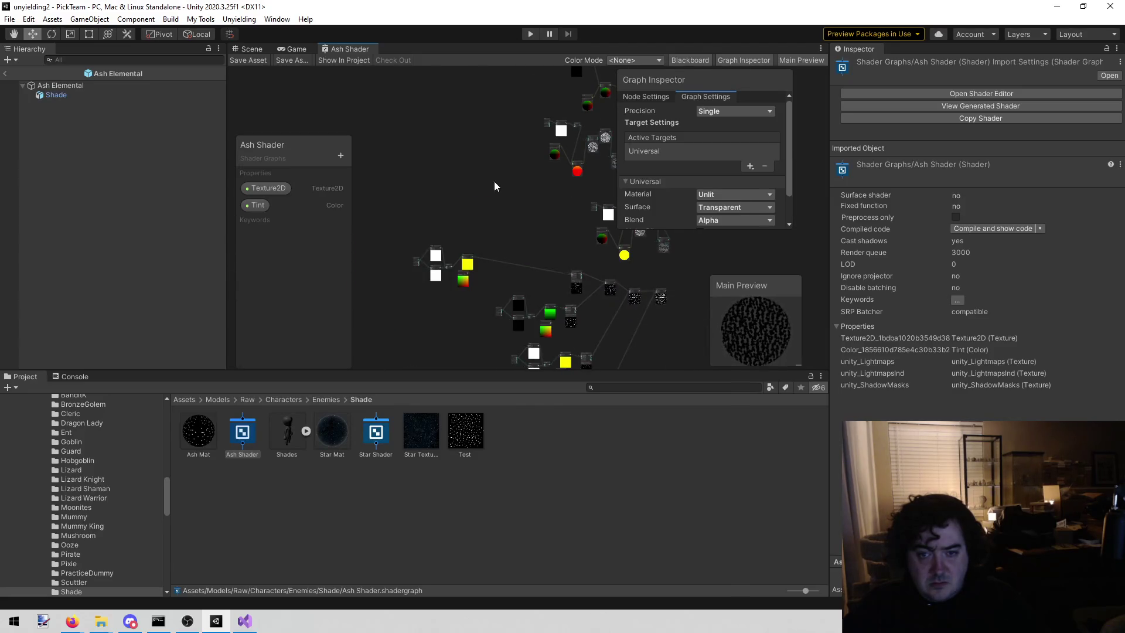
scroll(539, 241, "up", 3)
scroll(486, 264, "up", 1)
key("ctrl+2")
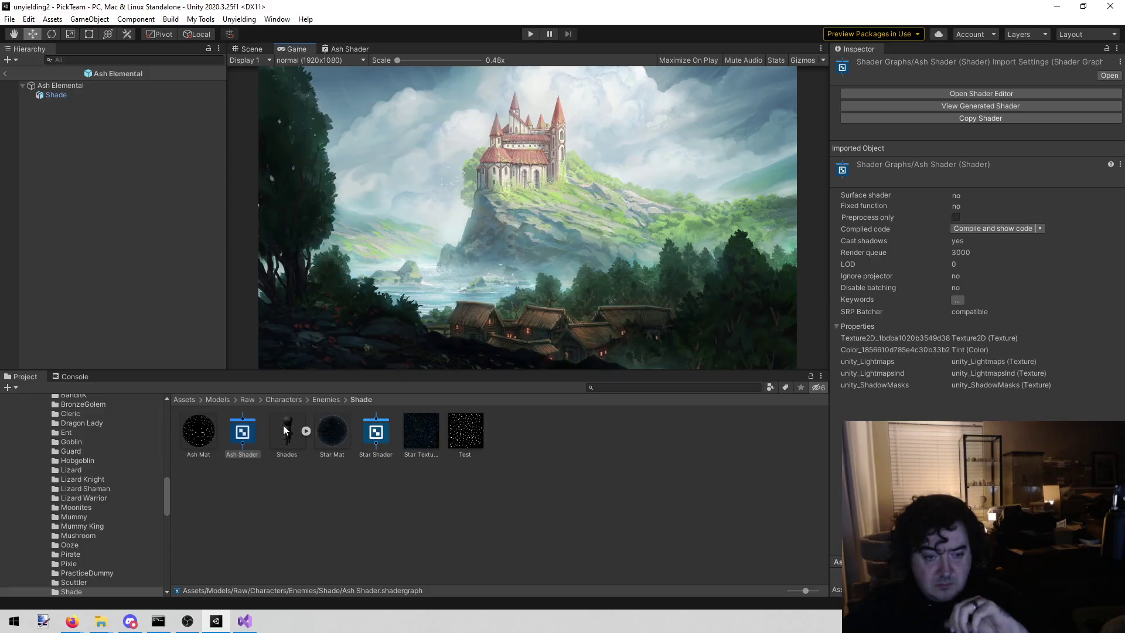
Assign Star Texture to Ash Mat's Texture2D slot
left_click(82, 94)
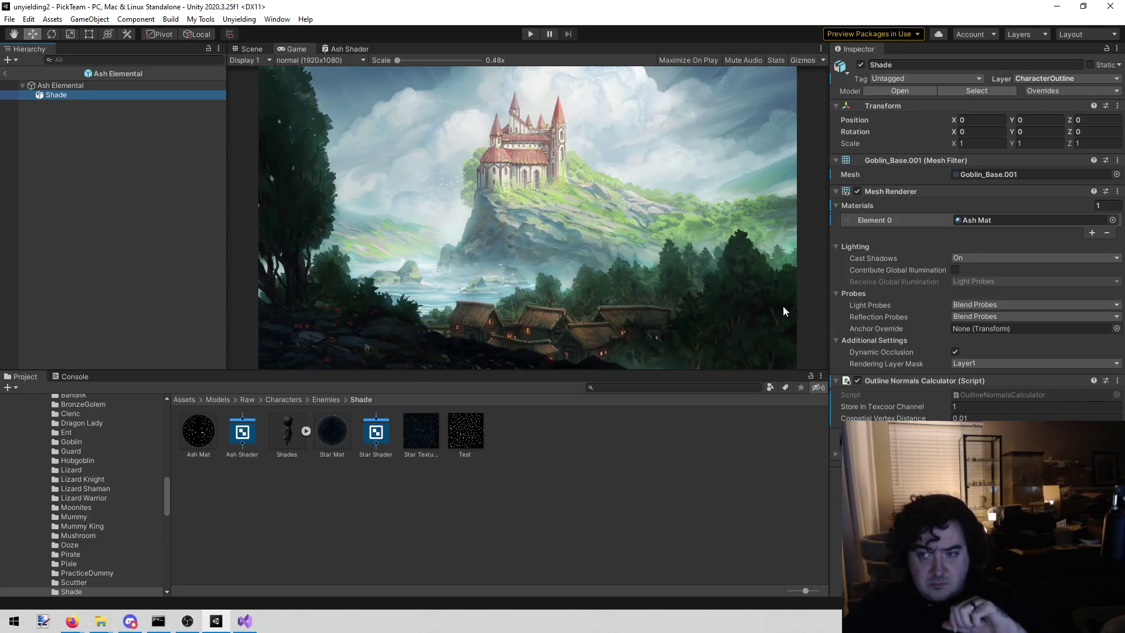
left_click(199, 432)
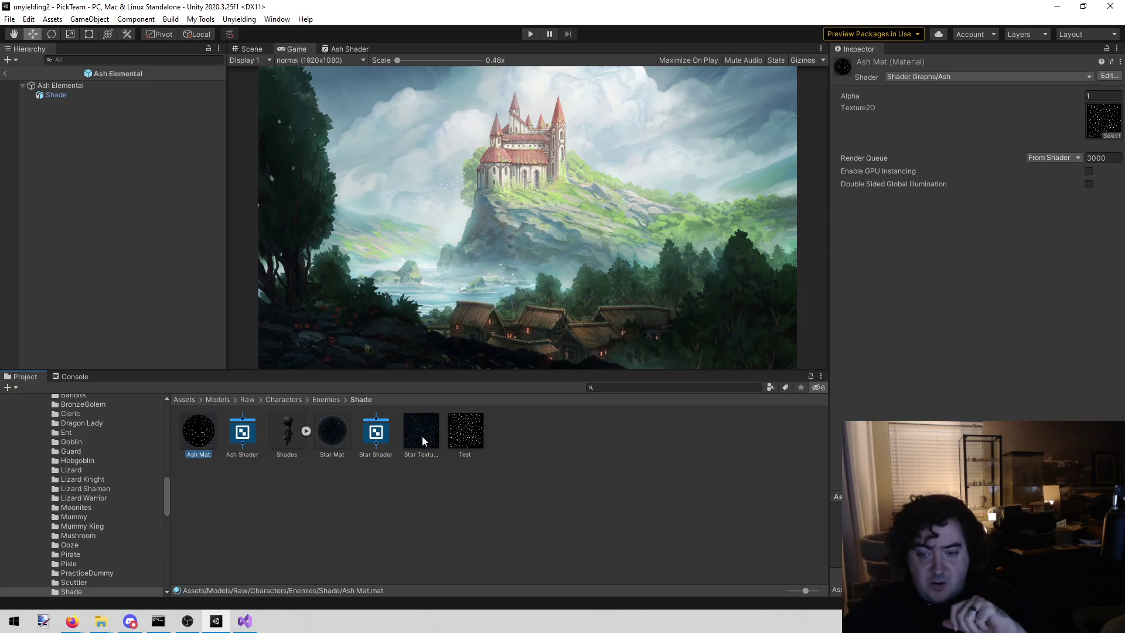
mouse_move(425, 434)
left_mouse_down()
mouse_move(859, 201)
mouse_move(1097, 118)
mouse_move(1092, 132)
left_mouse_up()
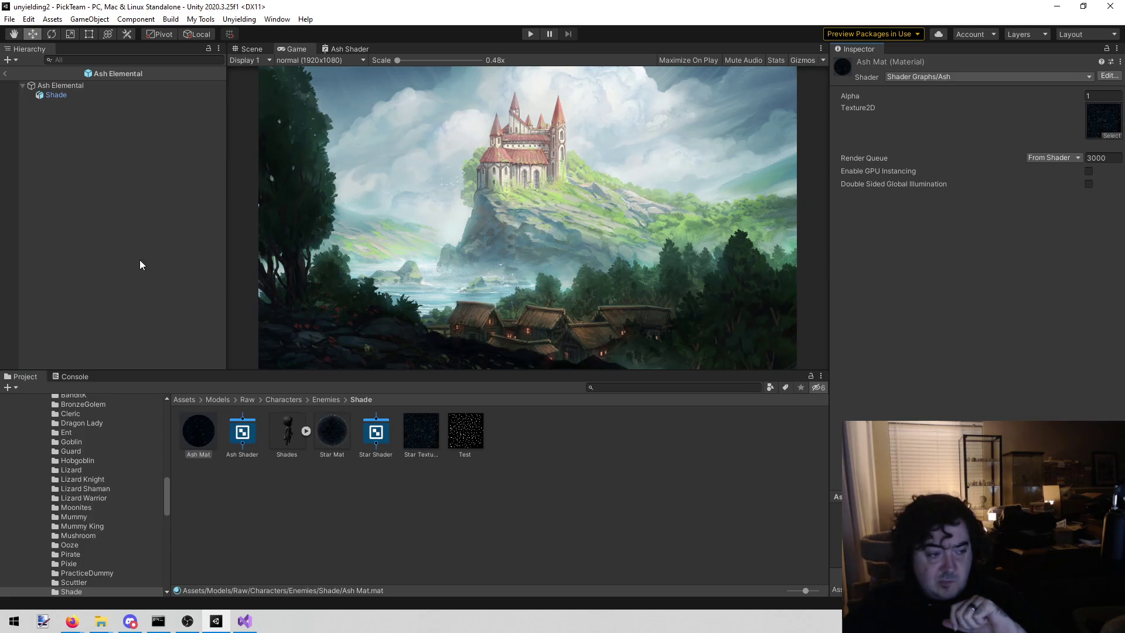
Exit Ash Elemental prefab editing and load the Unyielding > Combat scene
left_click(6, 73)
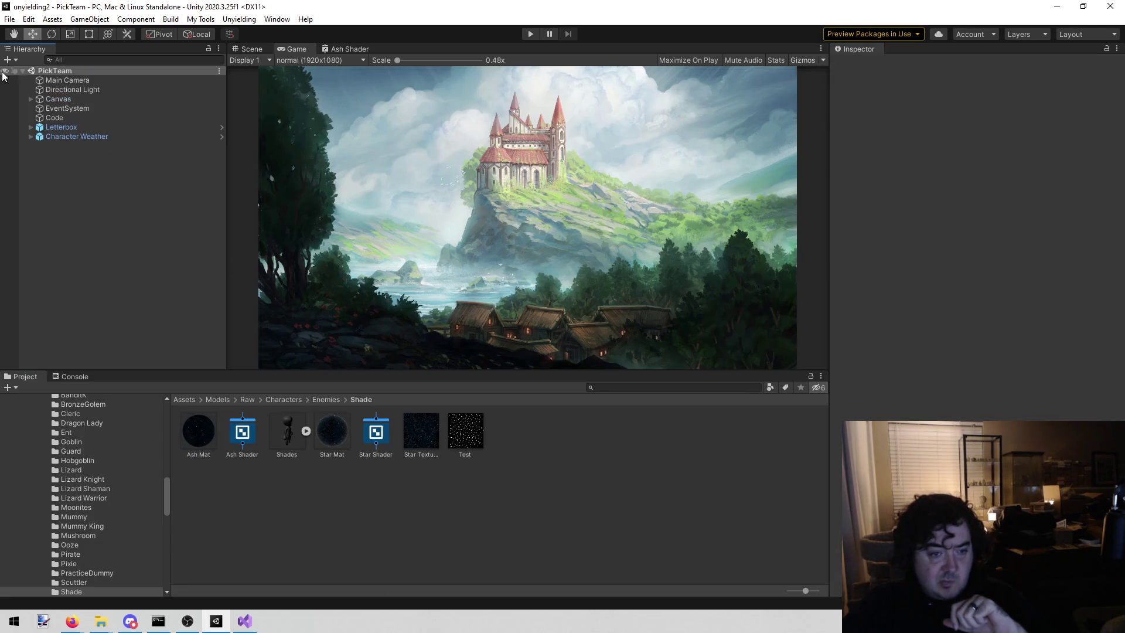
left_click(231, 20)
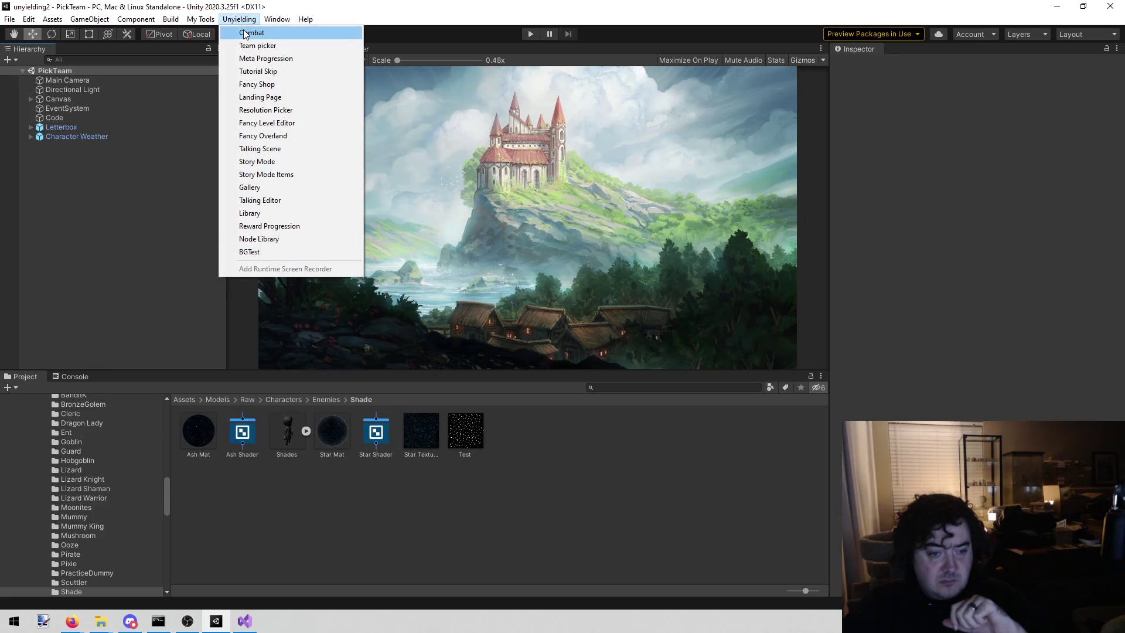
left_click(245, 34)
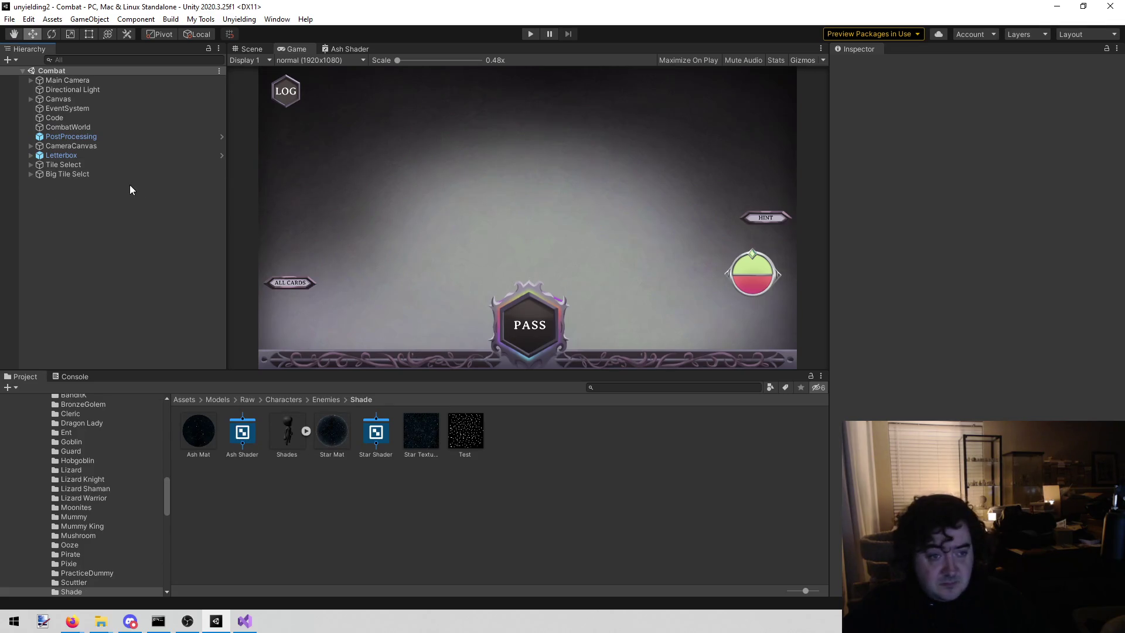
Enter Play mode, continue past the card overview, and switch to the Scene view
left_click(523, 33)
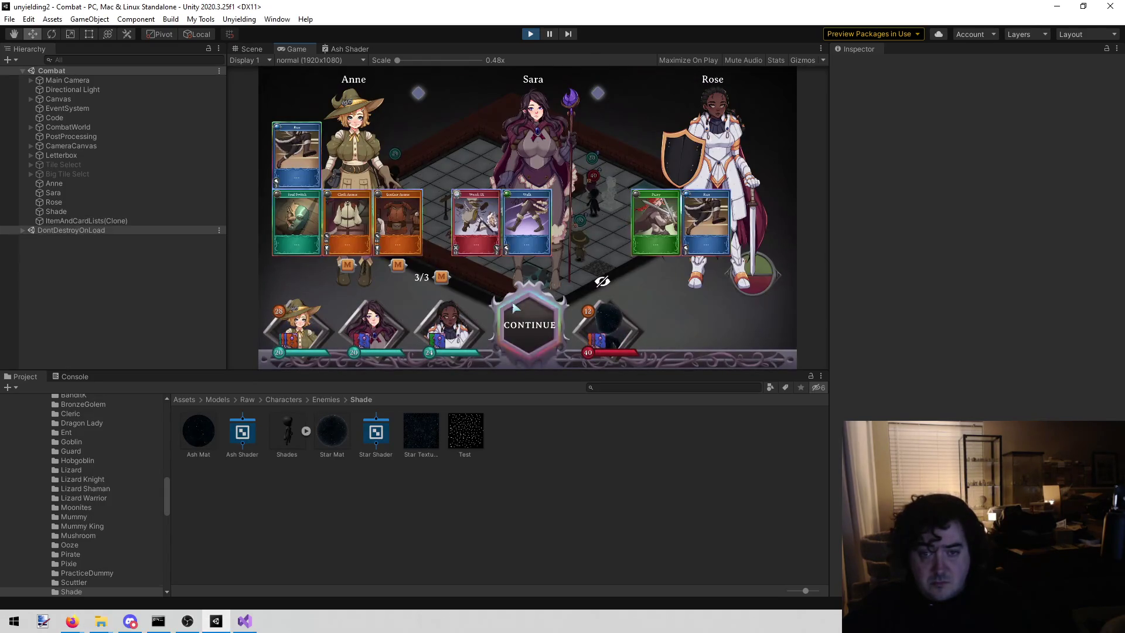
left_click(513, 307)
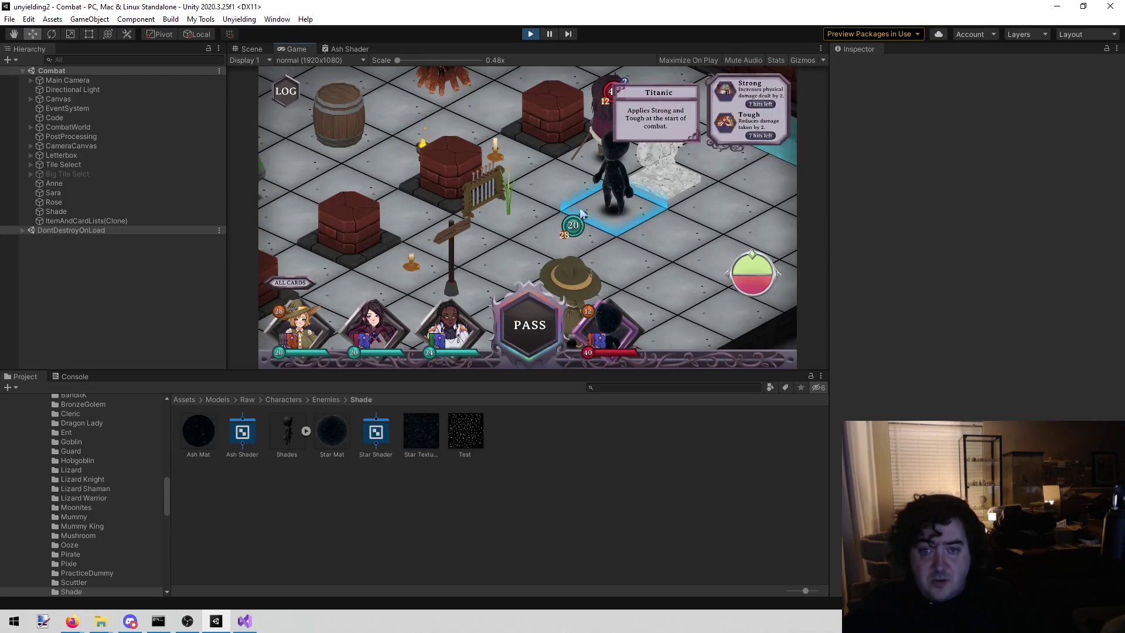
left_click(251, 49)
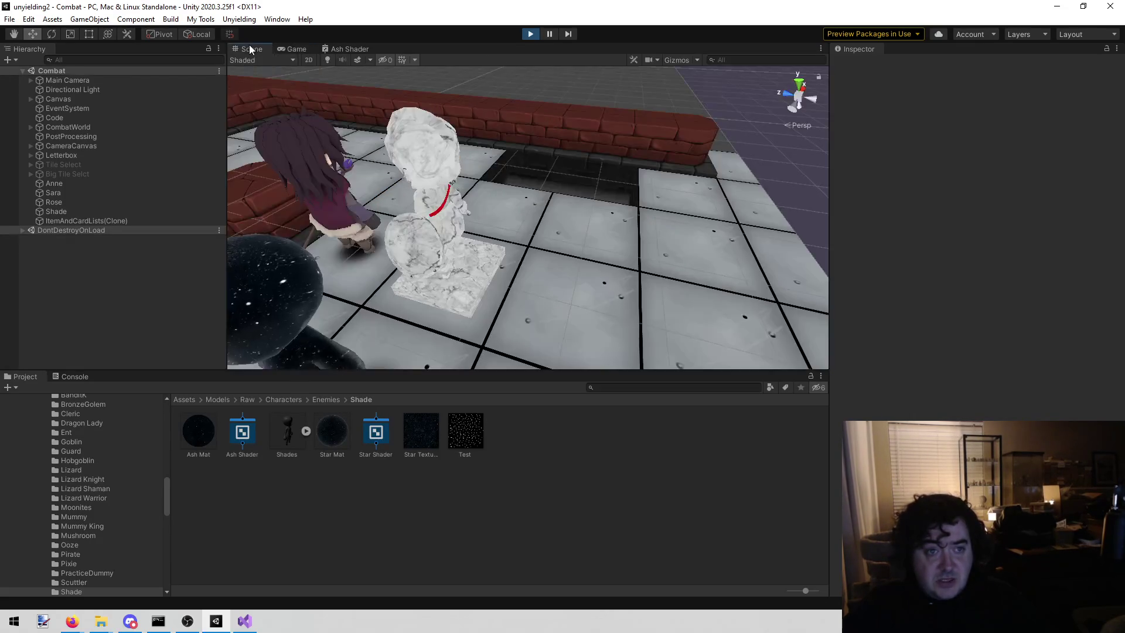
Apply Ash Mat to the Shade enemy's mesh, orbit around it, then bring up the Ash Shader graph
scroll(397, 224, "down", 5)
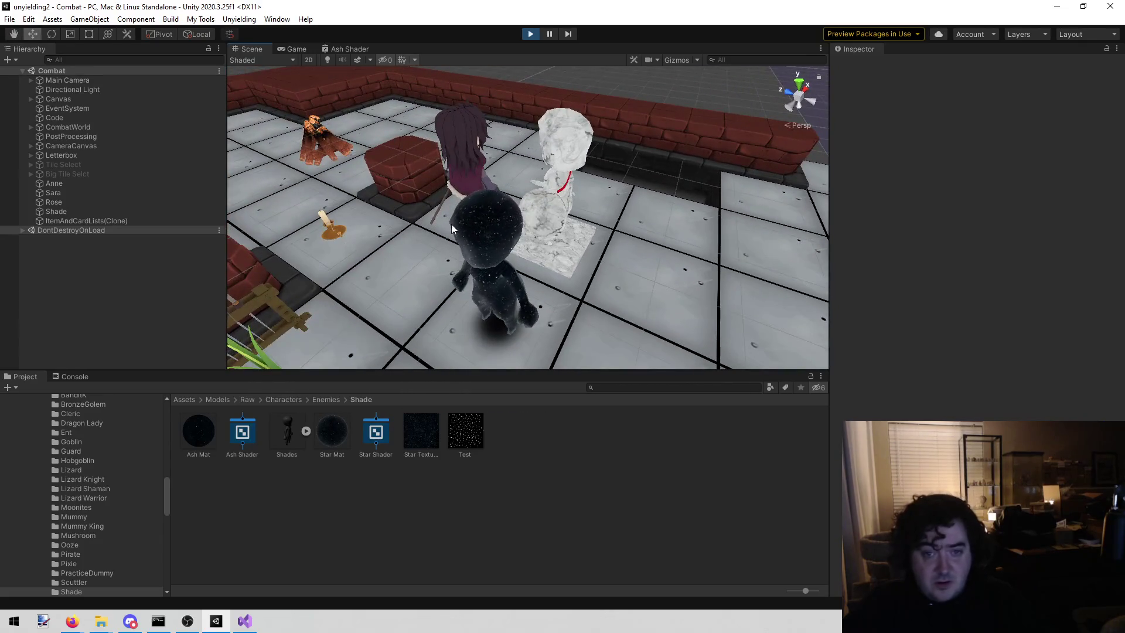
left_click(452, 226)
mouse_move(193, 438)
left_mouse_down()
mouse_move(1036, 202)
mouse_move(1032, 194)
mouse_move(1025, 210)
left_mouse_up()
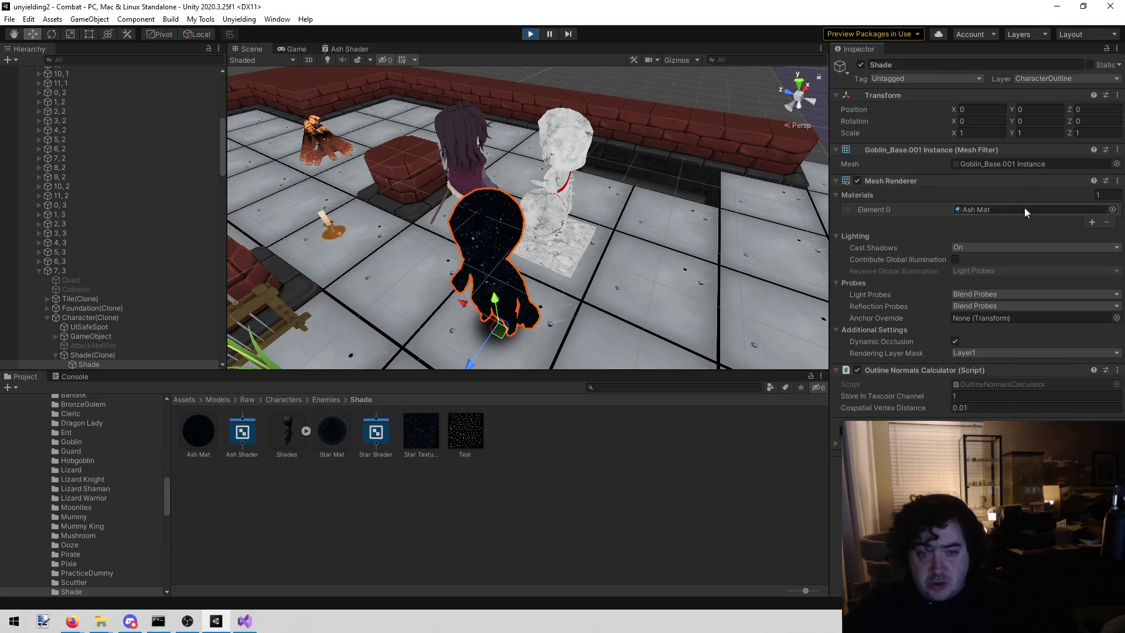
mouse_move(602, 226)
left_mouse_down()
mouse_move(602, 206)
mouse_move(496, 173)
mouse_move(564, 177)
left_mouse_up()
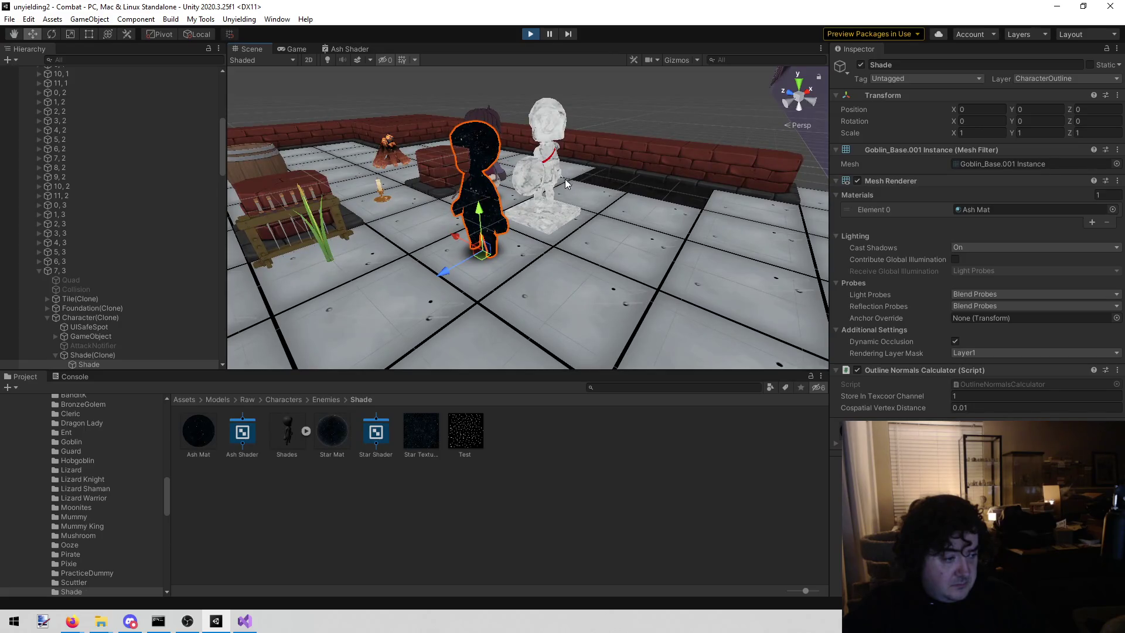
mouse_move(683, 151)
left_mouse_down()
mouse_move(591, 171)
mouse_move(683, 169)
left_mouse_up()
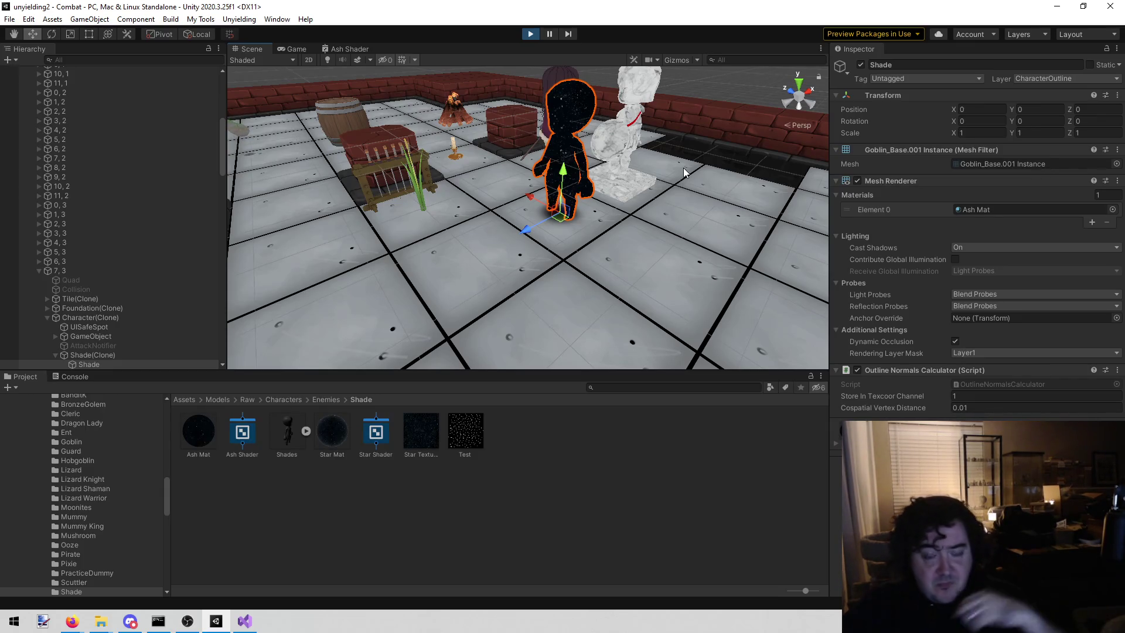
left_click(303, 47)
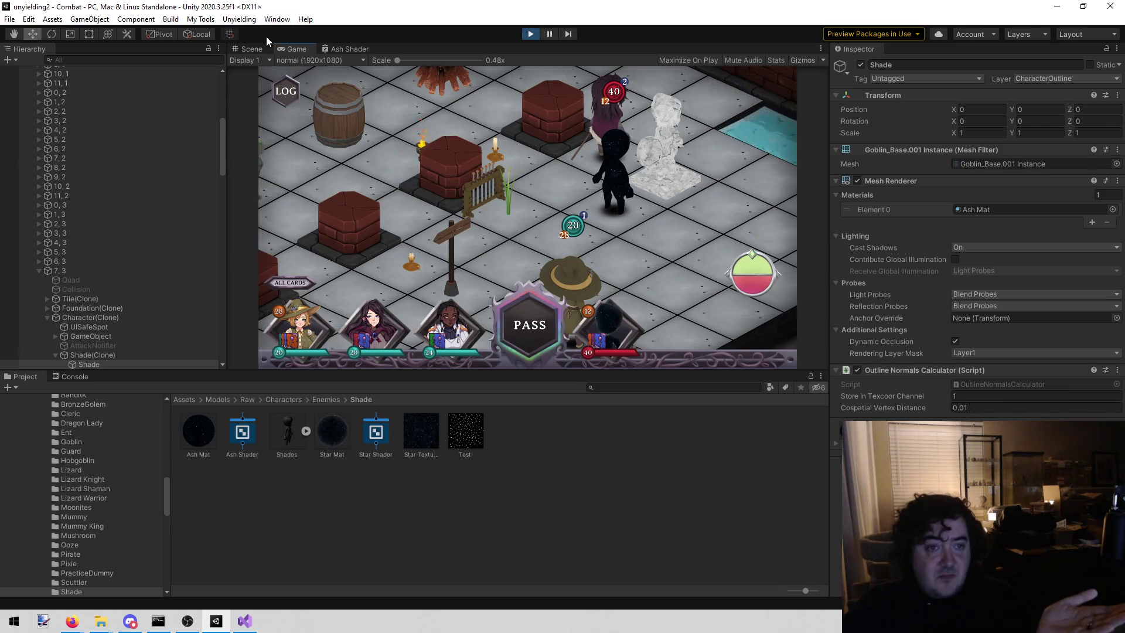
left_click(346, 50)
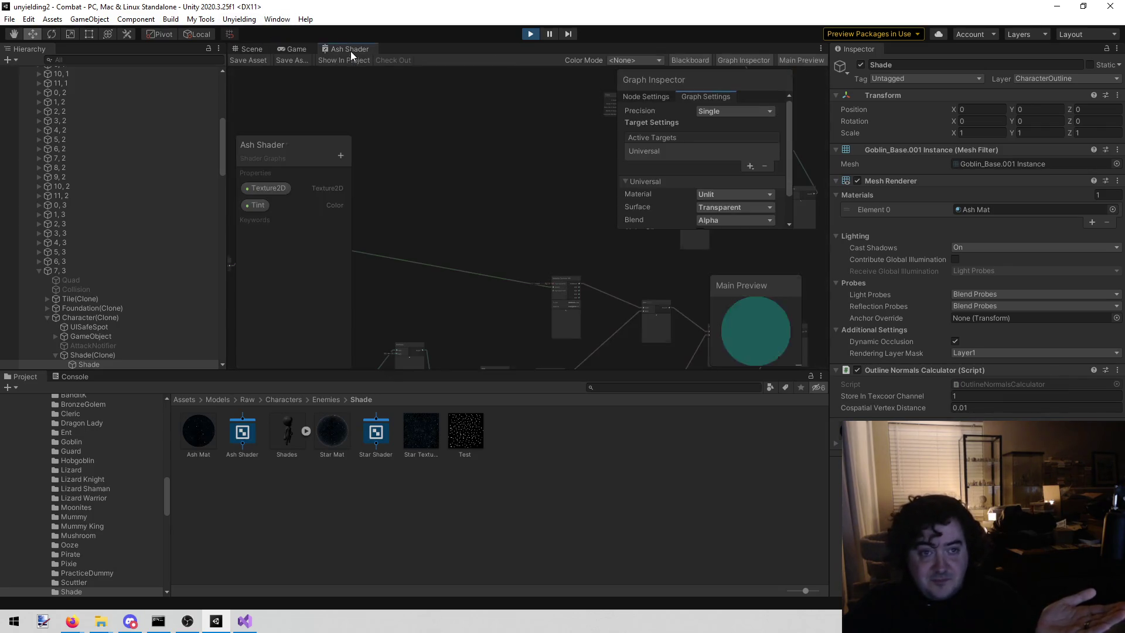
Pan across the Ash Shader graph's nodes, then return to the running Combat game view
left_click_drag(628, 258, 382, 188)
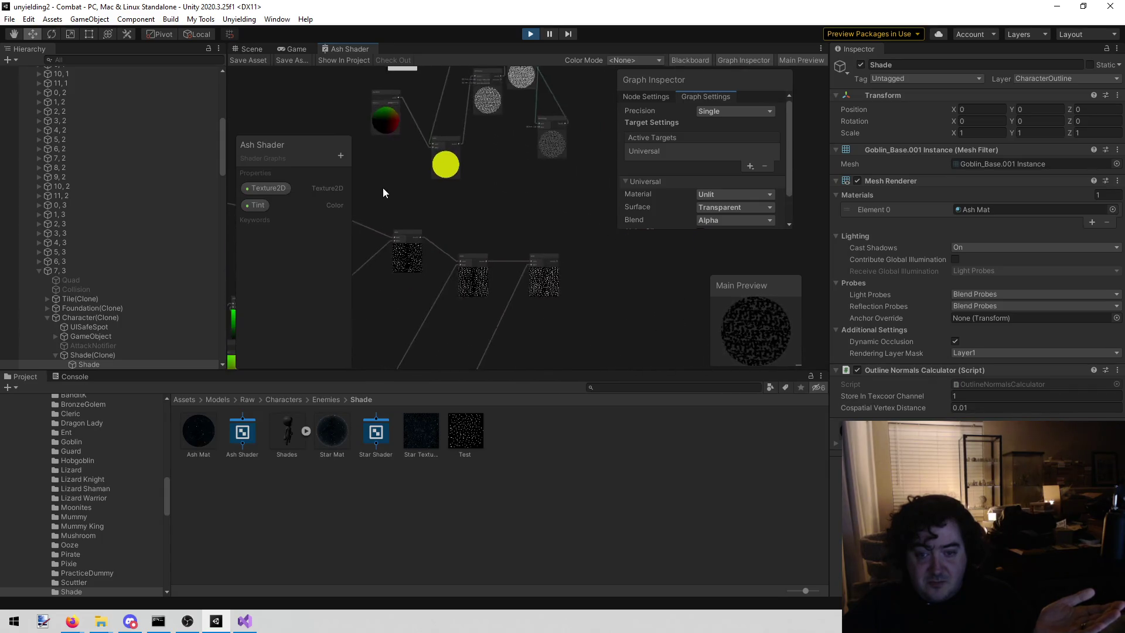
mouse_move(497, 242)
left_mouse_down()
mouse_move(572, 205)
mouse_move(508, 191)
left_mouse_up()
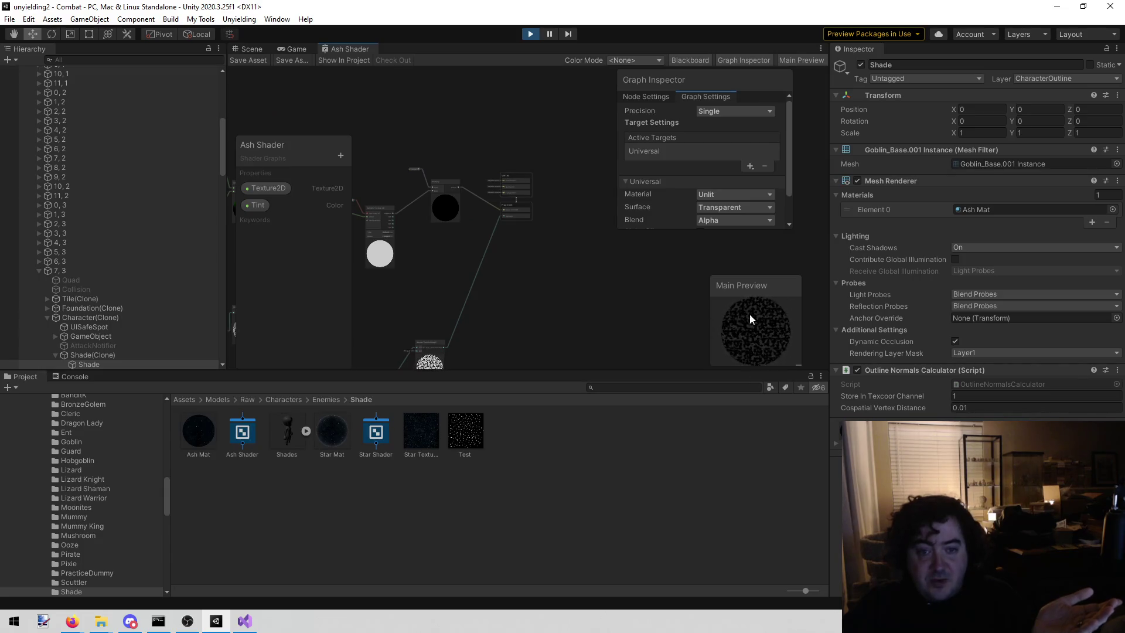
mouse_move(409, 295)
left_mouse_down()
mouse_move(630, 292)
mouse_move(455, 328)
mouse_move(485, 300)
left_mouse_up()
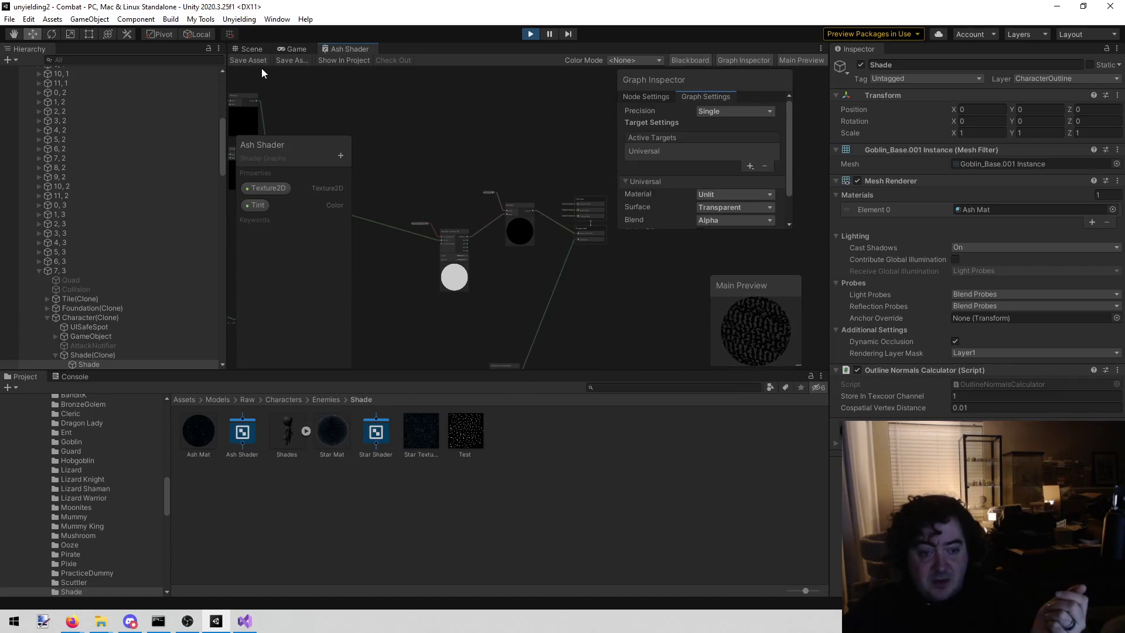
left_click(293, 47)
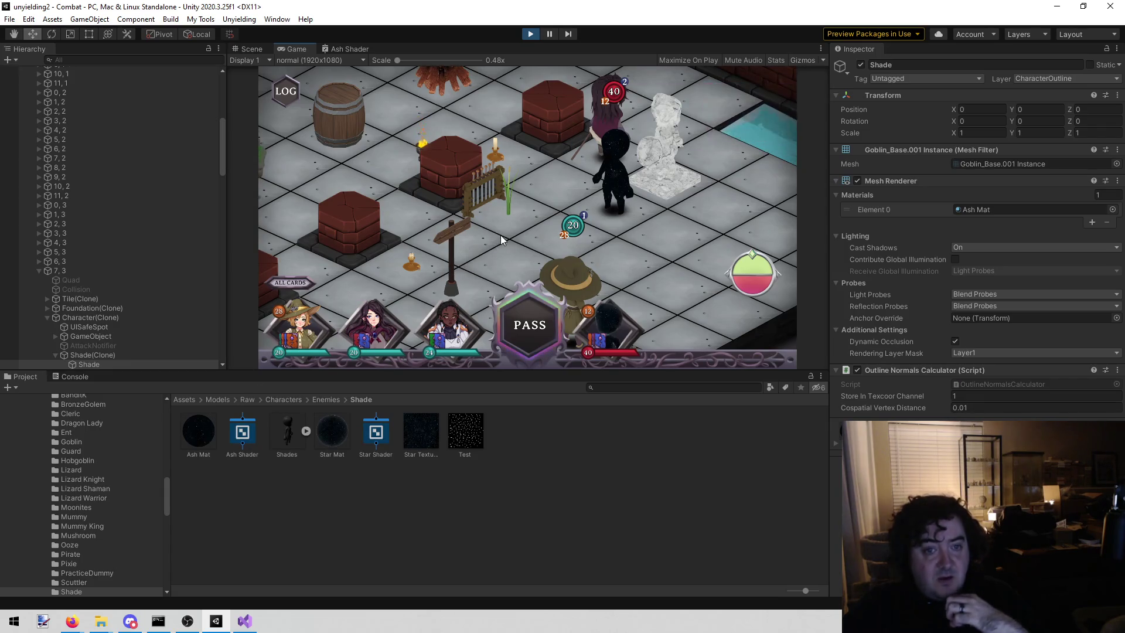
scroll(518, 226, "down", 3)
scroll(510, 226, "up", 3)
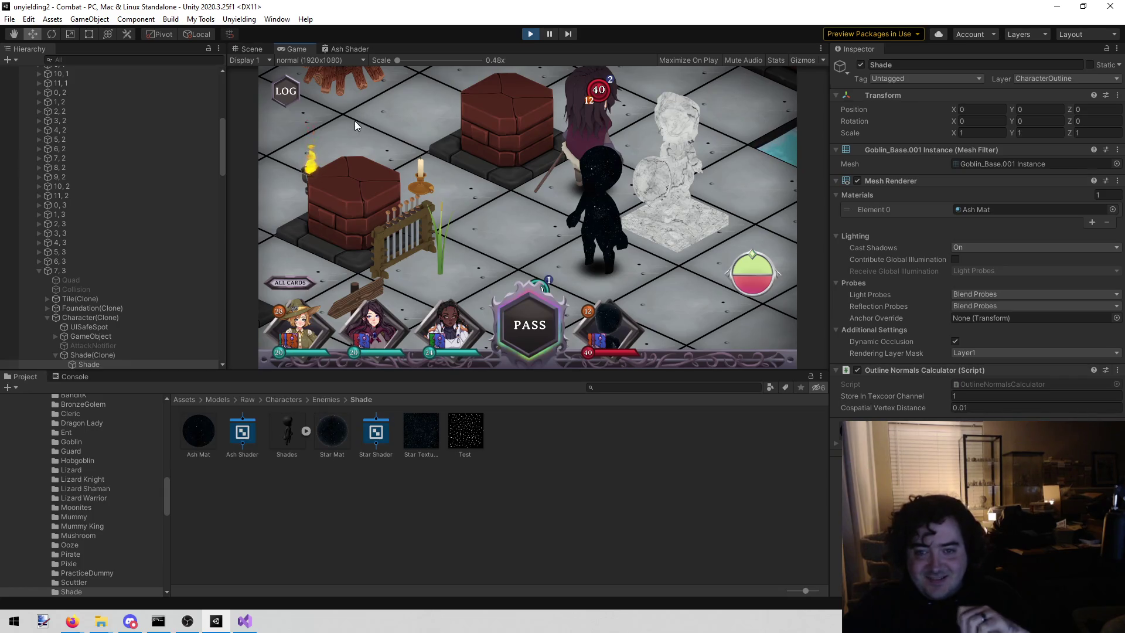
scroll(132, 341, "down", 3)
left_click(141, 287)
Select the Shade mesh, clear the selection, then show Ash Mat's properties in the Inspector
left_click(128, 292)
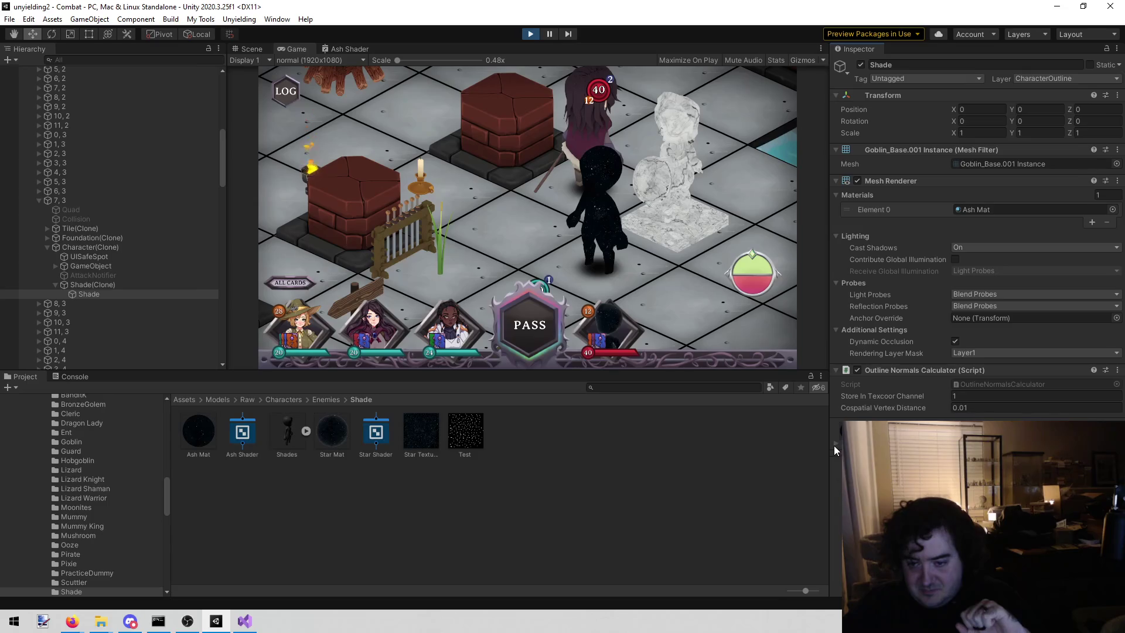
scroll(838, 451, "down", 1)
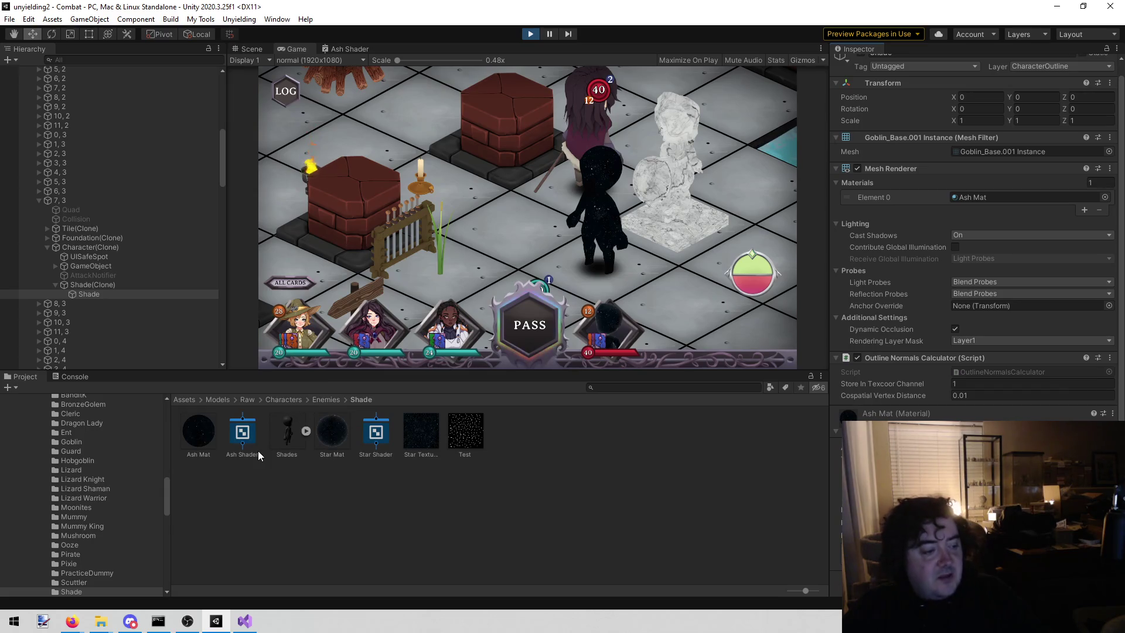
mouse_move(243, 630)
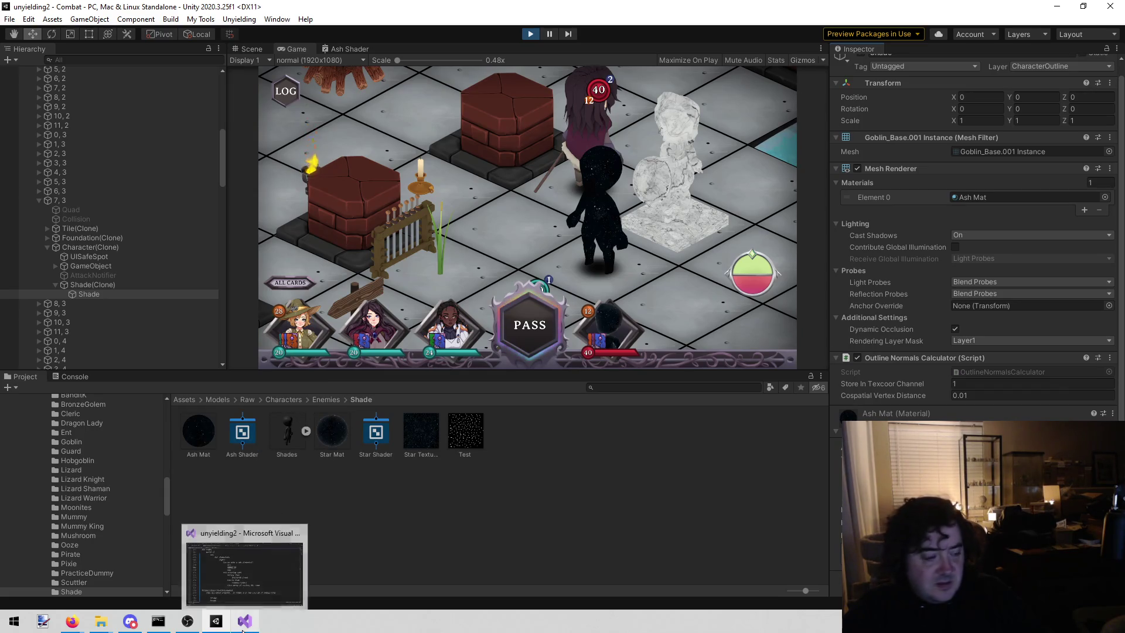
left_click(390, 533)
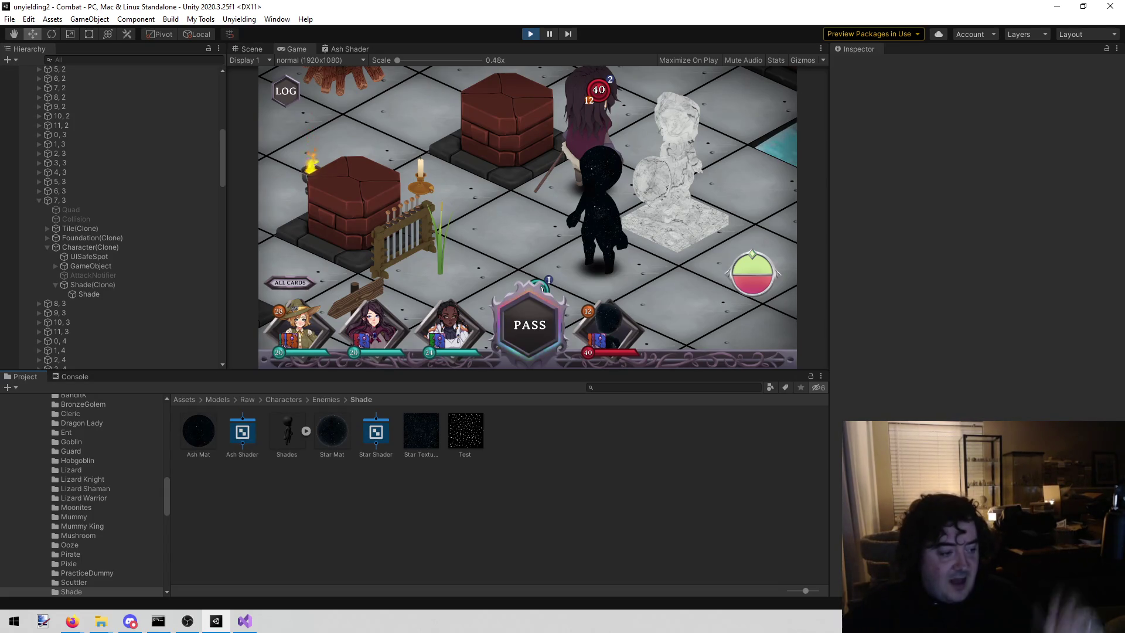
key("alt+Tab")
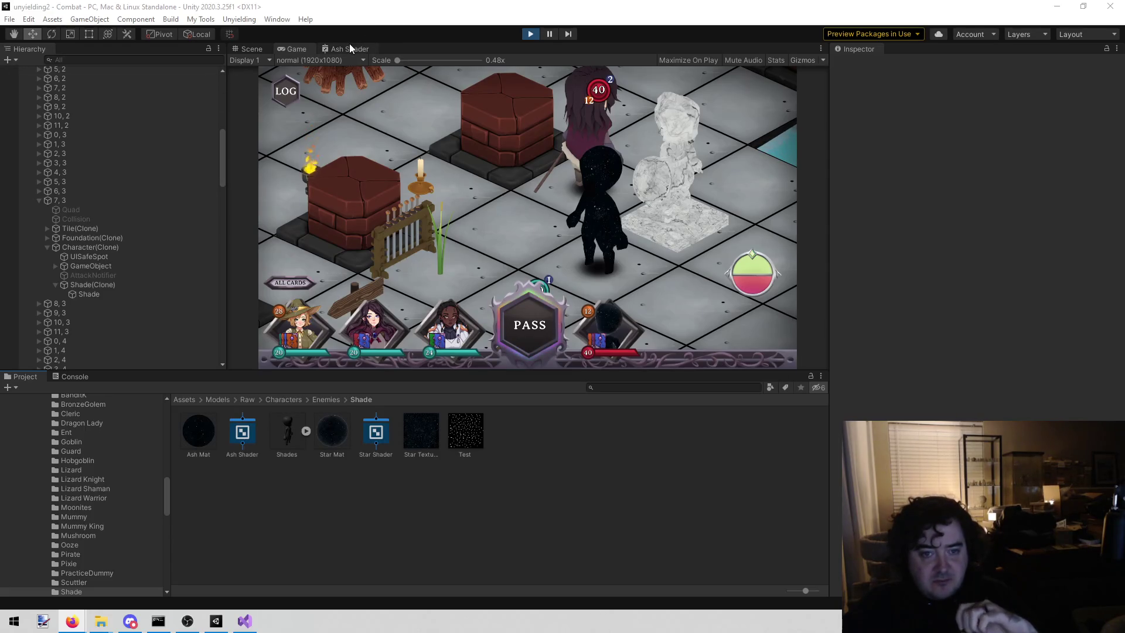
left_click(206, 430)
Remove Ash Mat's Texture2D and scrub its Alpha to test transparency
left_click(1117, 121)
key("Delete")
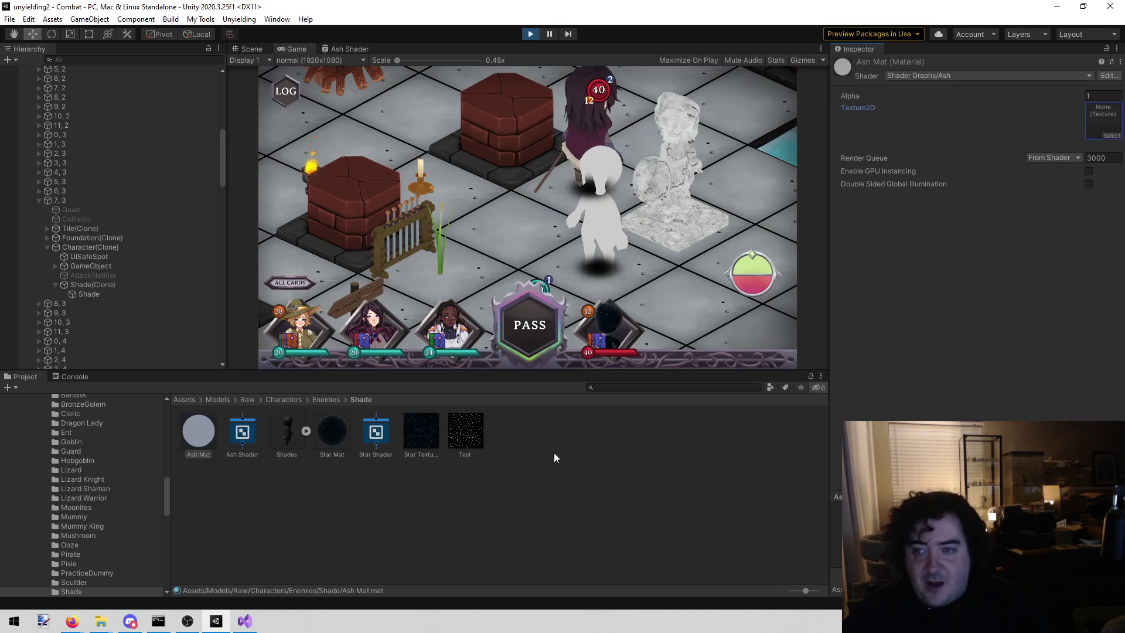
mouse_move(1081, 94)
left_mouse_down()
mouse_move(978, 99)
mouse_move(1049, 94)
left_mouse_up()
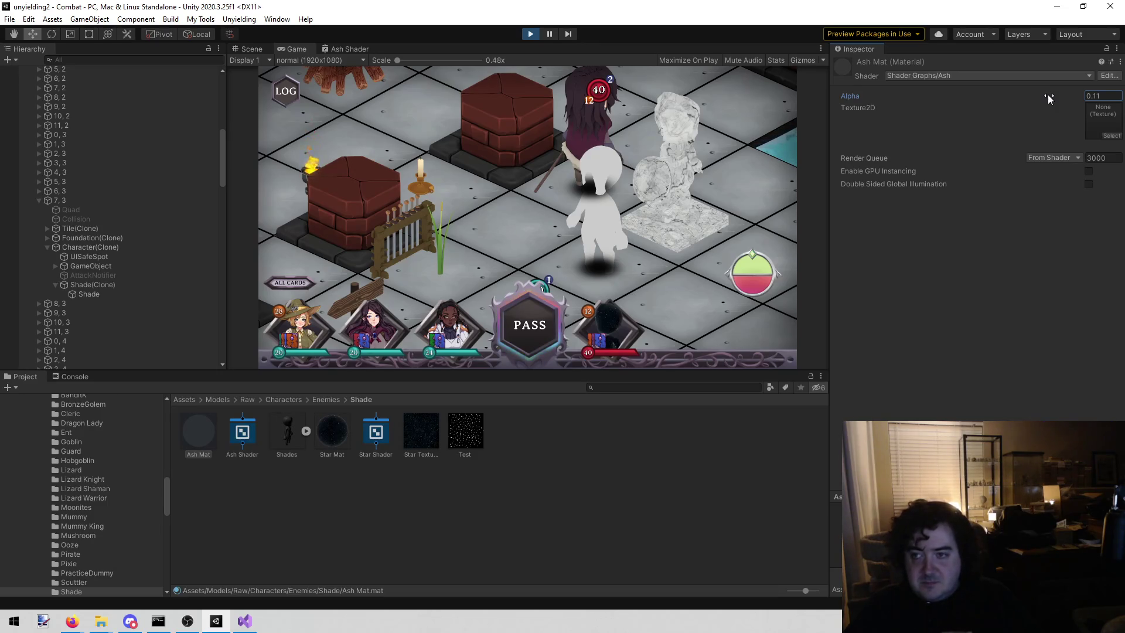
mouse_move(1048, 92)
left_mouse_down()
mouse_move(1022, 96)
mouse_move(1081, 93)
left_mouse_up()
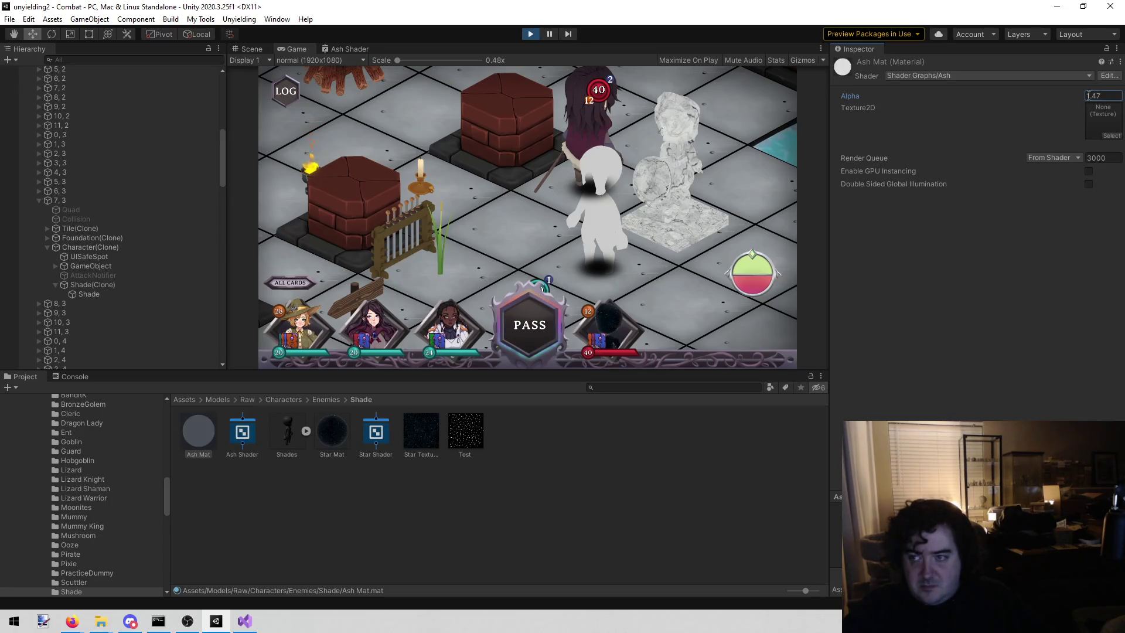
Set Ash Mat's Alpha to 1 and put Star Texture back in the Texture2D slot
type("1")
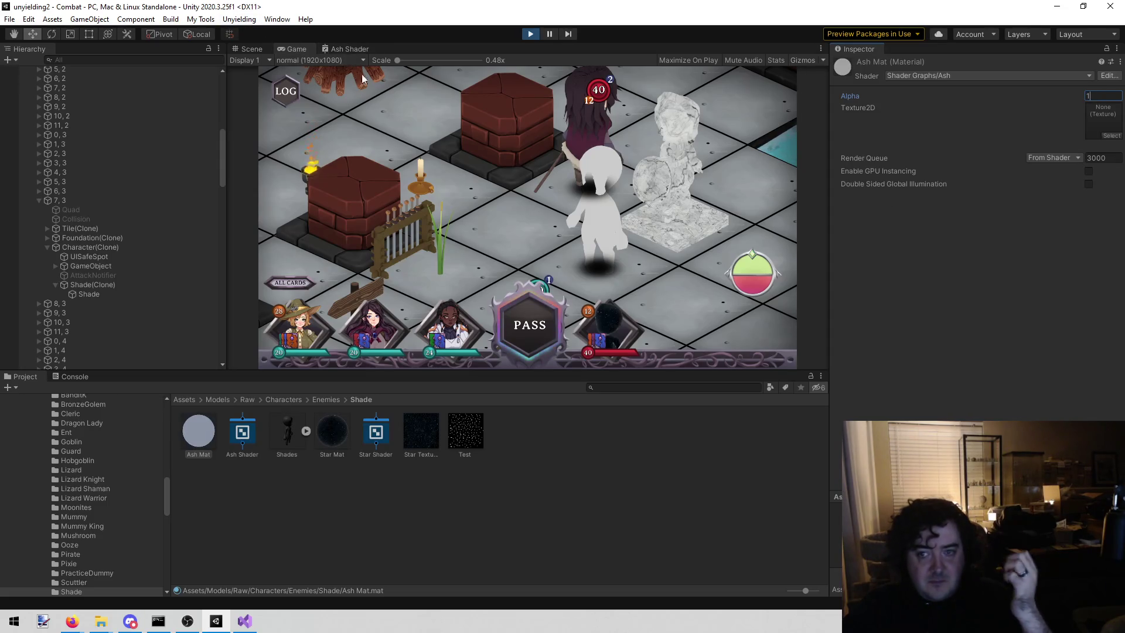
mouse_move(410, 428)
left_mouse_down()
mouse_move(1102, 97)
mouse_move(1083, 125)
left_mouse_up()
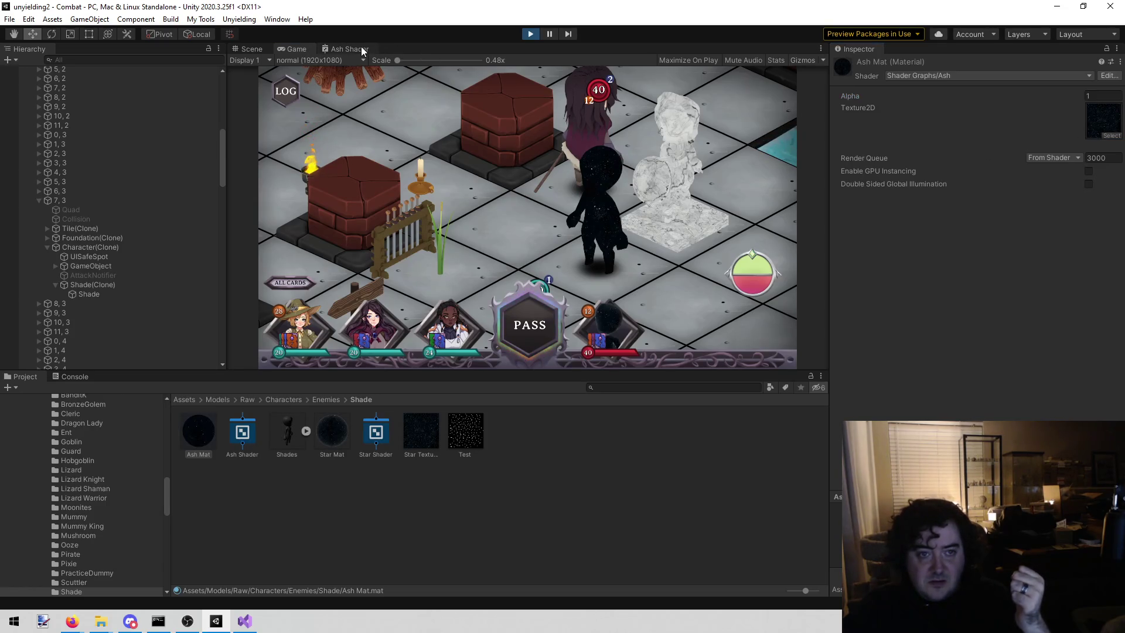
left_click(359, 48)
Zoom around the Ash Shader graph, dismiss the node creation menu, and deselect GreaterThanSubGraph
scroll(602, 252, "up", 6)
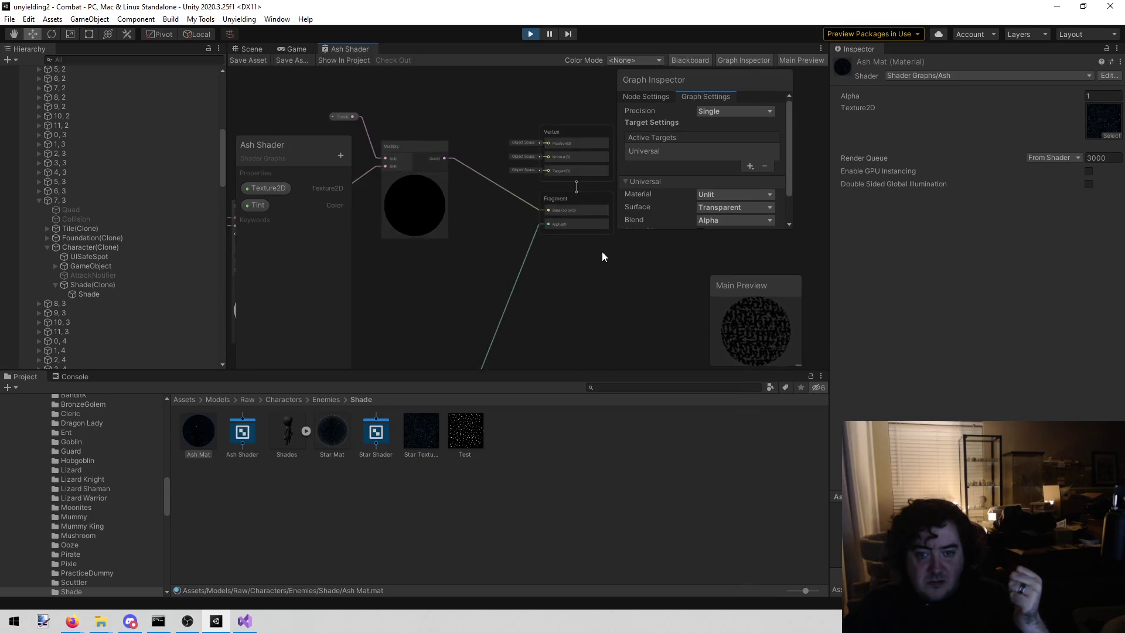
scroll(526, 262, "down", 2)
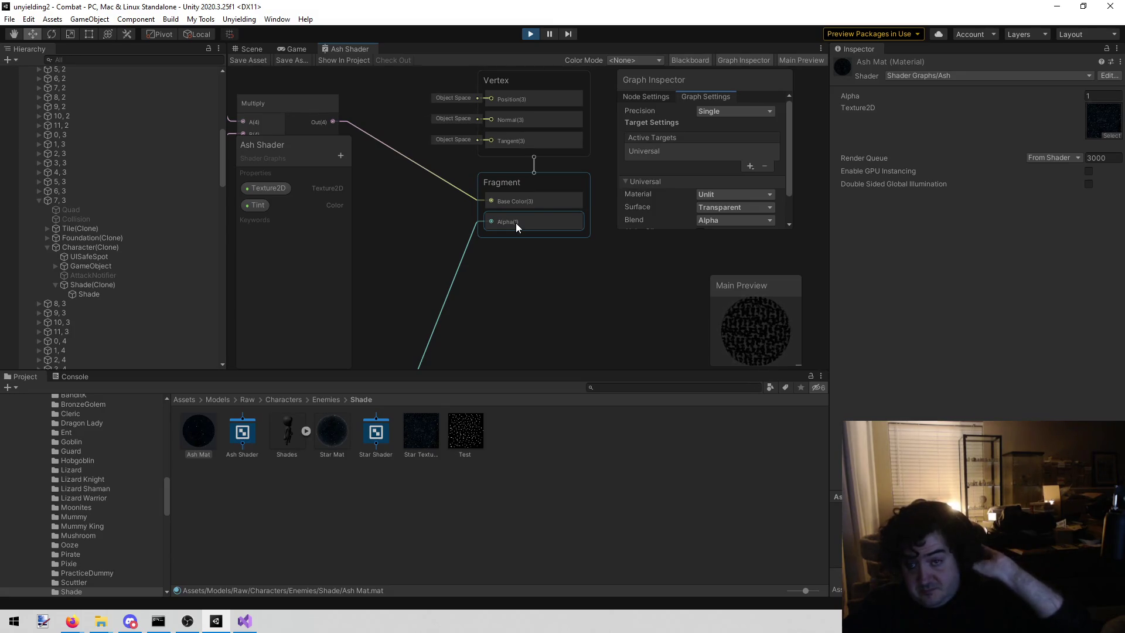
scroll(524, 273, "down", 5)
right_click(502, 252)
left_click(446, 303)
scroll(446, 289, "up", 2)
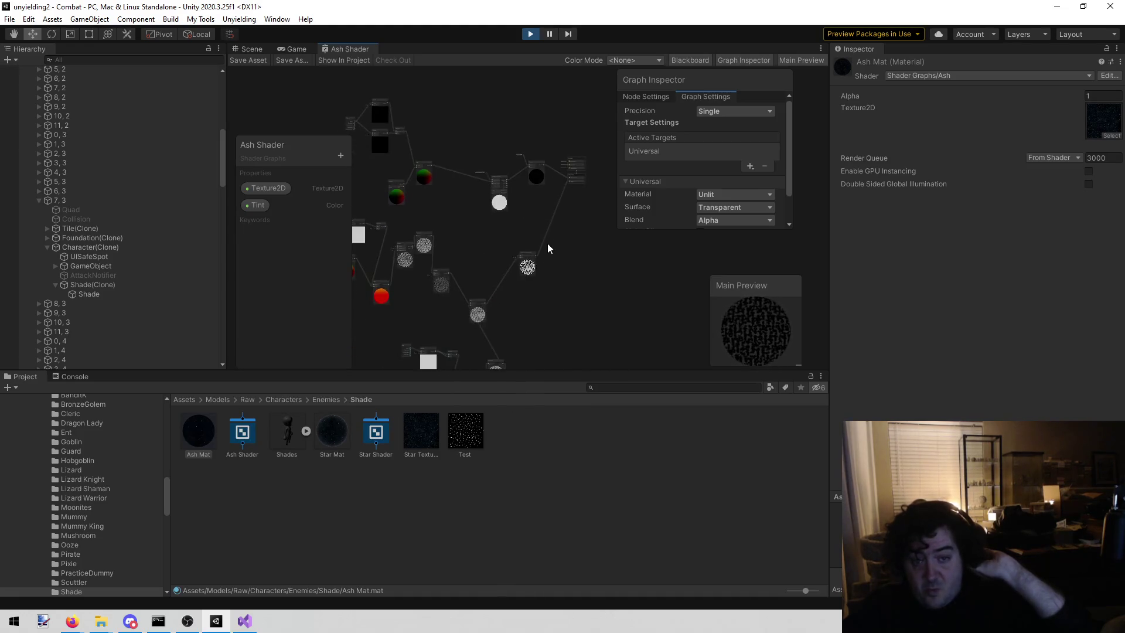
scroll(518, 262, "up", 5)
scroll(521, 304, "up", 4)
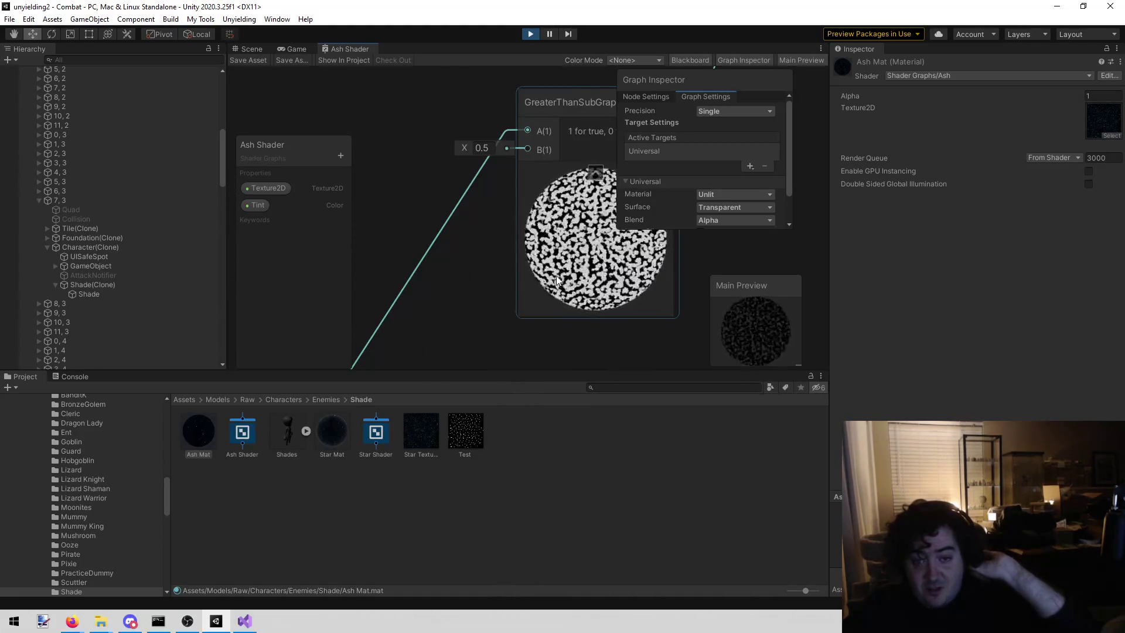
left_click(512, 283)
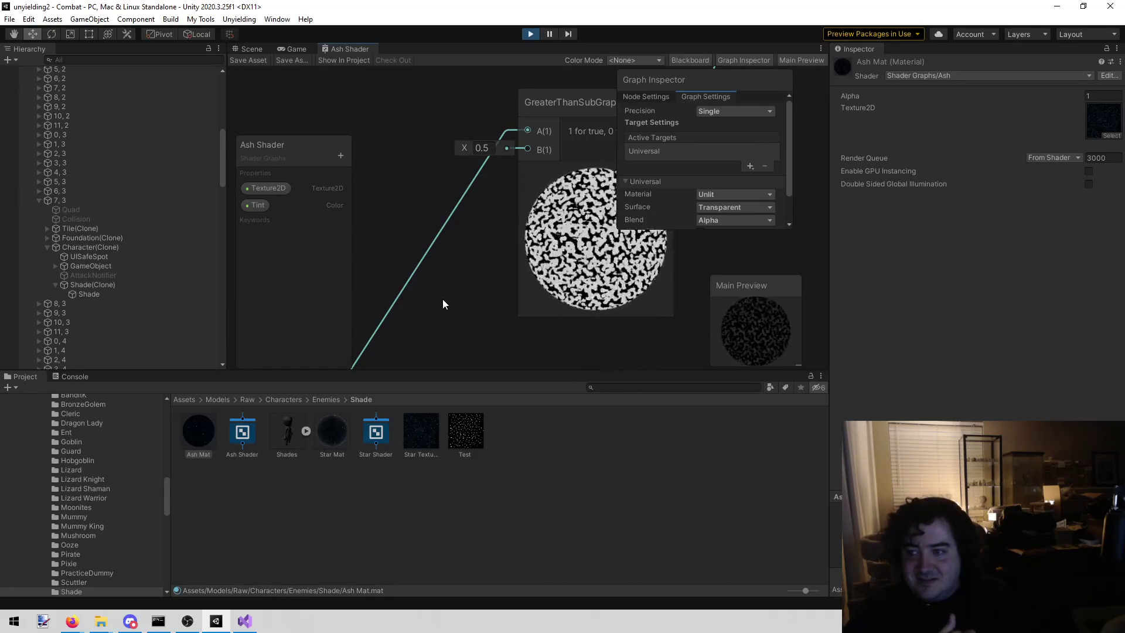
Pan the graph toward the Fragment output, then return to the running game view
scroll(441, 299, "down", 4)
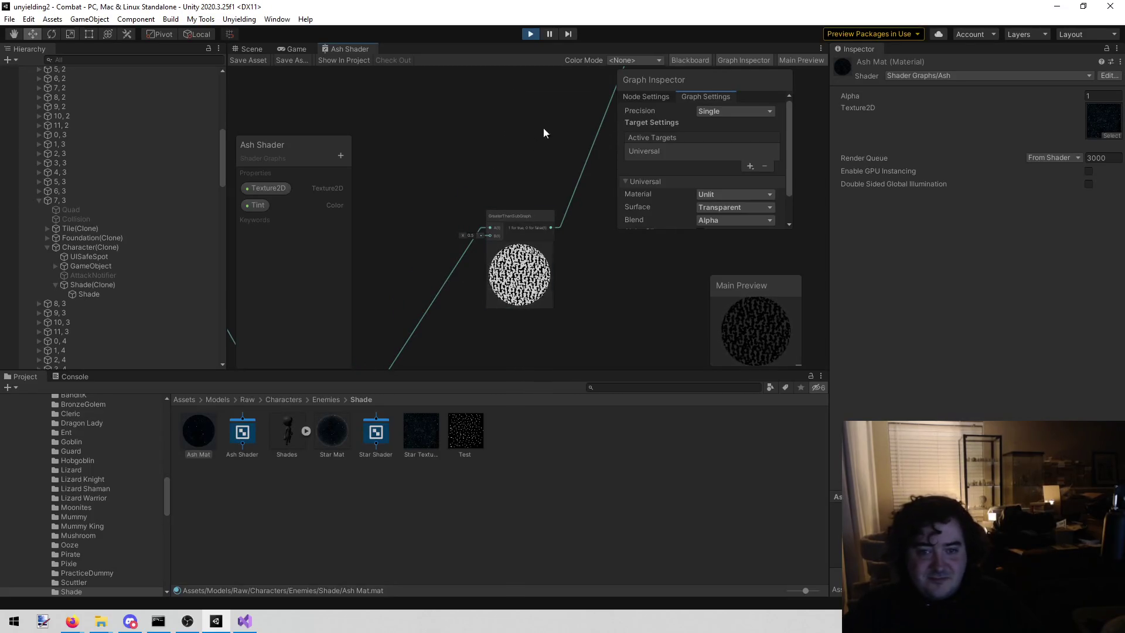
right_click(450, 229)
left_click(513, 125)
scroll(508, 149, "up", 4)
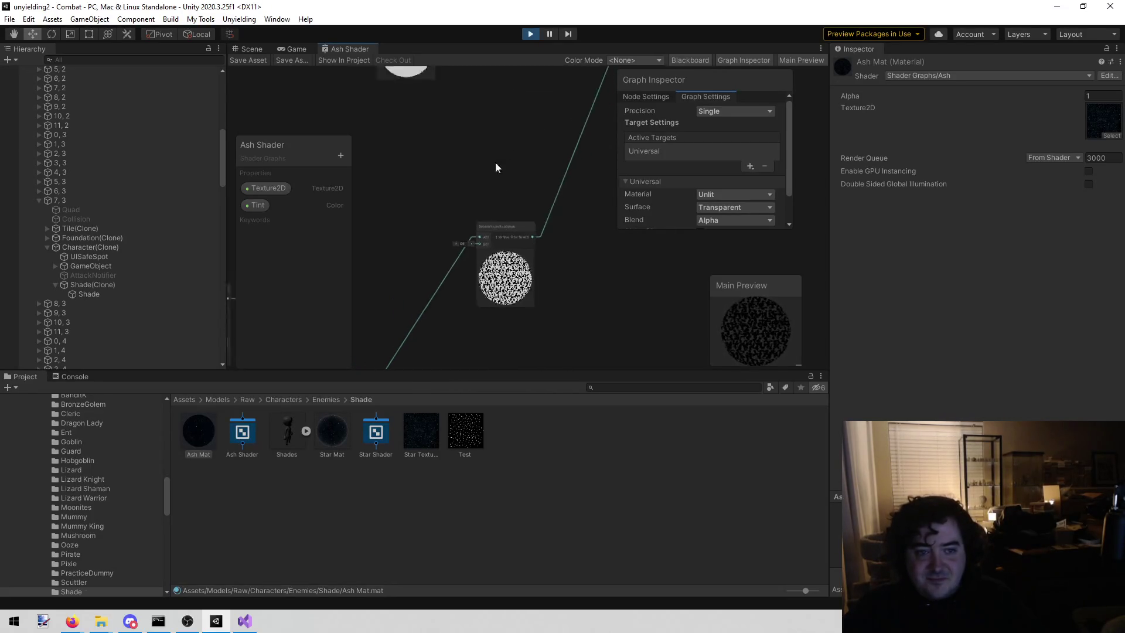
mouse_move(424, 305)
left_mouse_down()
mouse_move(484, 201)
mouse_move(464, 256)
left_mouse_up()
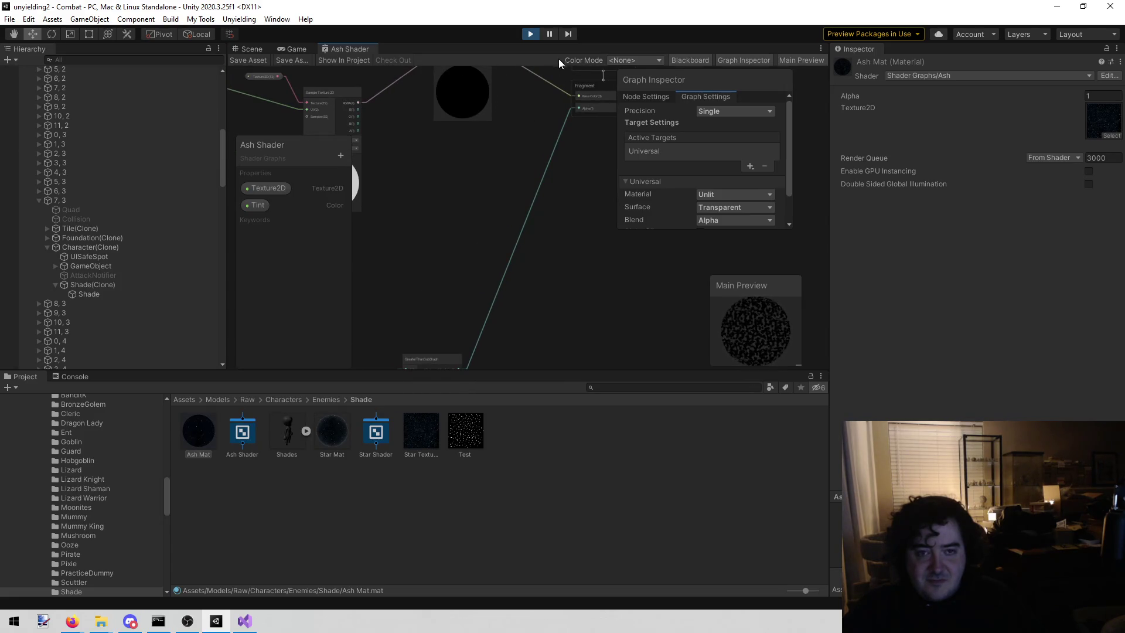
left_click(283, 51)
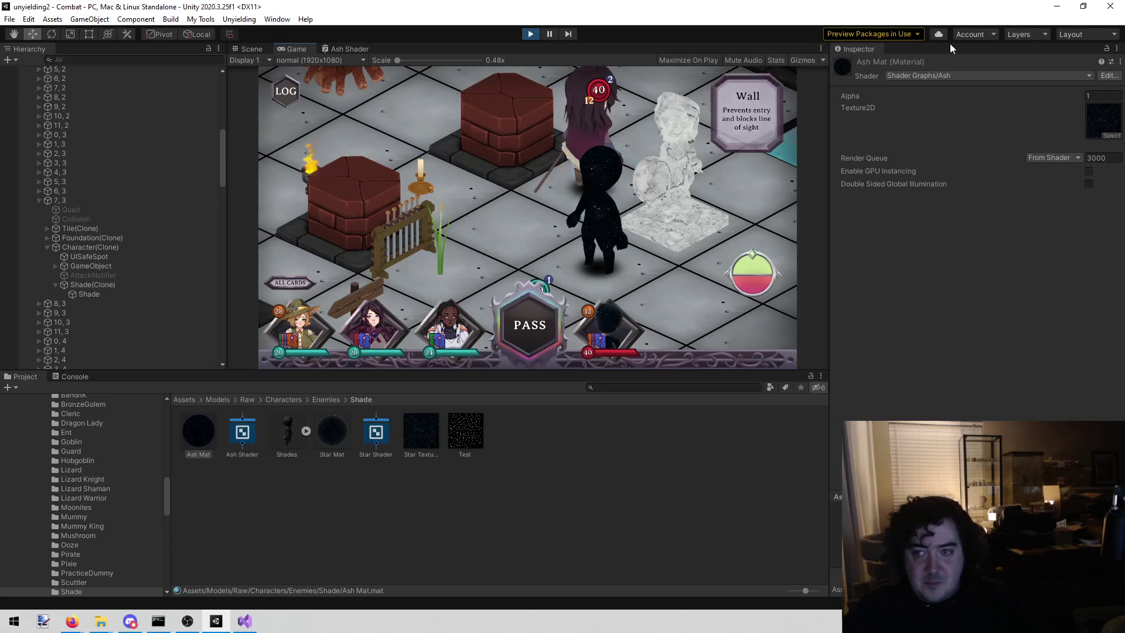
Try Star Mat on the Shade's Mesh Renderer Element 0, then restore Ash Mat
left_click(157, 295)
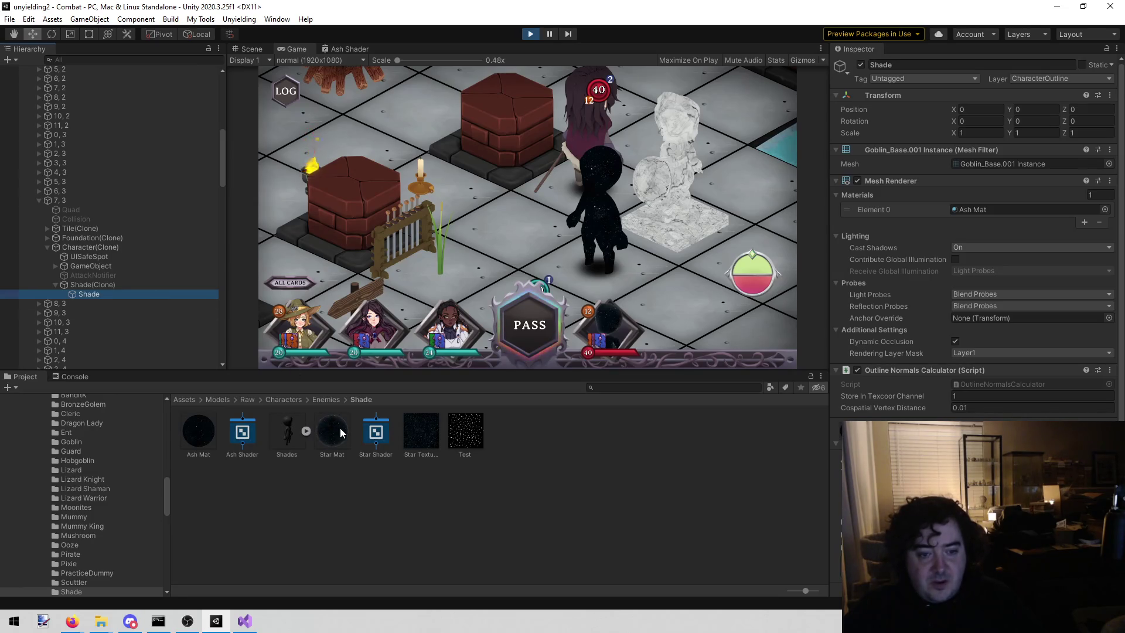
left_click_drag(332, 432, 1019, 208)
mouse_move(202, 439)
left_mouse_down()
mouse_move(592, 305)
mouse_move(974, 202)
mouse_move(971, 213)
left_mouse_up()
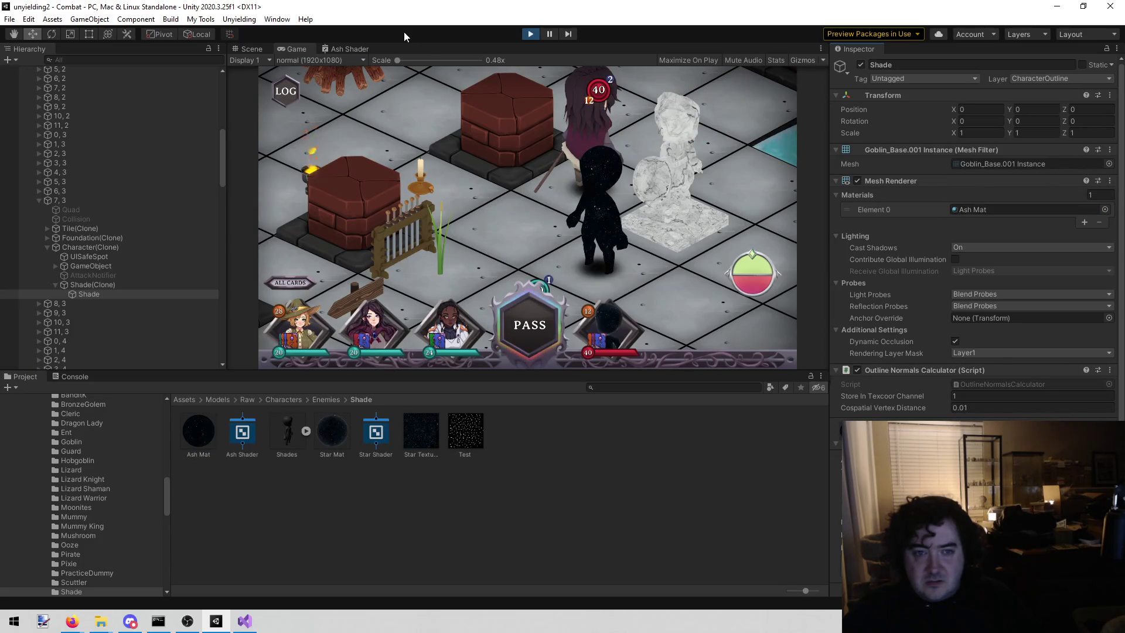
left_click(337, 47)
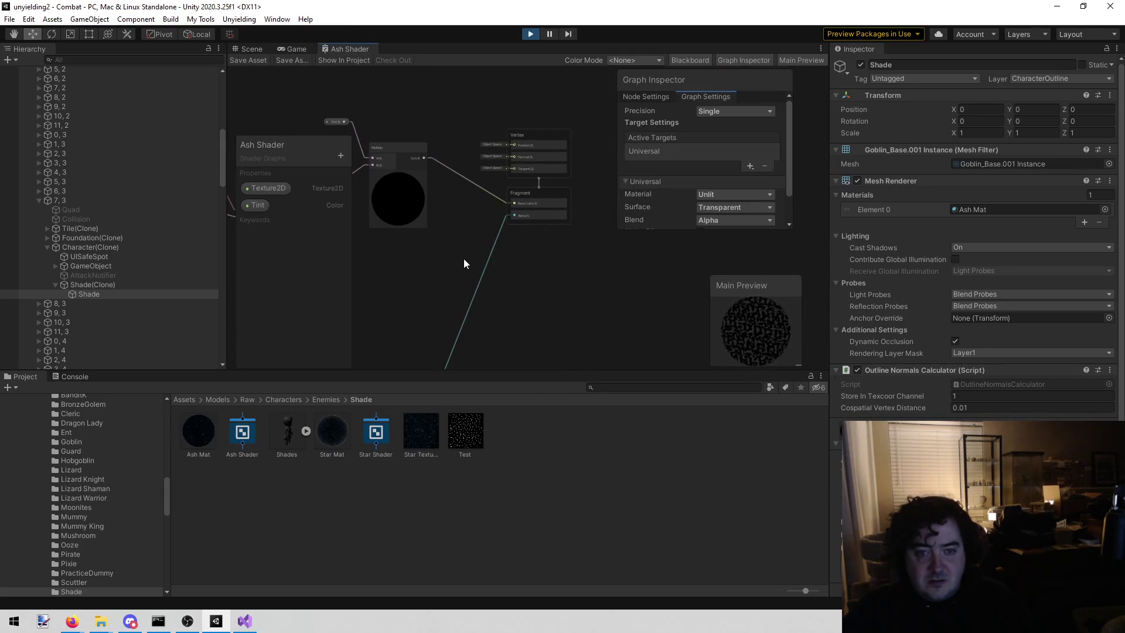
Check the running game, then orbit the Scene view camera around the Shade
scroll(474, 219, "up", 3)
scroll(469, 221, "down", 4)
scroll(486, 257, "up", 5)
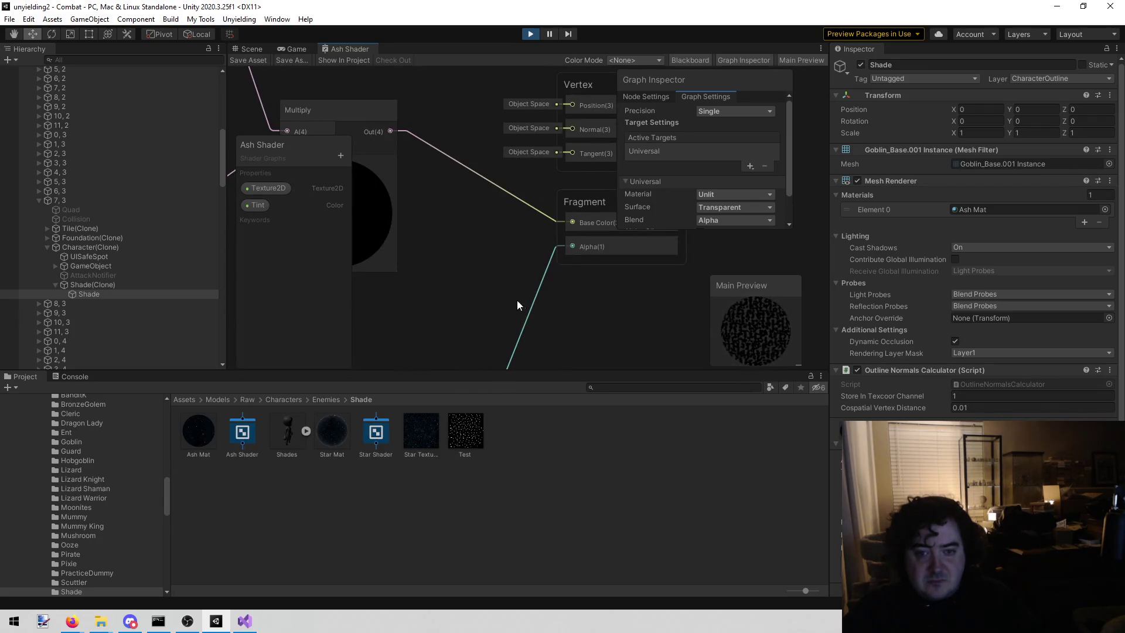
scroll(491, 288, "down", 3)
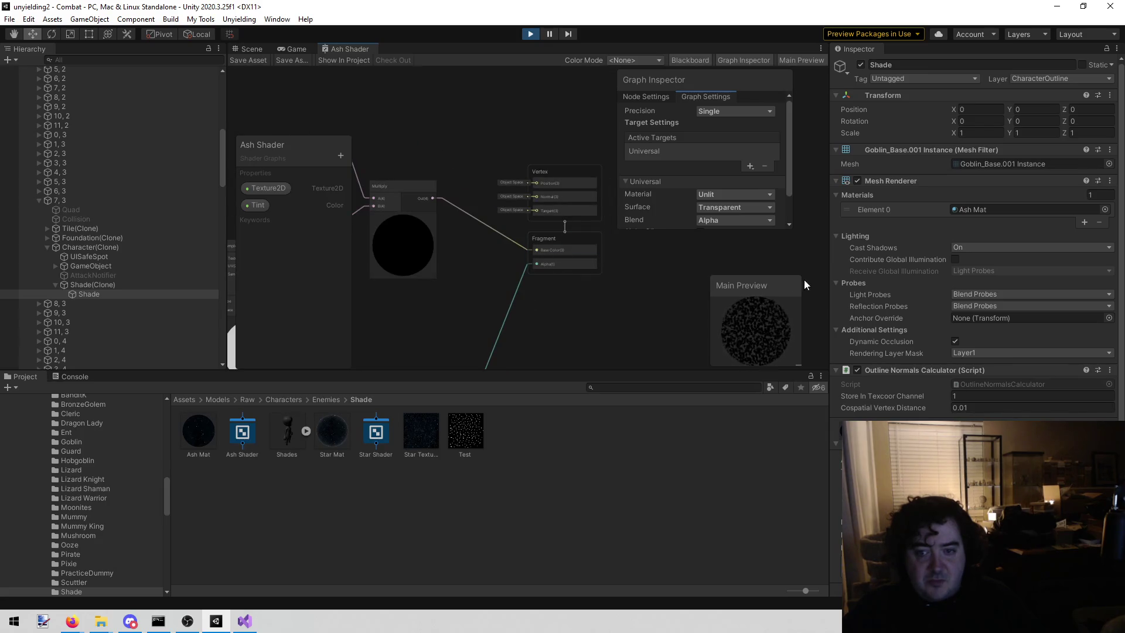
left_click(287, 48)
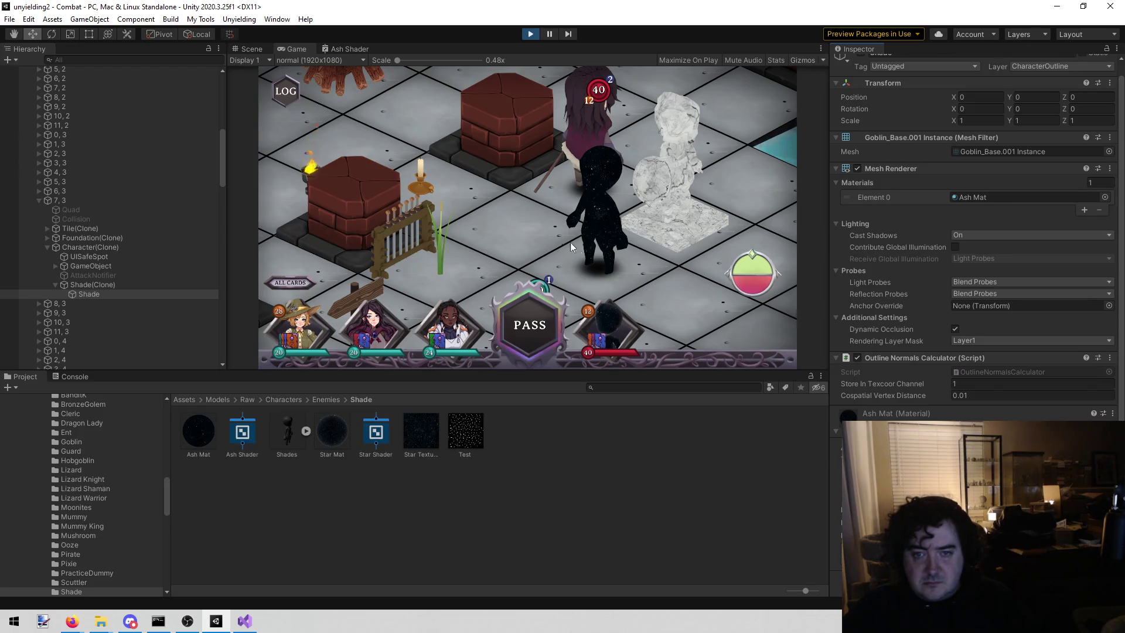
left_click(250, 48)
mouse_move(585, 170)
left_mouse_down()
mouse_move(560, 169)
mouse_move(690, 109)
mouse_move(688, 95)
mouse_move(685, 132)
mouse_move(676, 126)
left_mouse_up()
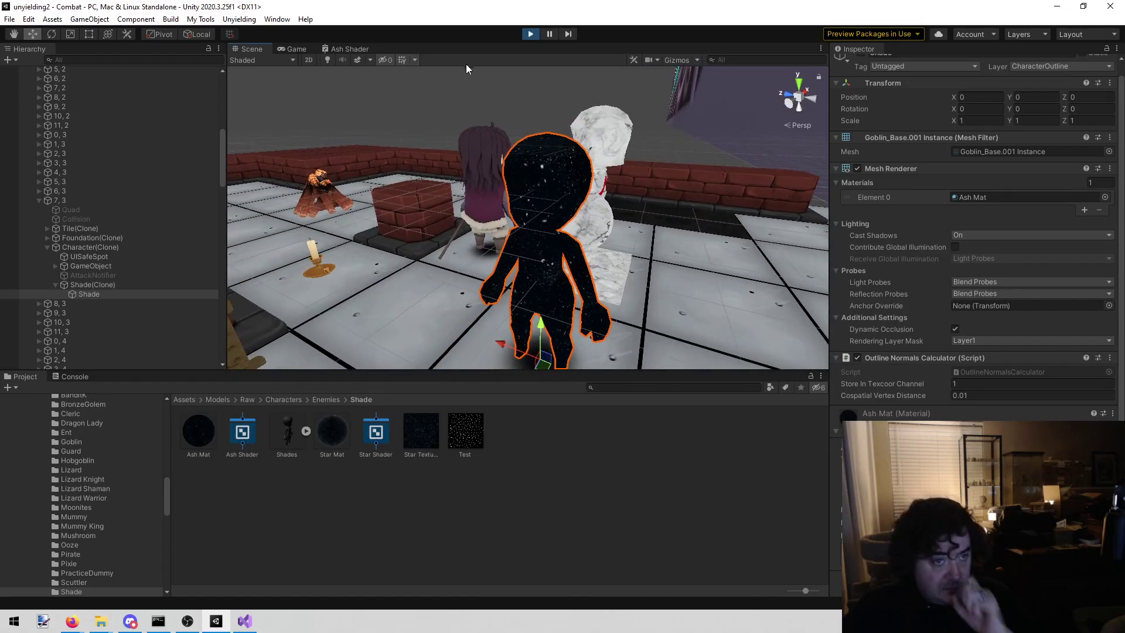
Pan the Ash Shader graph canvas and bring up its add-node menu
left_click(348, 48)
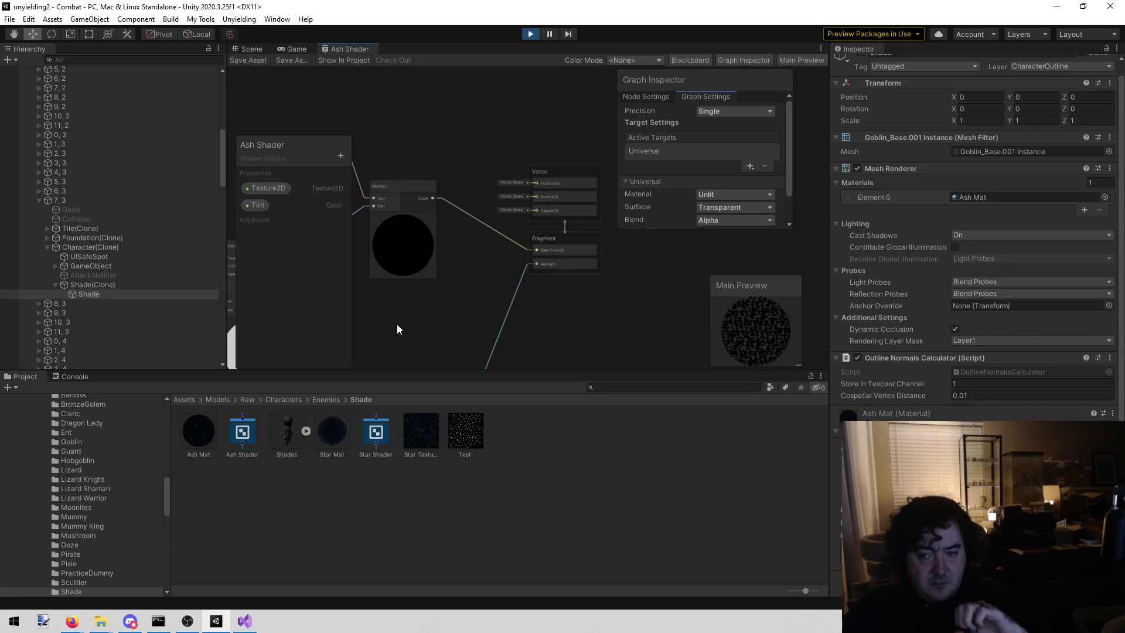
left_click_drag(513, 322, 500, 304)
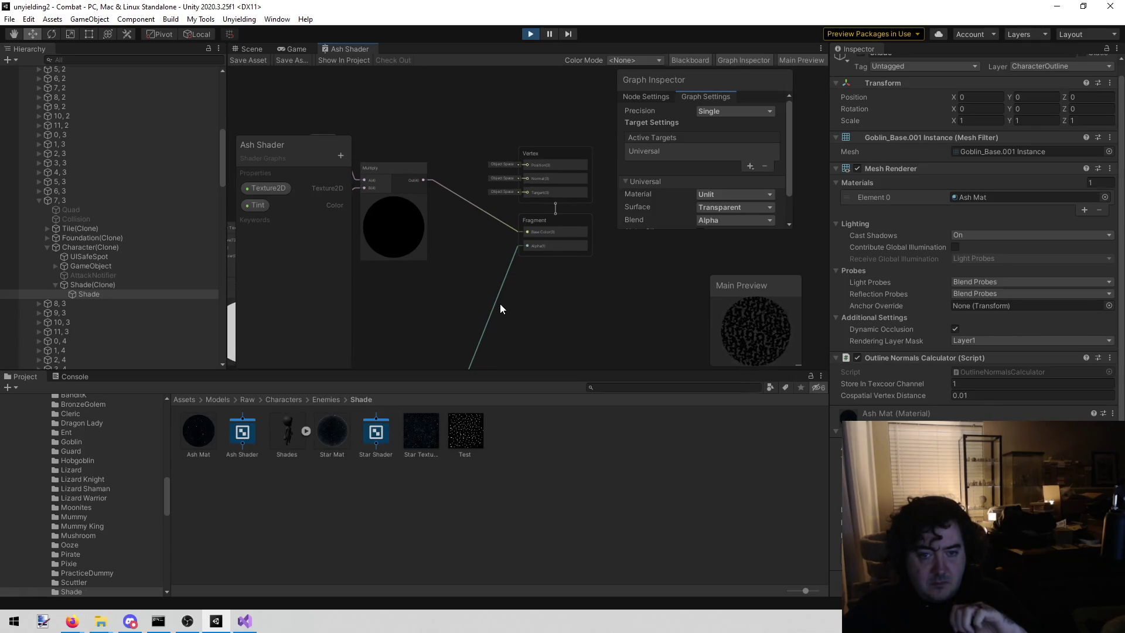
scroll(500, 304, "up", 3)
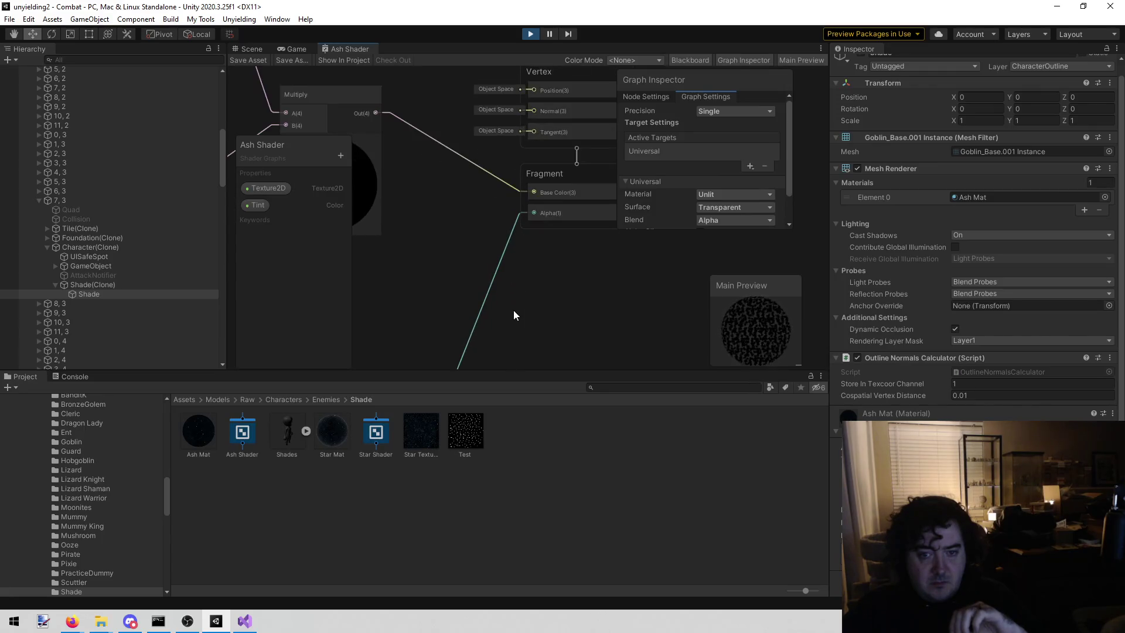
scroll(513, 311, "down", 2)
right_click(448, 287)
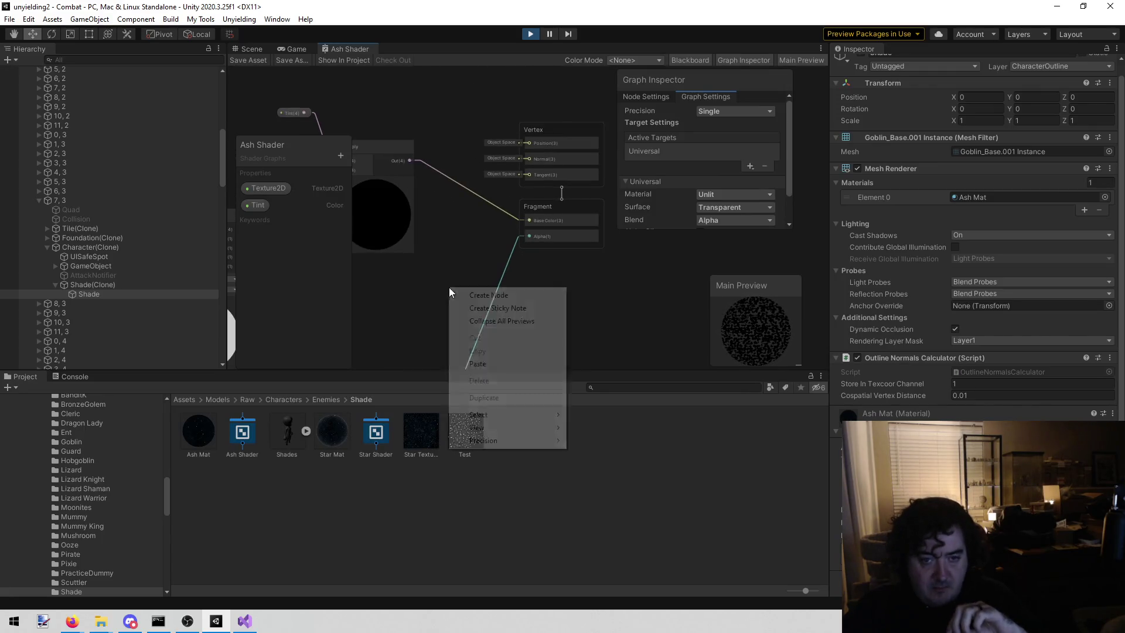
Add a Float node and connect it to the Fragment Alpha input
left_click(489, 295)
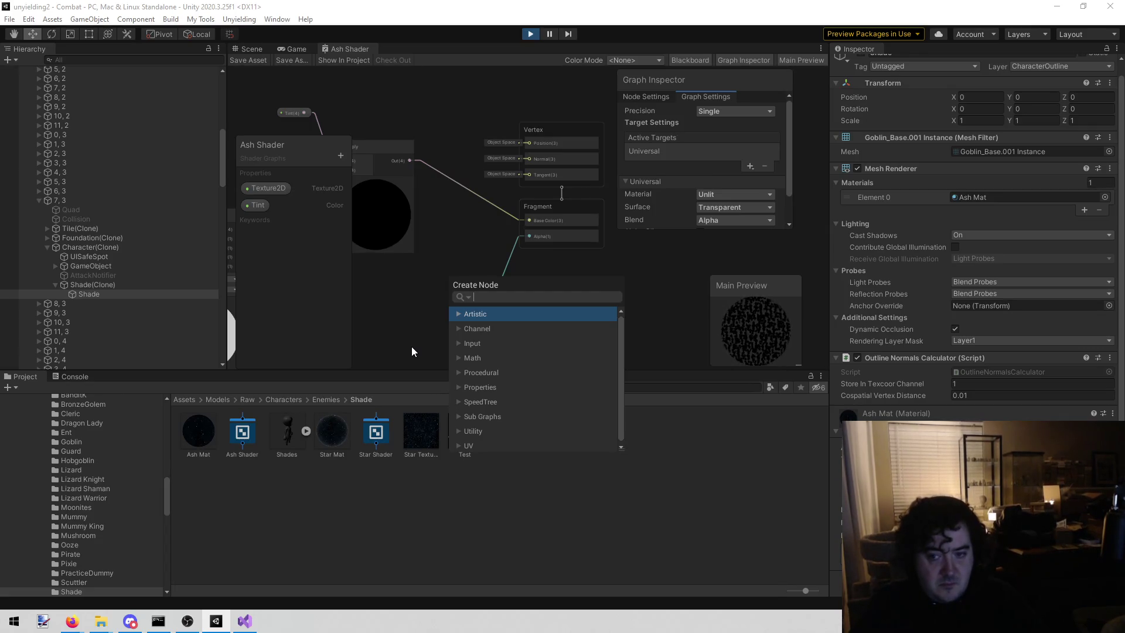
type("flo")
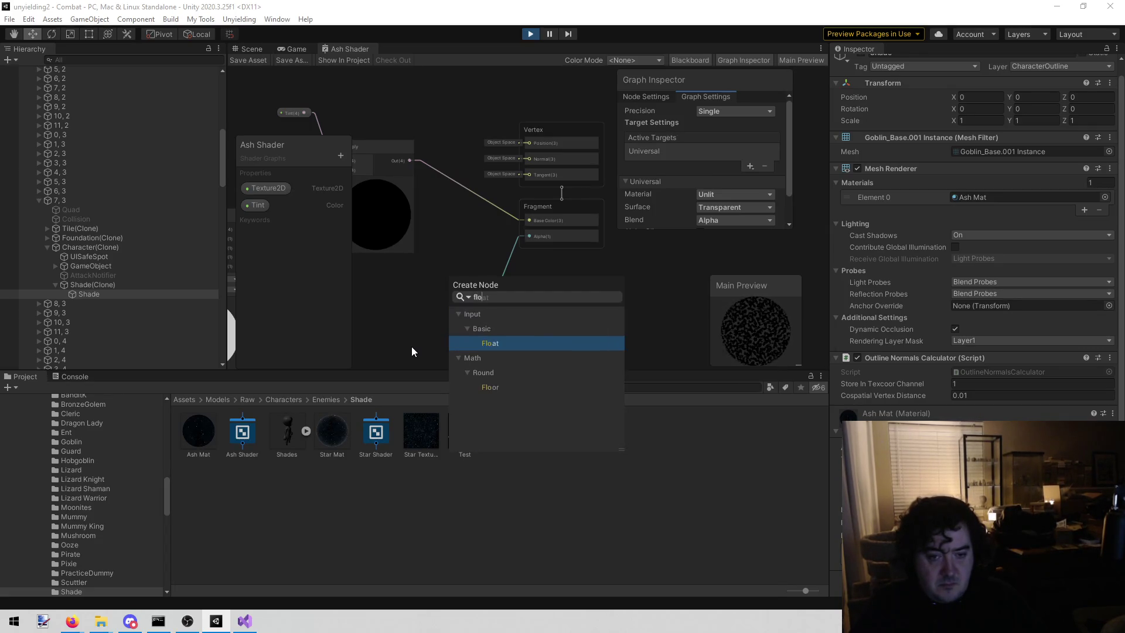
key("Return")
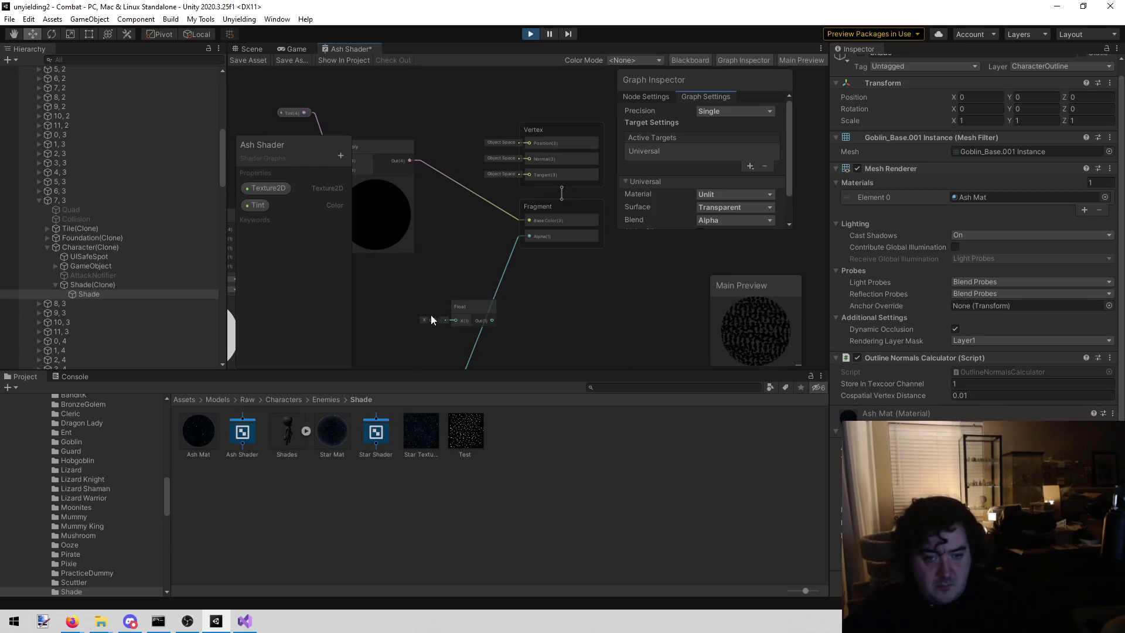
left_click(470, 302)
left_click_drag(471, 304, 414, 315)
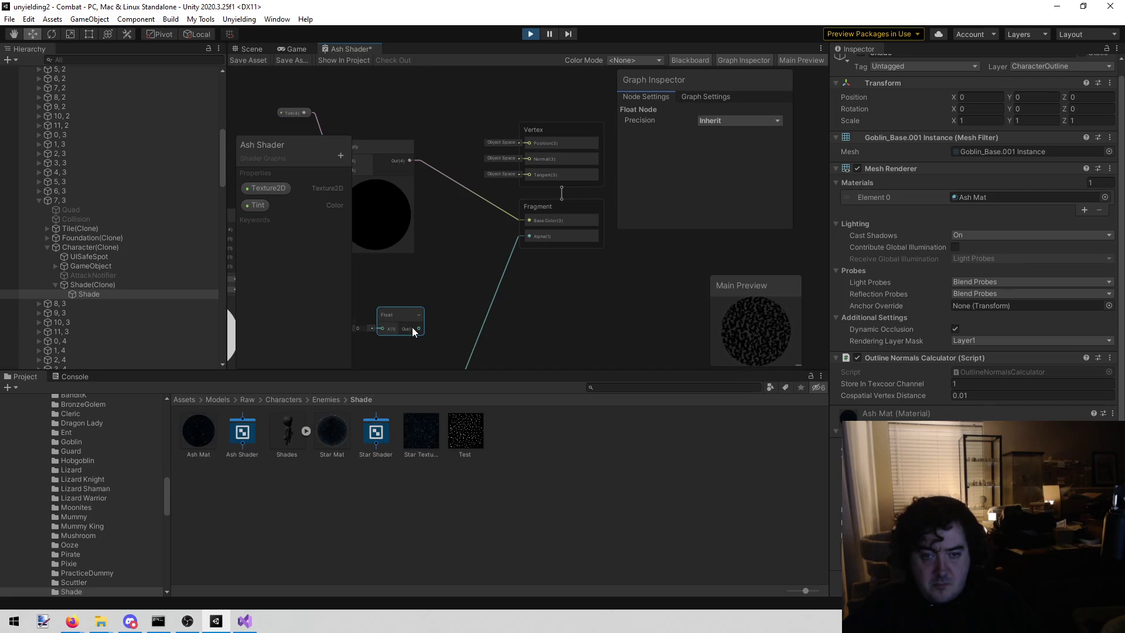
mouse_move(420, 328)
left_mouse_down()
mouse_move(541, 247)
mouse_move(528, 234)
left_mouse_up()
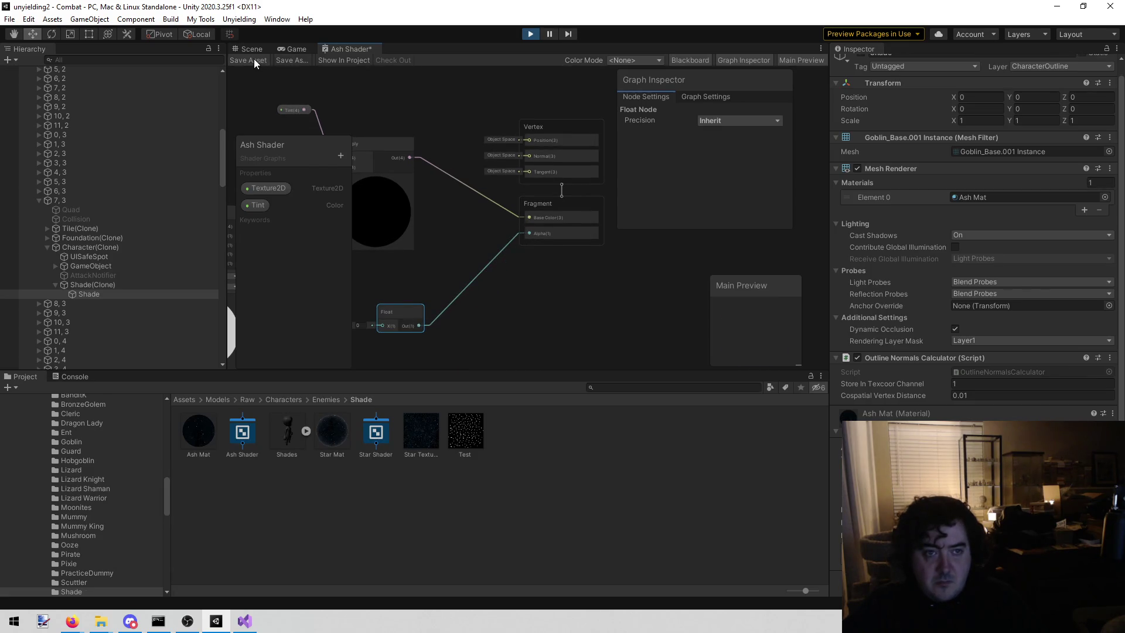
Check the game view, then delete the Float node and its link
left_click(291, 47)
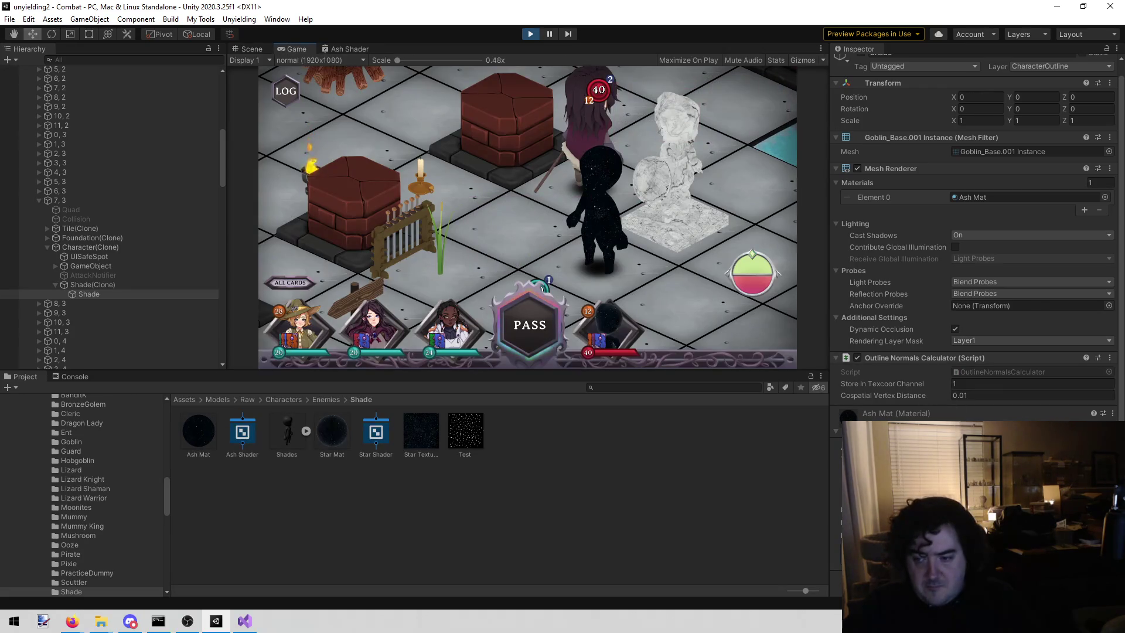
left_click(345, 47)
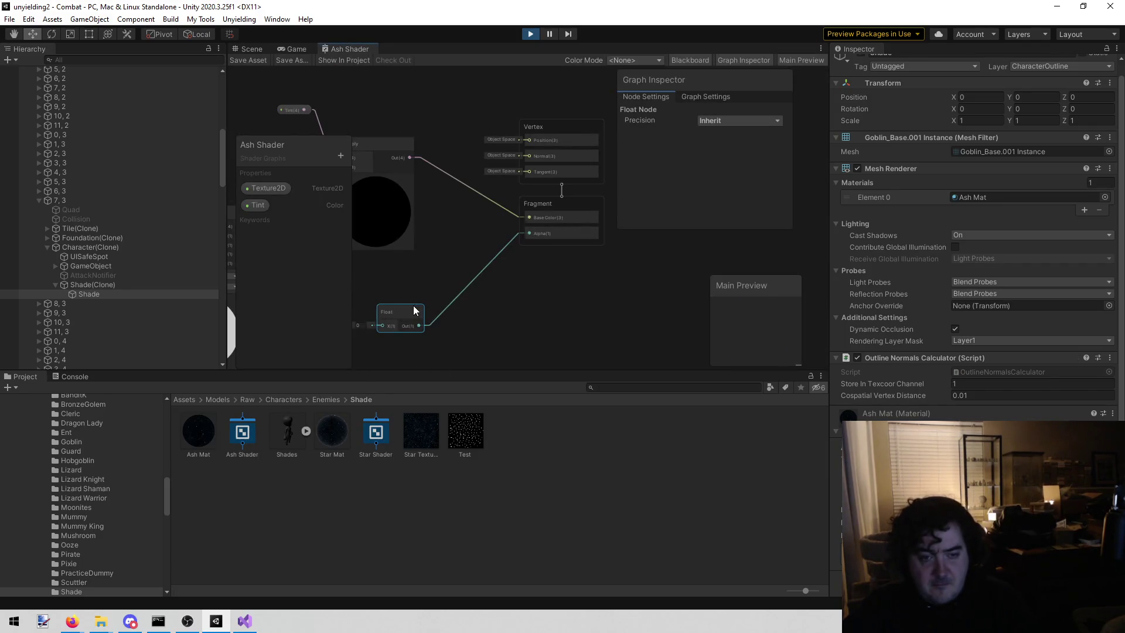
key("Delete")
Add a Float property from the Blackboard and drop it onto the graph's Alpha input
left_click(339, 157)
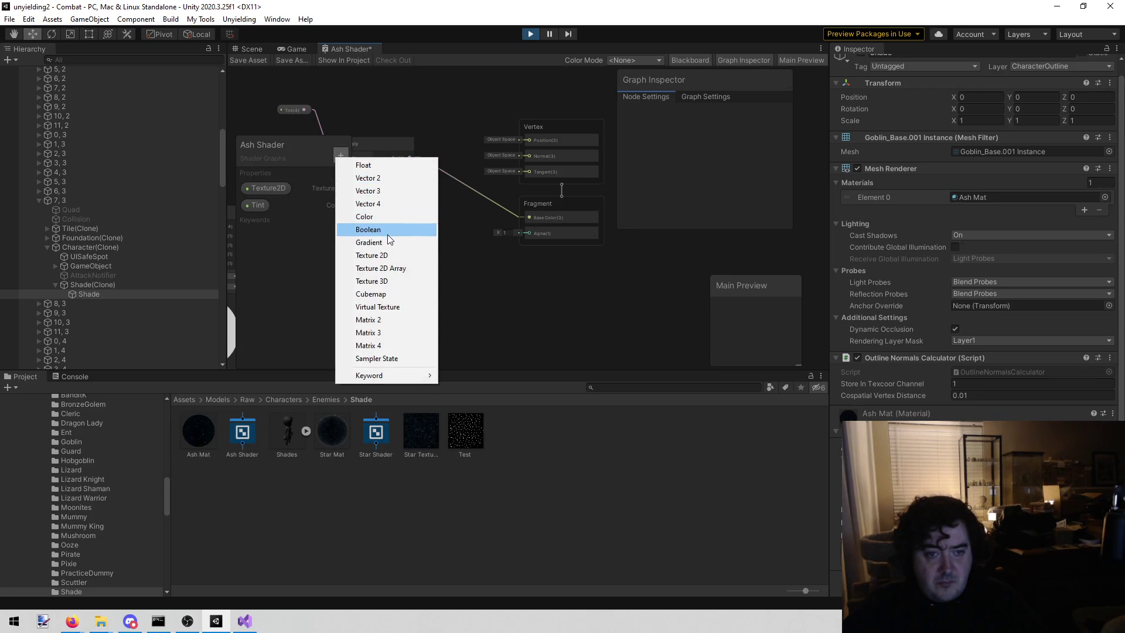
left_click(389, 165)
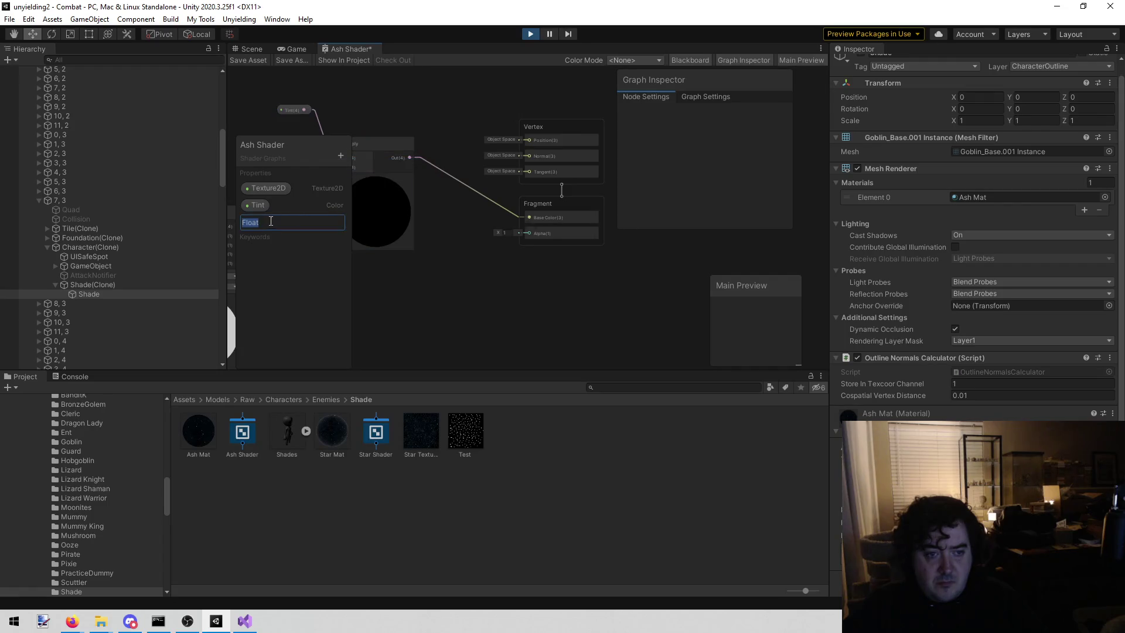
mouse_move(262, 225)
left_mouse_down()
mouse_move(459, 305)
mouse_move(528, 233)
left_mouse_up()
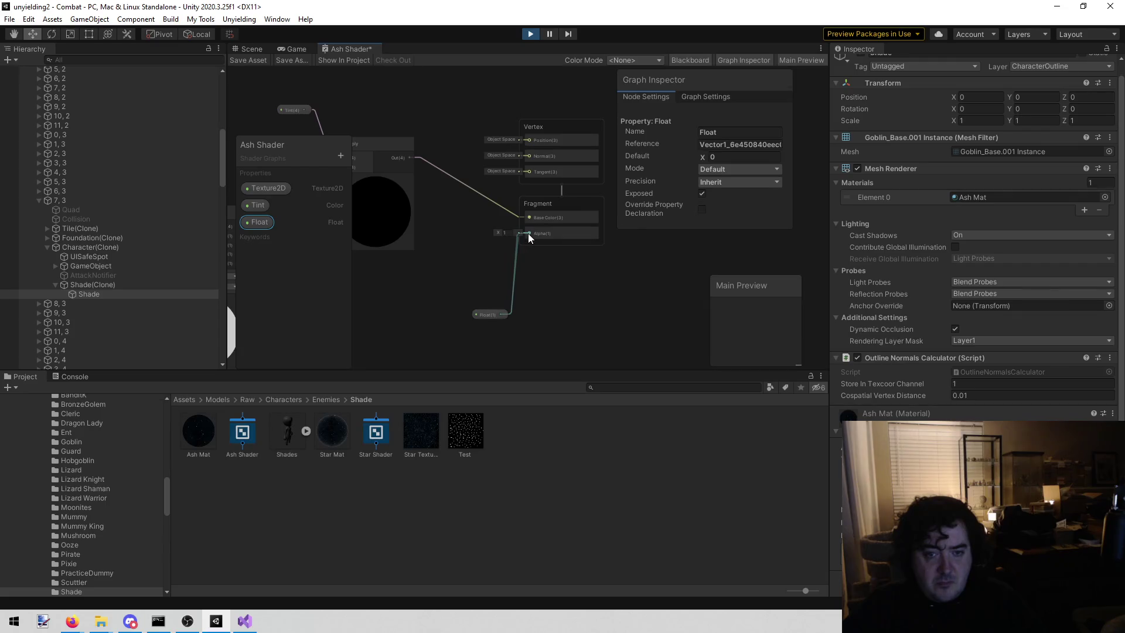
left_click_drag(490, 309, 436, 286)
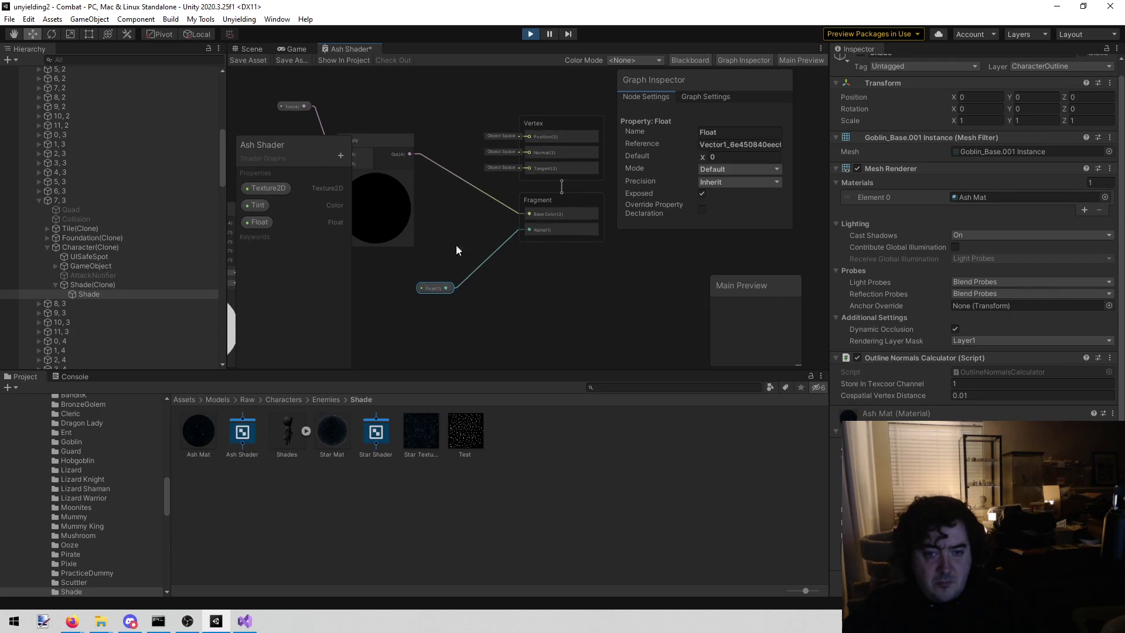
Check the running game and select Ash Mat to view its properties
left_click(296, 50)
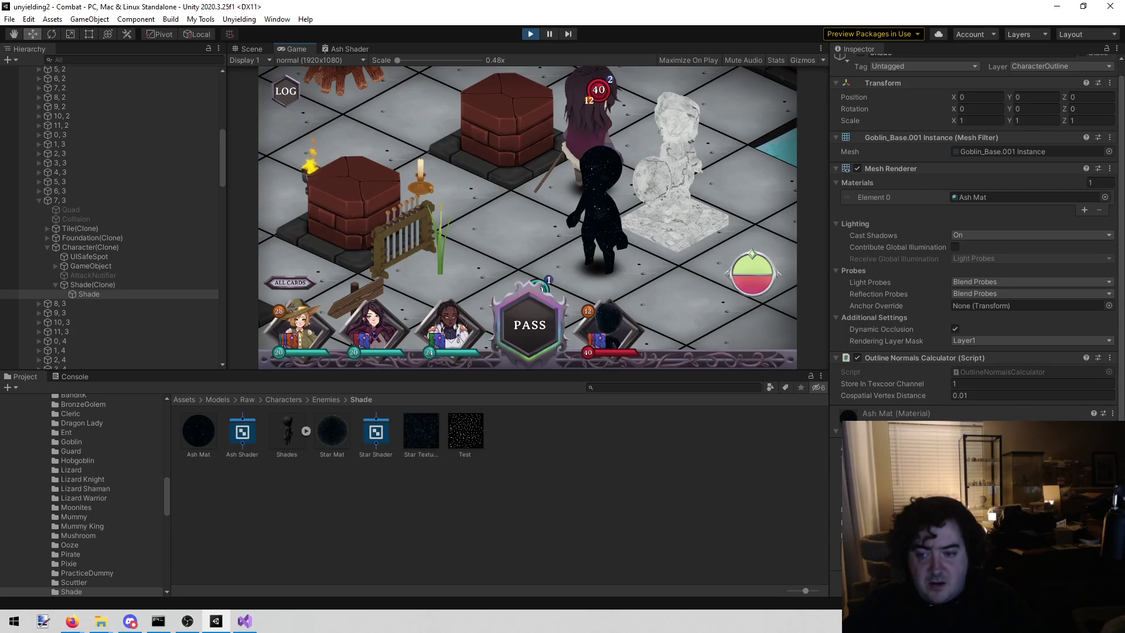
left_click(648, 517)
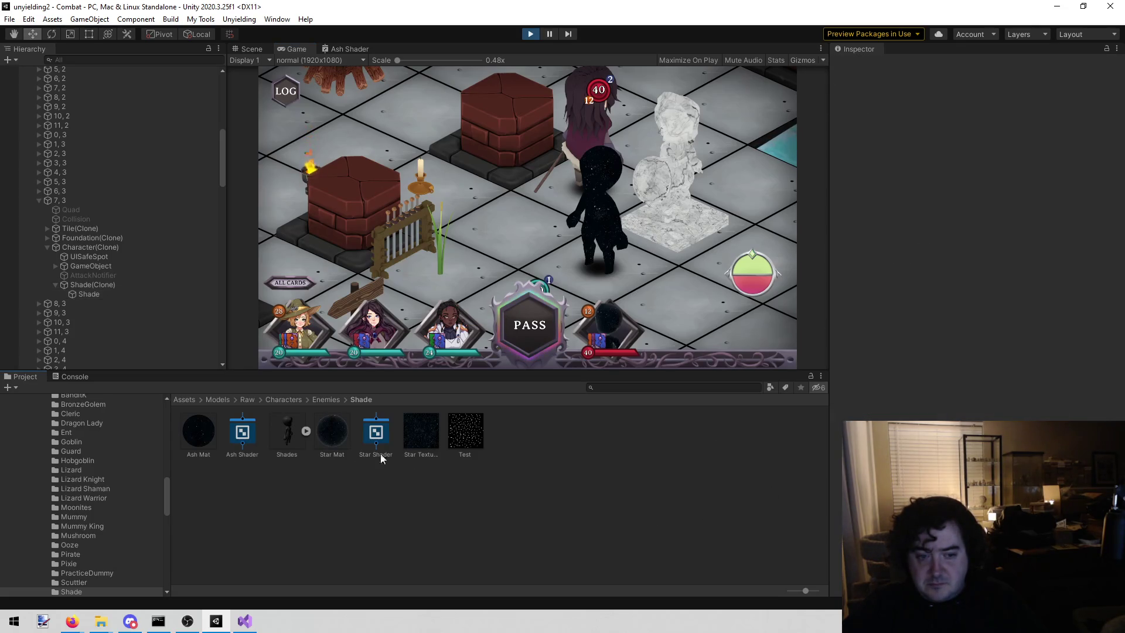
left_click(204, 439)
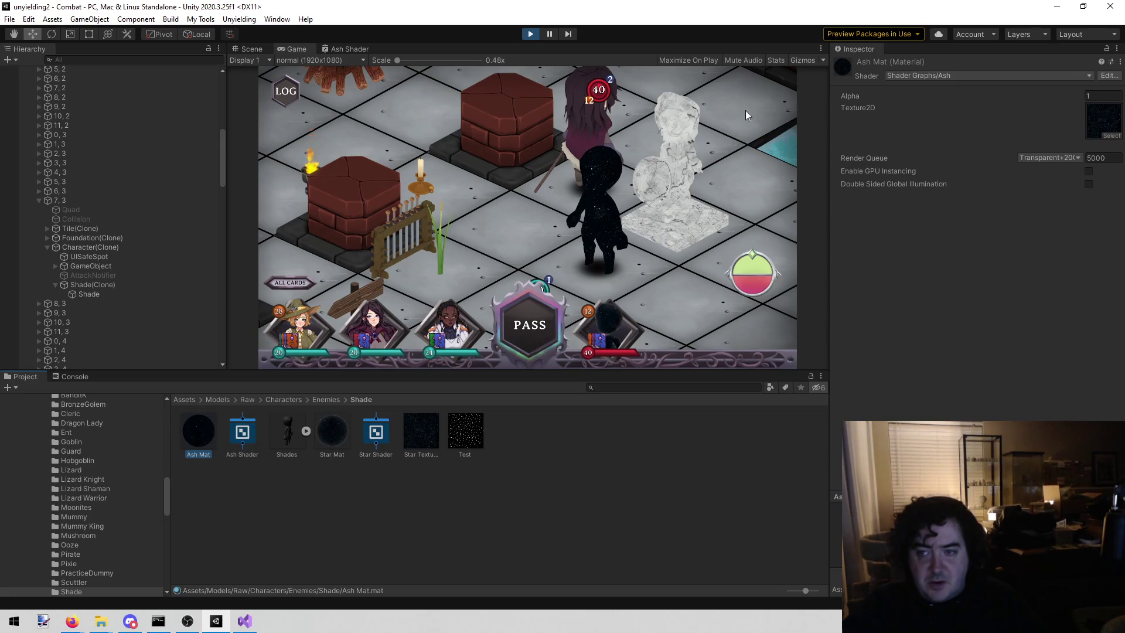
Stop play mode and reopen the Ash Shader graph
left_click(530, 34)
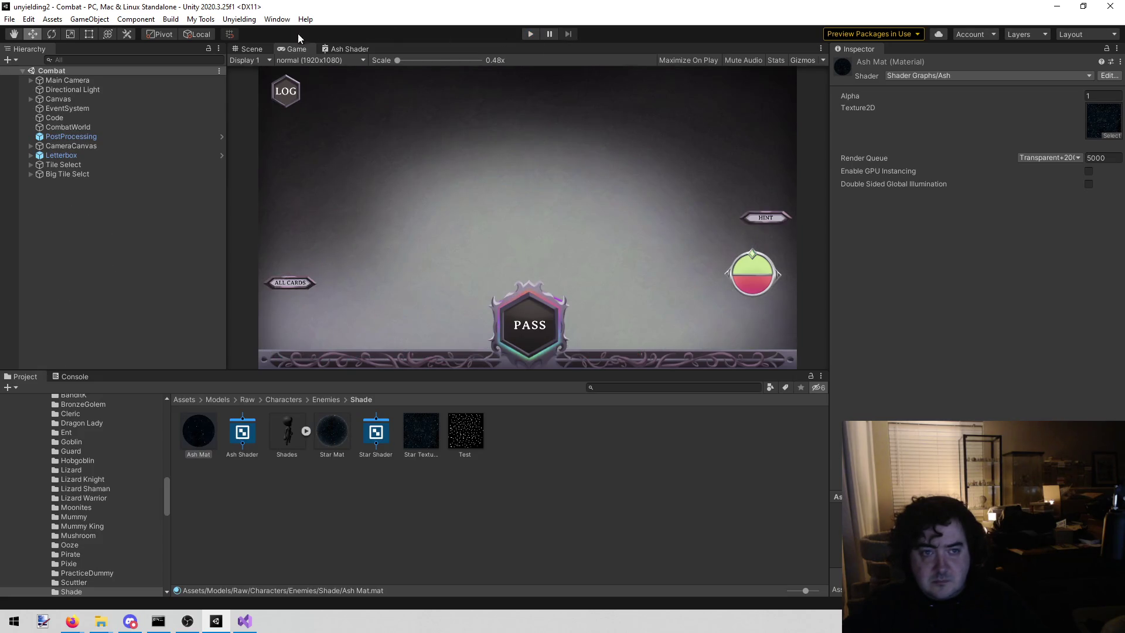
left_click(340, 47)
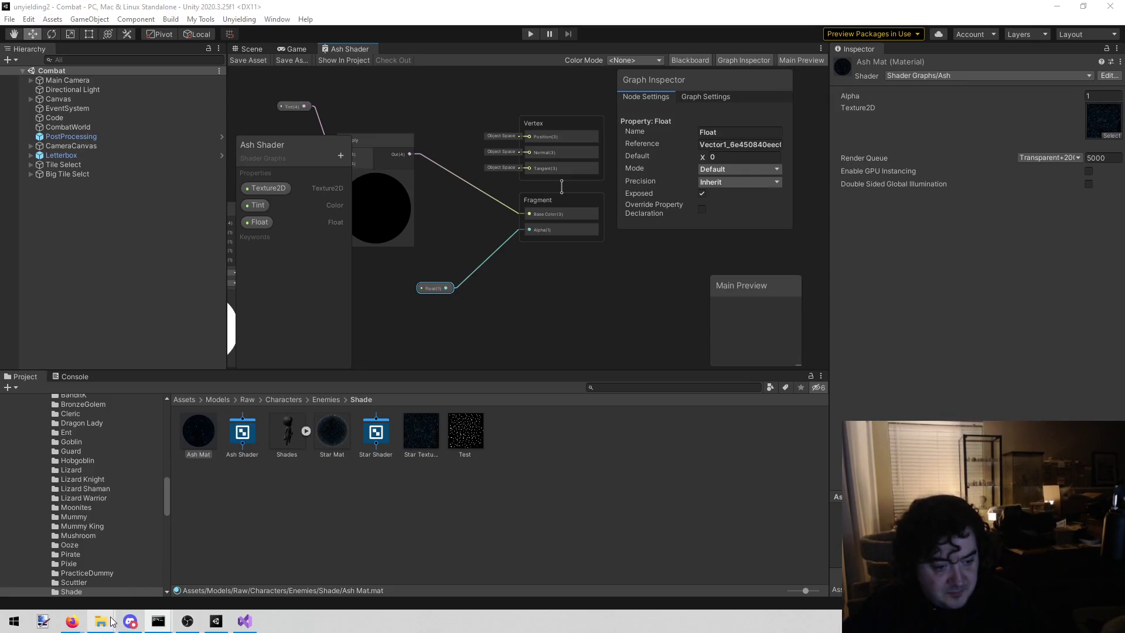
mouse_move(102, 621)
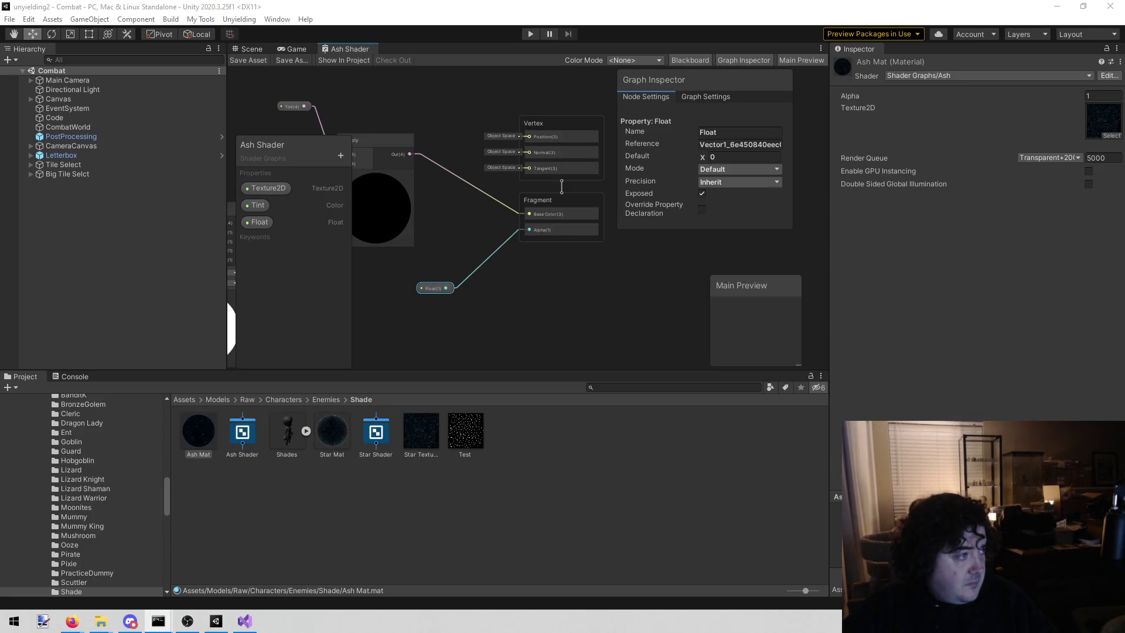
key("alt+Tab")
scroll(600, 346, "up", 10)
scroll(665, 332, "up", 10)
scroll(566, 381, "up", 15)
scroll(631, 354, "up", 15)
scroll(644, 350, "up", 15)
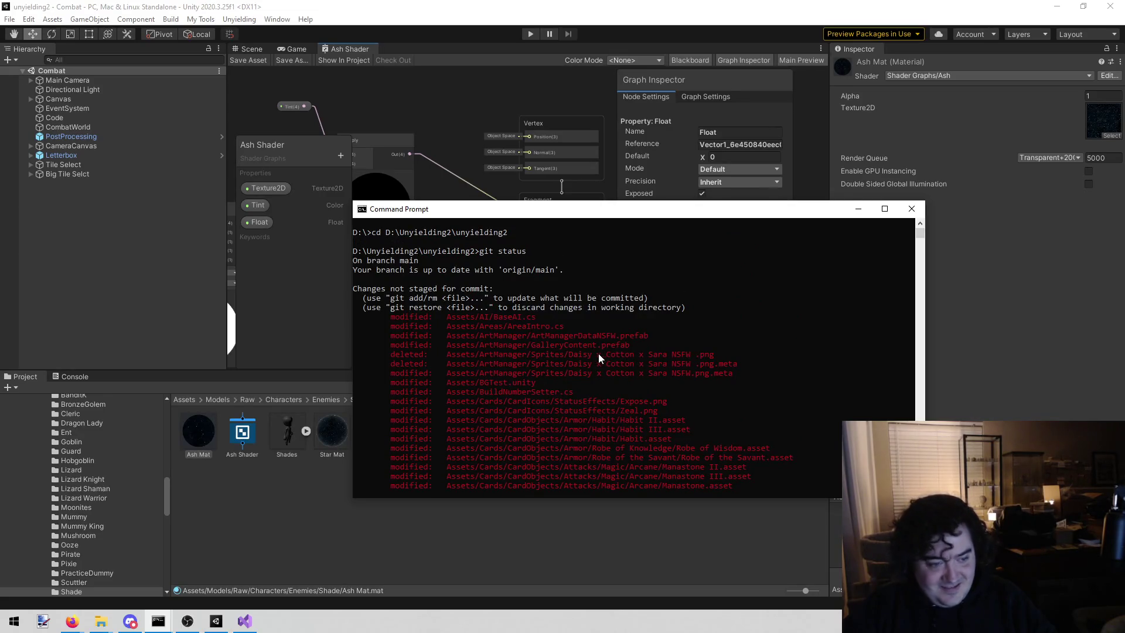
left_click(257, 511)
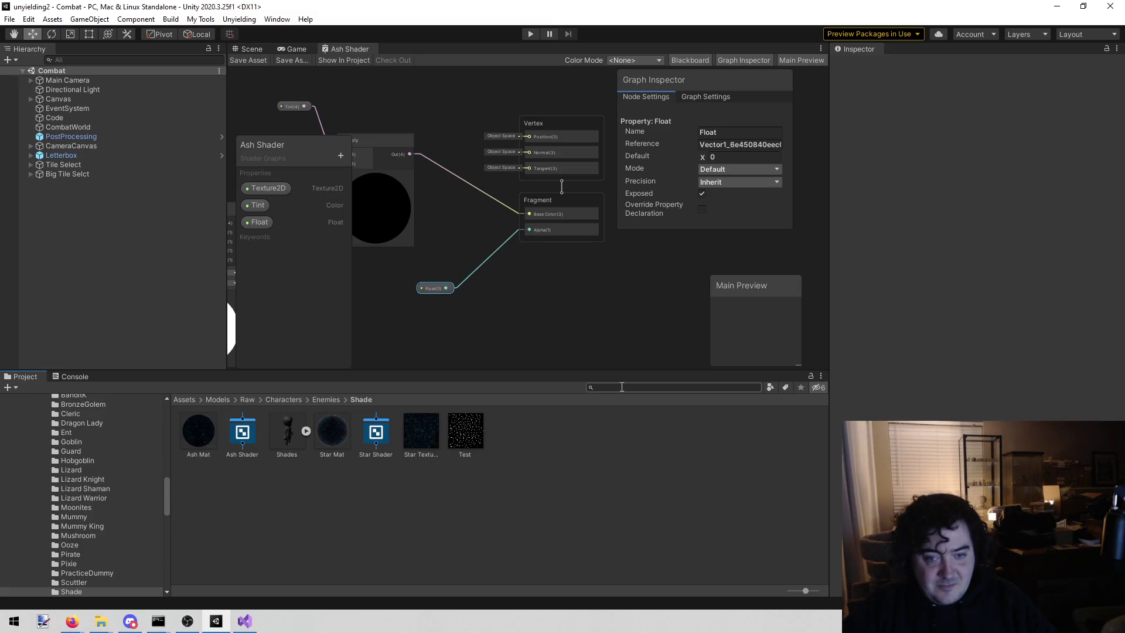
type("ash")
scroll(628, 473, "down", 3)
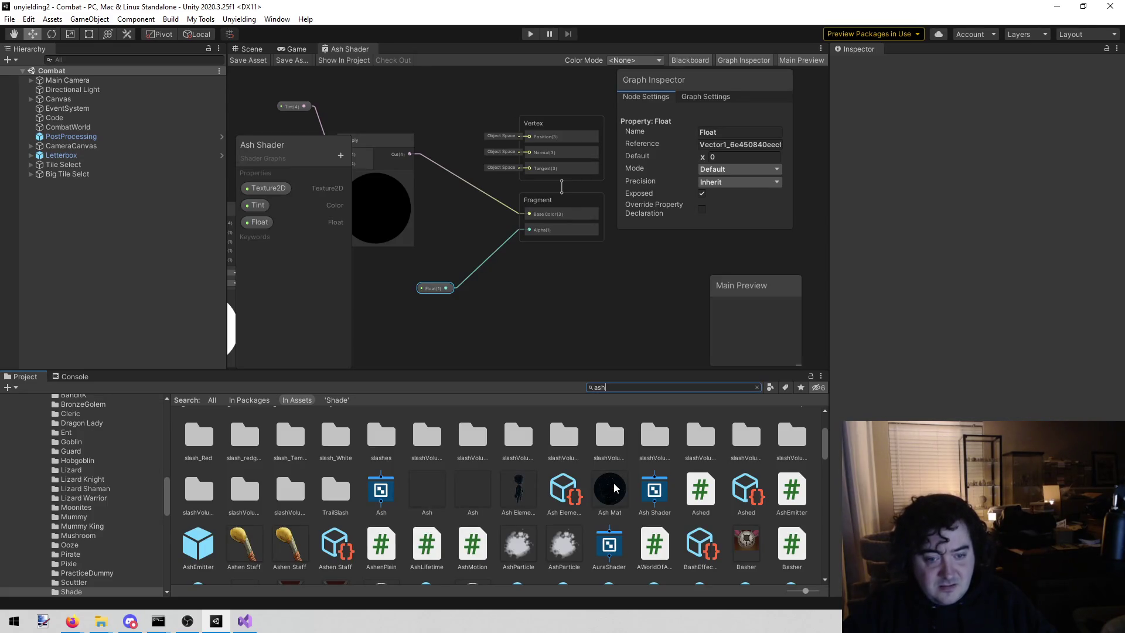
left_click(613, 488)
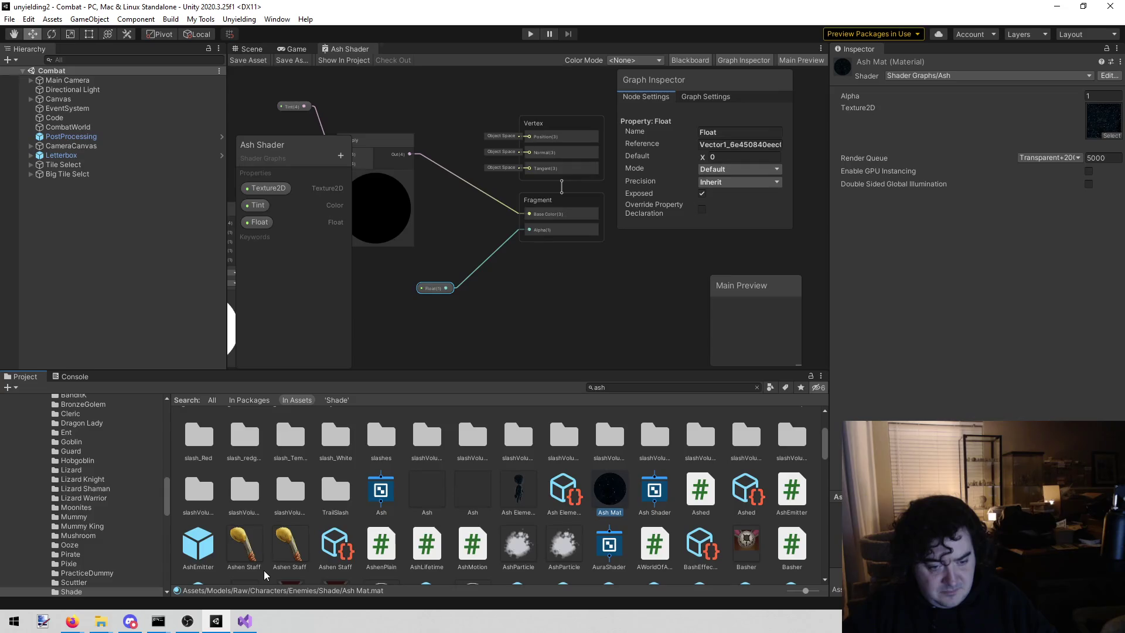
scroll(546, 476, "down", 1)
scroll(545, 473, "down", 5)
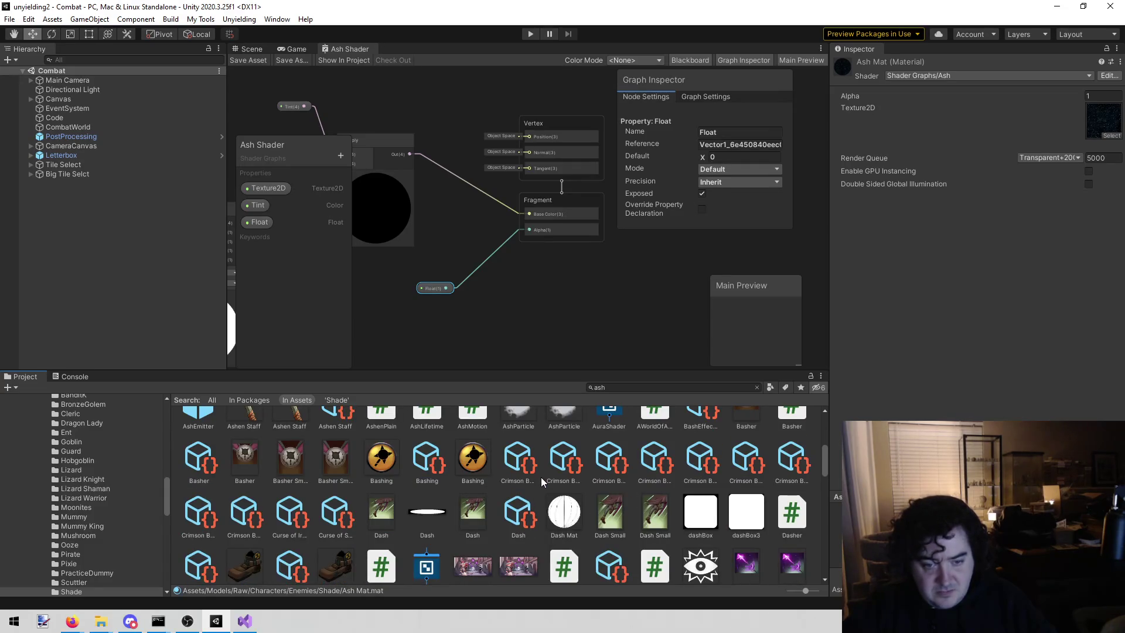
scroll(539, 477, "down", 1)
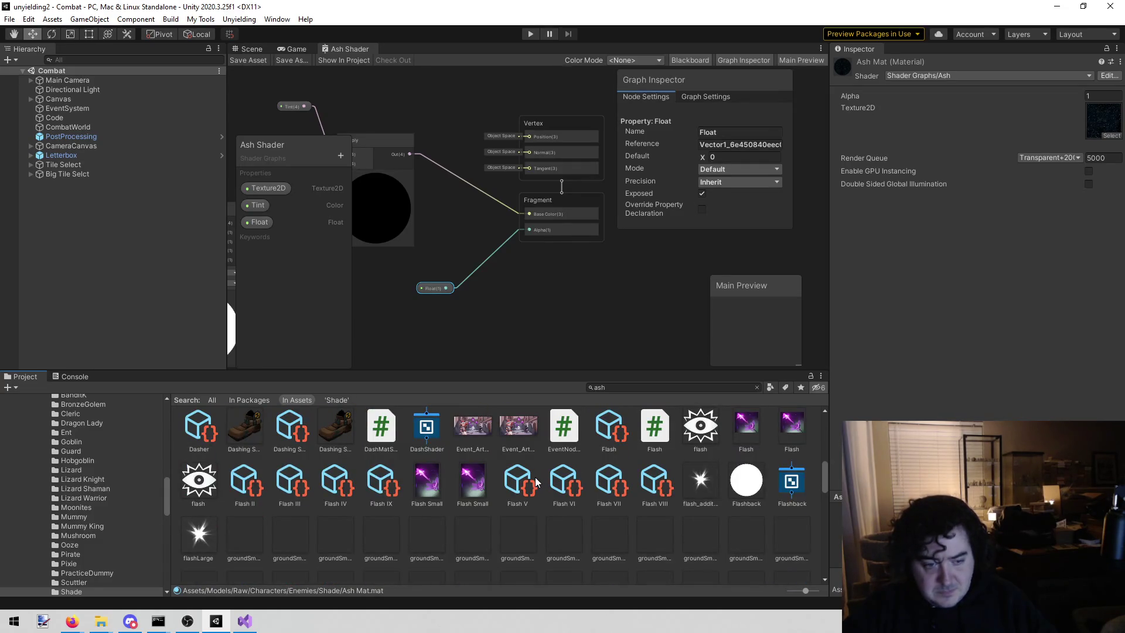
scroll(533, 478, "down", 10)
scroll(529, 481, "down", 2)
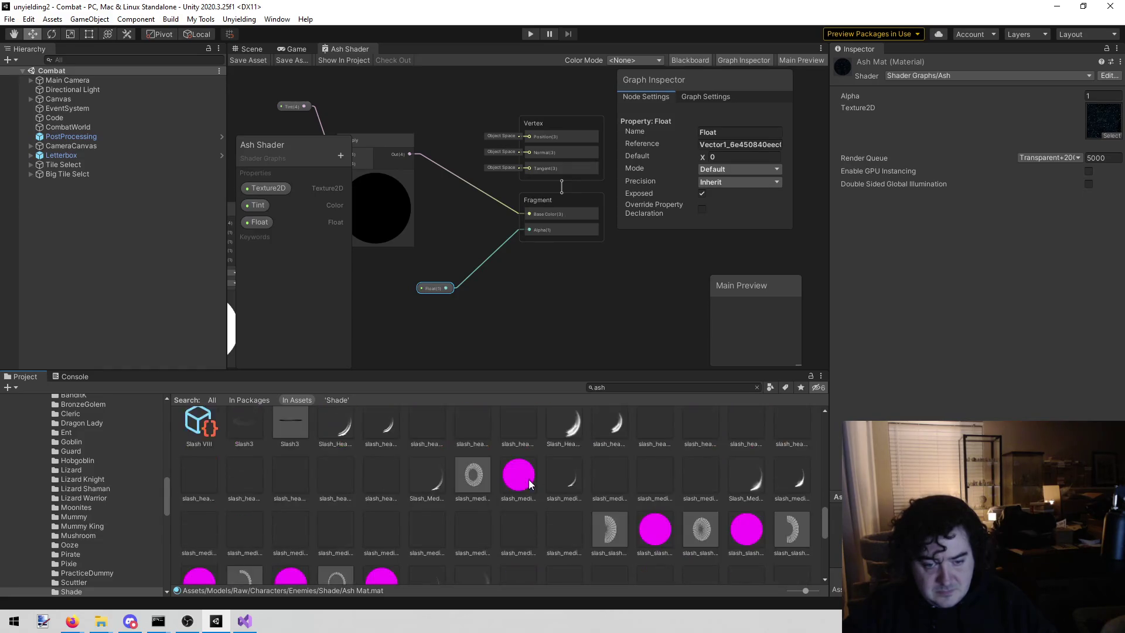
scroll(508, 482, "up", 12)
scroll(504, 485, "down", 12)
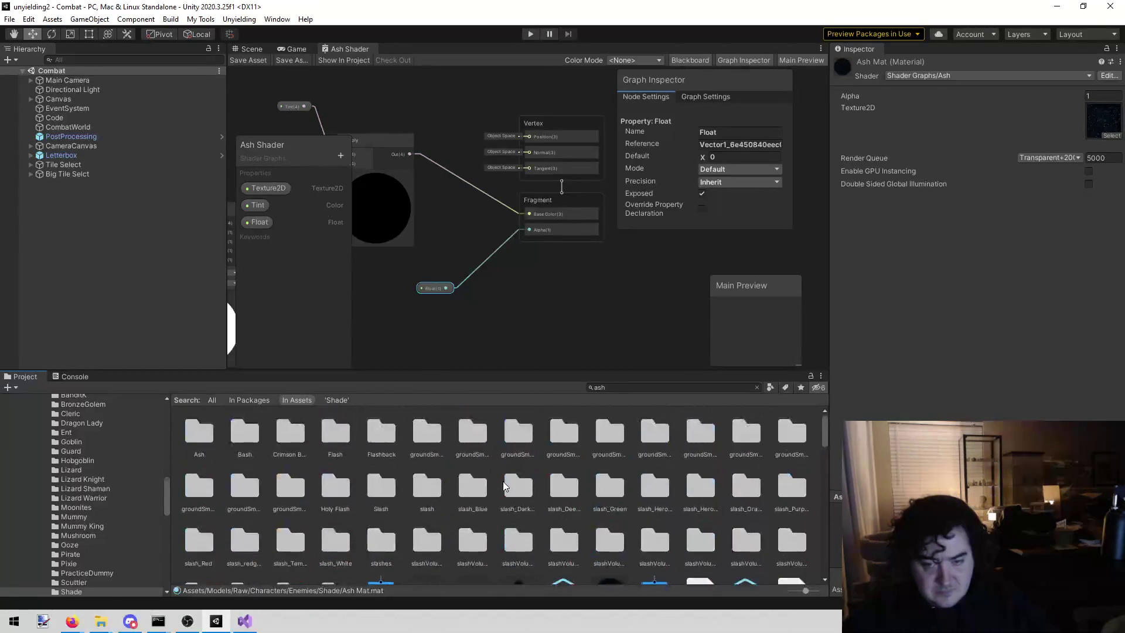
scroll(481, 490, "down", 1)
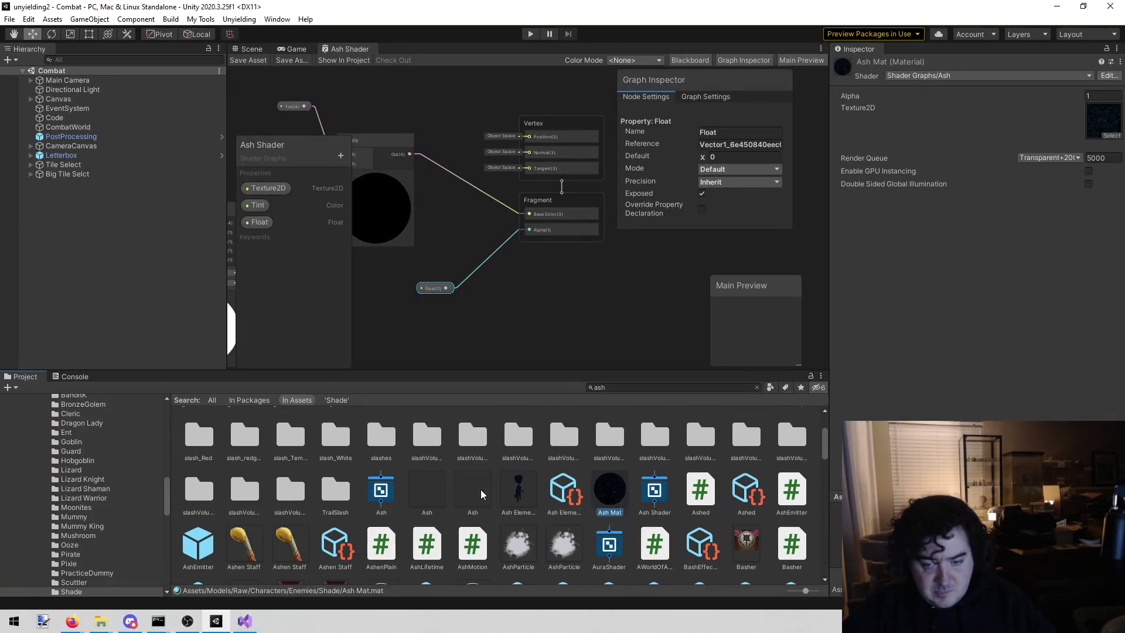
left_click(466, 485)
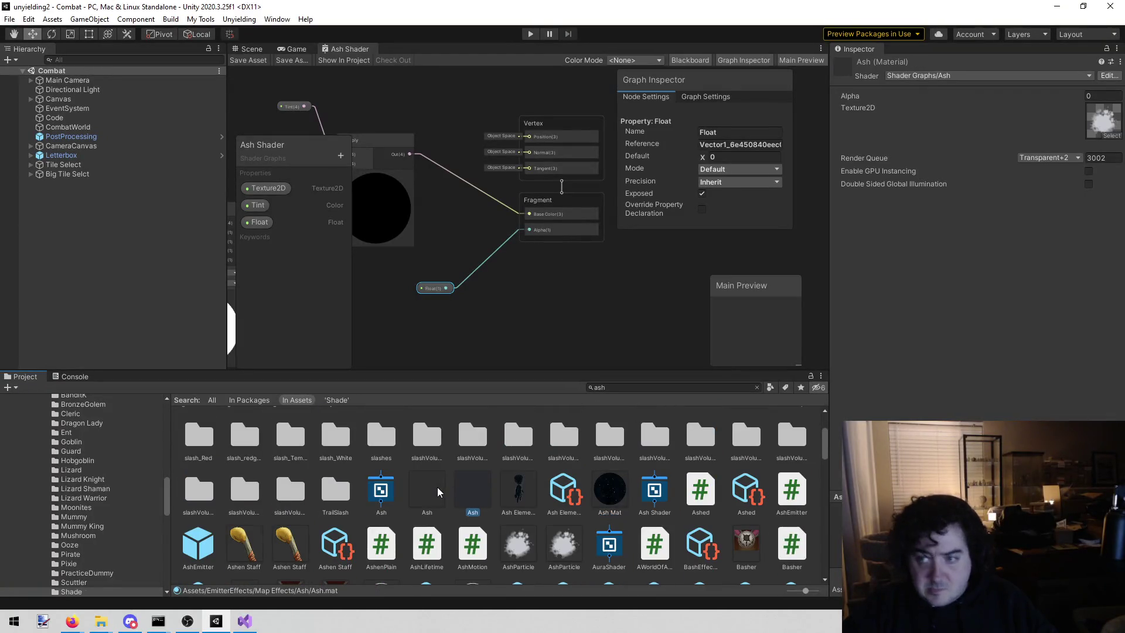
left_click(438, 492)
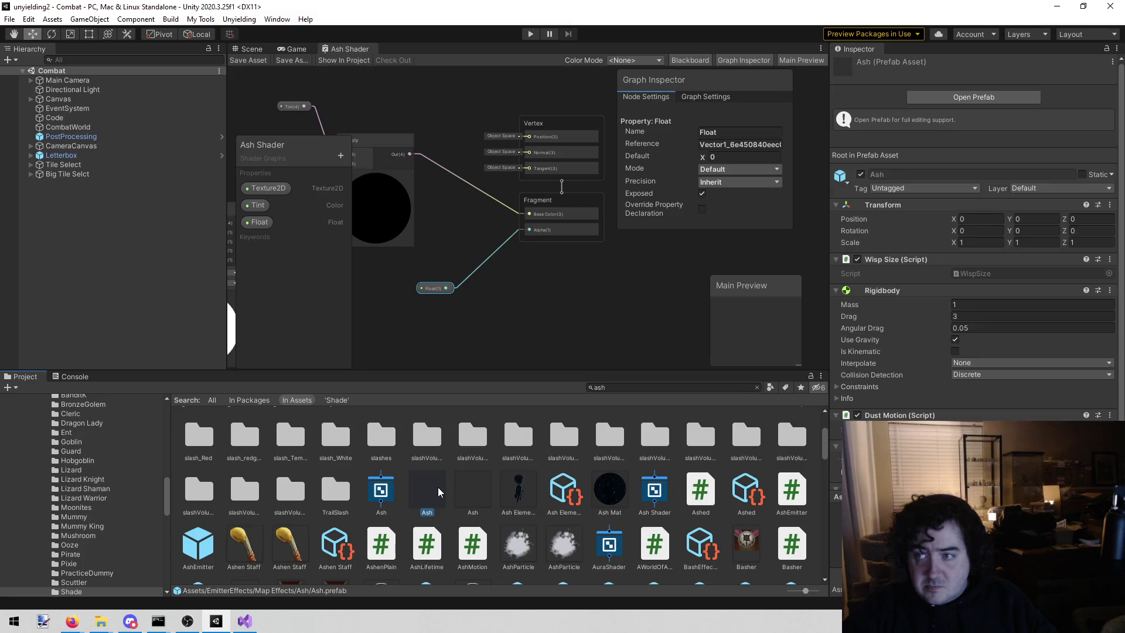
left_click(475, 487)
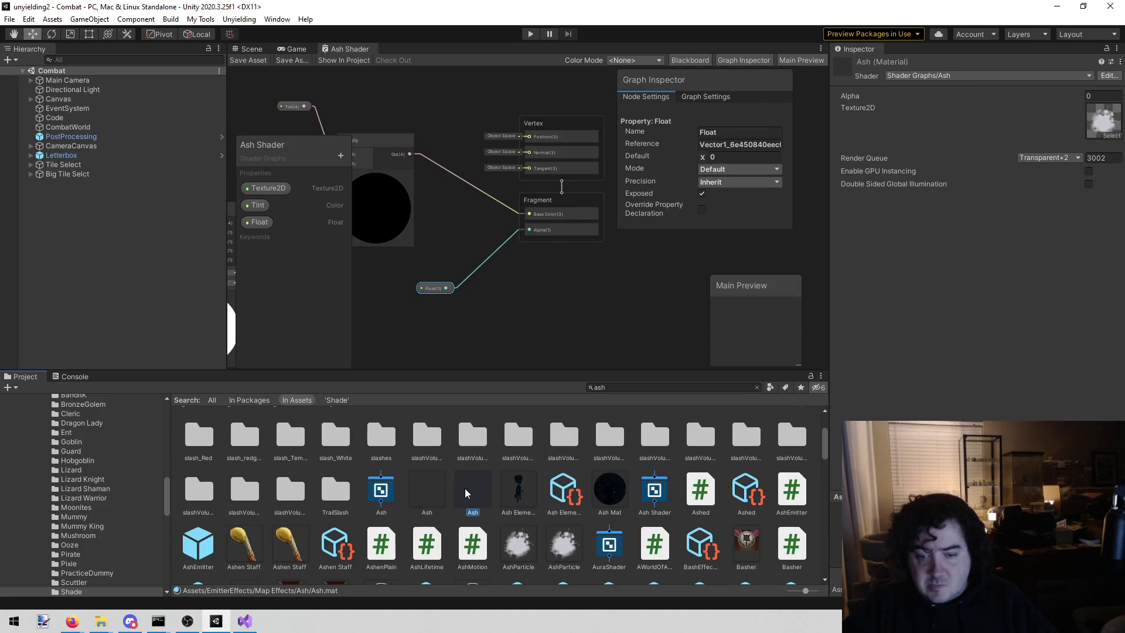
left_click(607, 493)
left_click(475, 496)
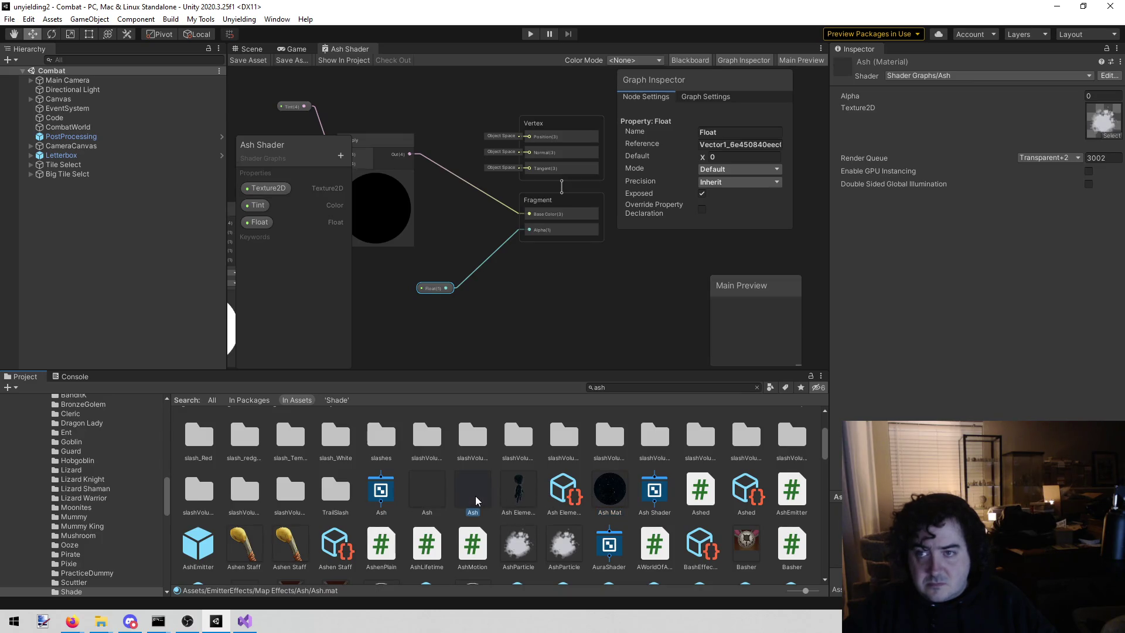
left_click(608, 497)
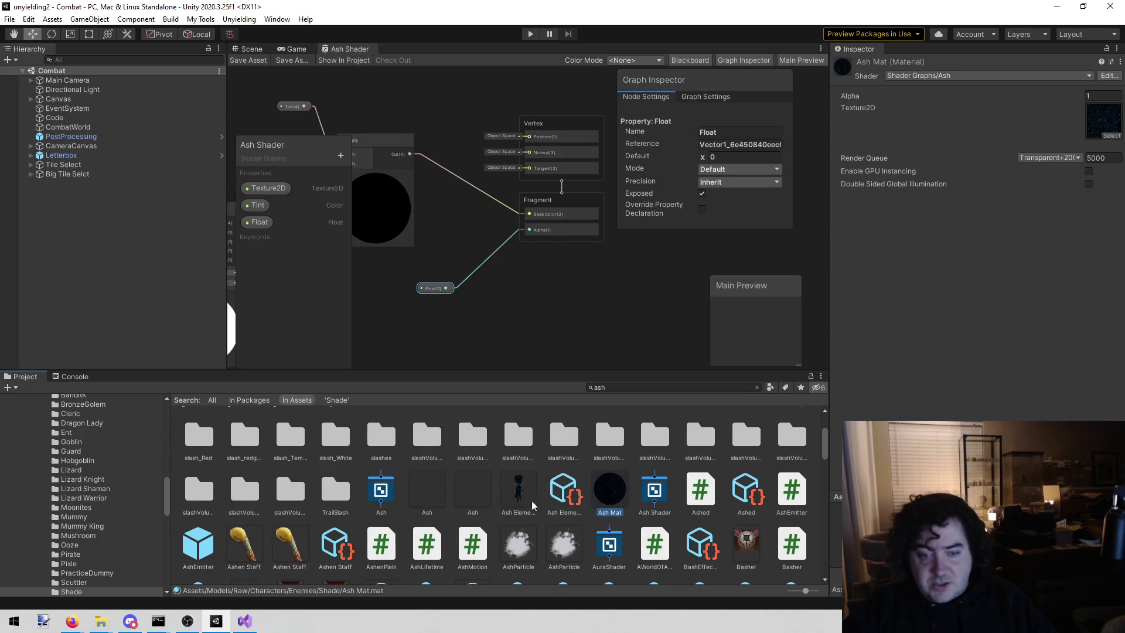
left_click(478, 501)
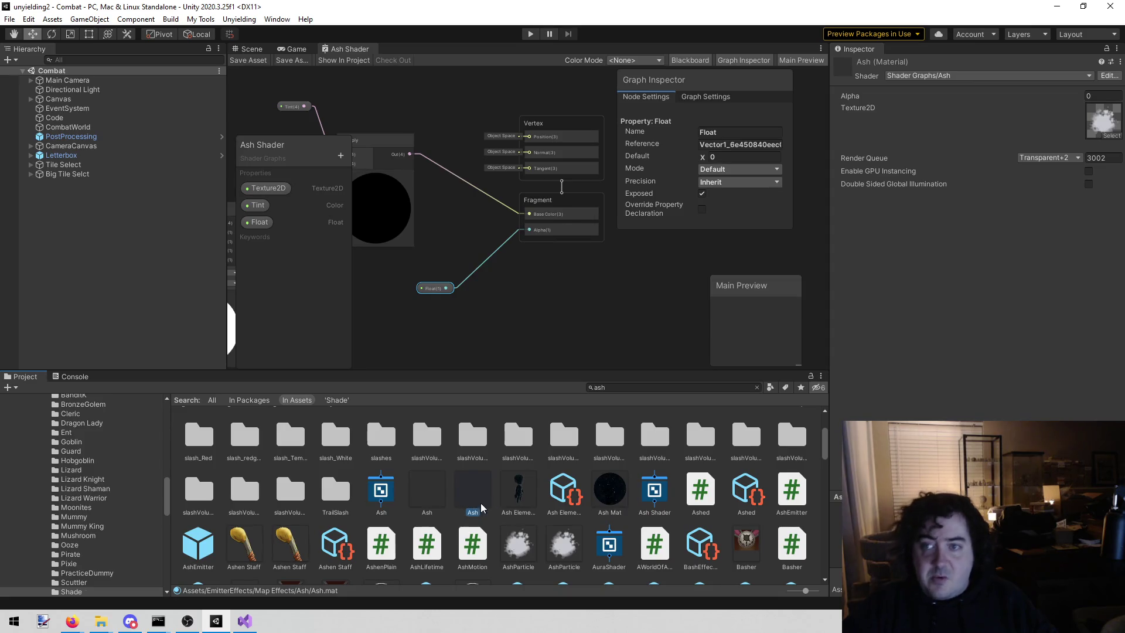
left_click(612, 497)
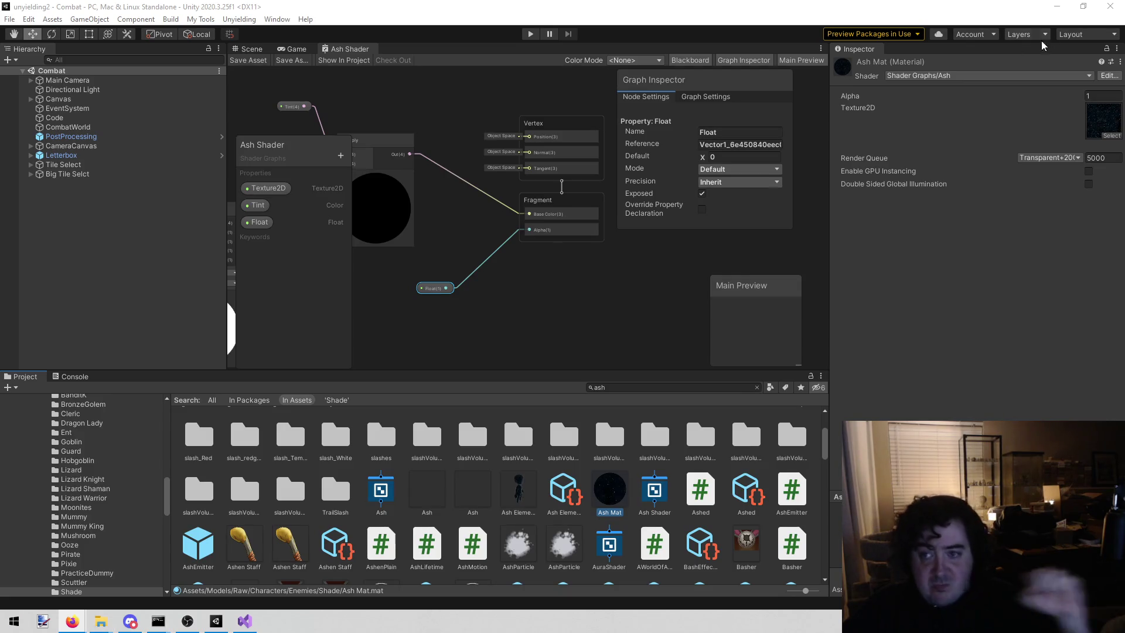
Switch Ash Mat's shader to Shader Graphs/Ash Shader
left_click(989, 76)
type("ash")
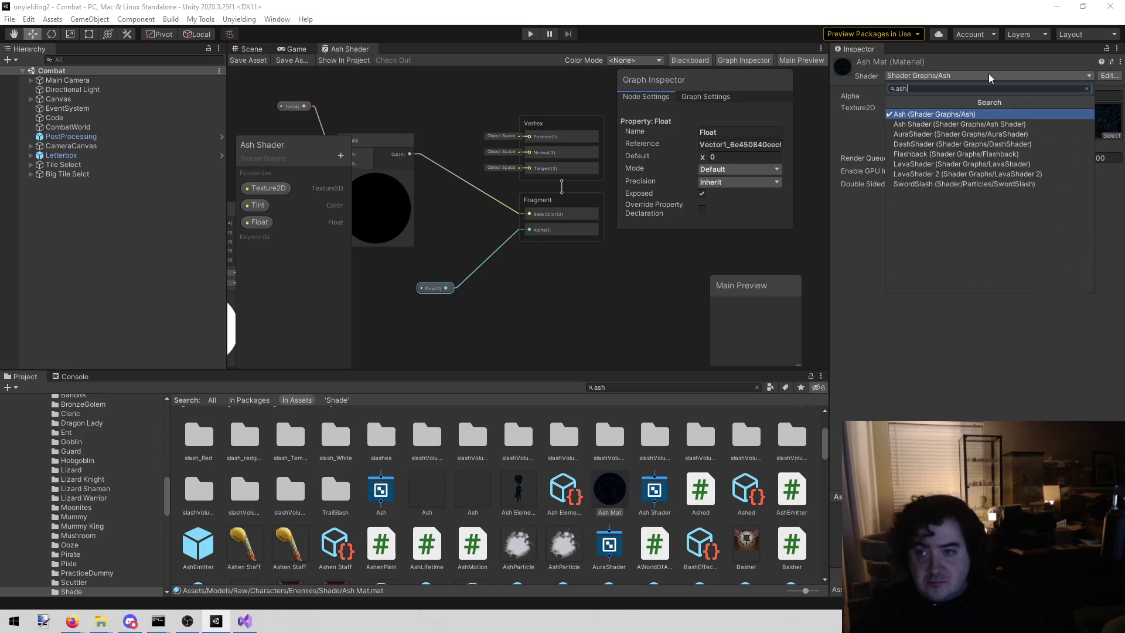
left_click(979, 124)
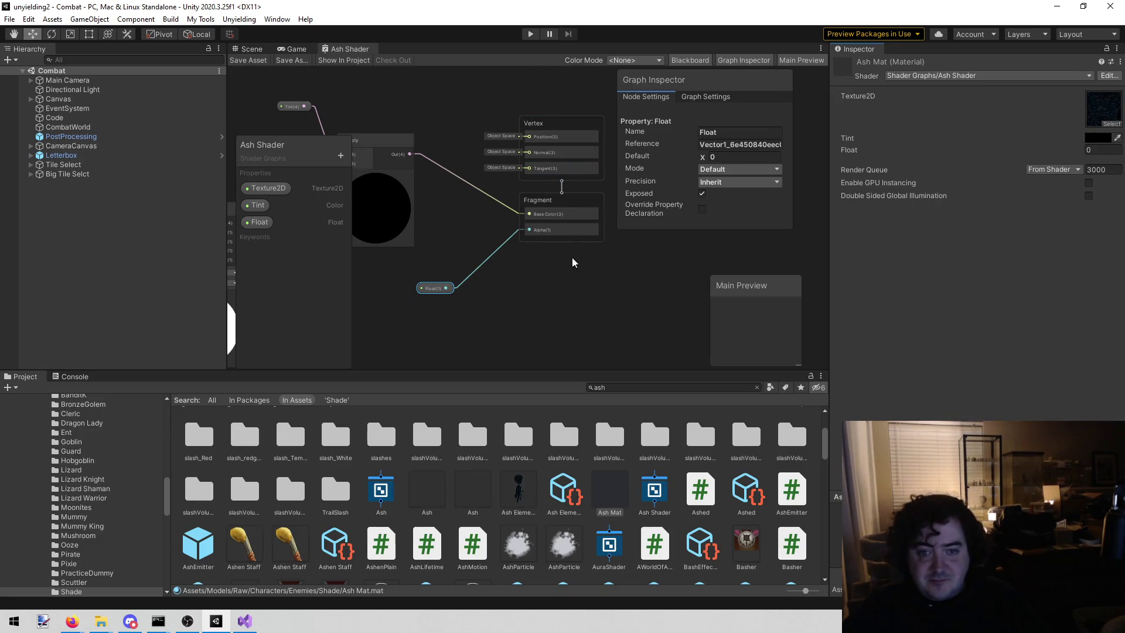
Delete the Float node, drive Fragment Alpha from the GreaterThan subgraph, and save the graph
left_click_drag(540, 317, 563, 309)
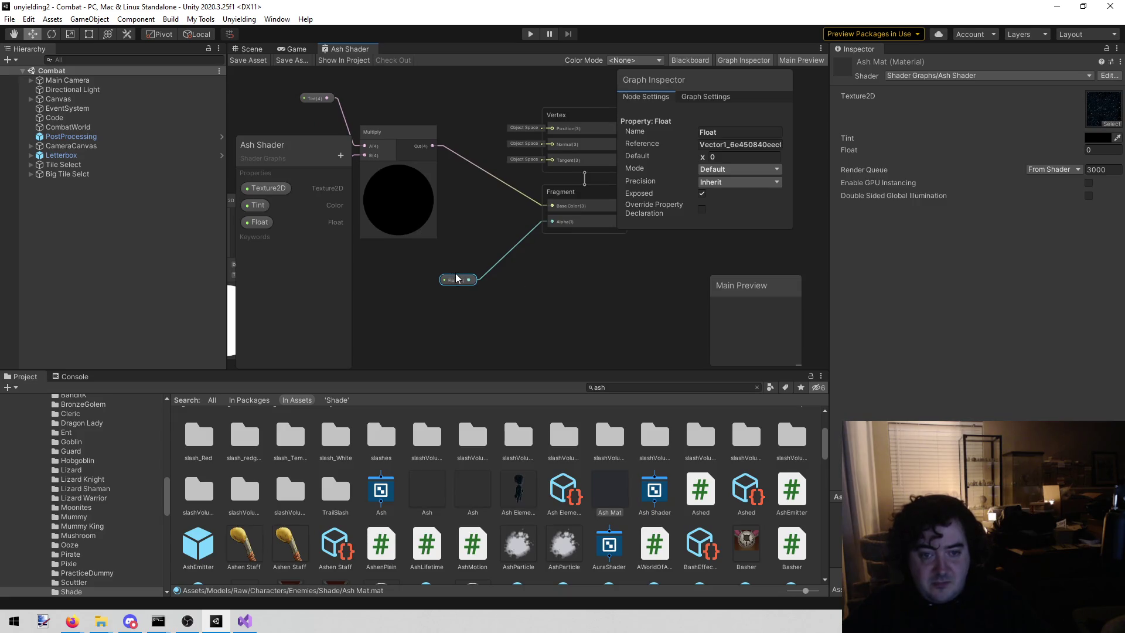
key("Delete")
mouse_move(434, 309)
left_mouse_down()
mouse_move(574, 127)
mouse_move(528, 233)
left_mouse_up()
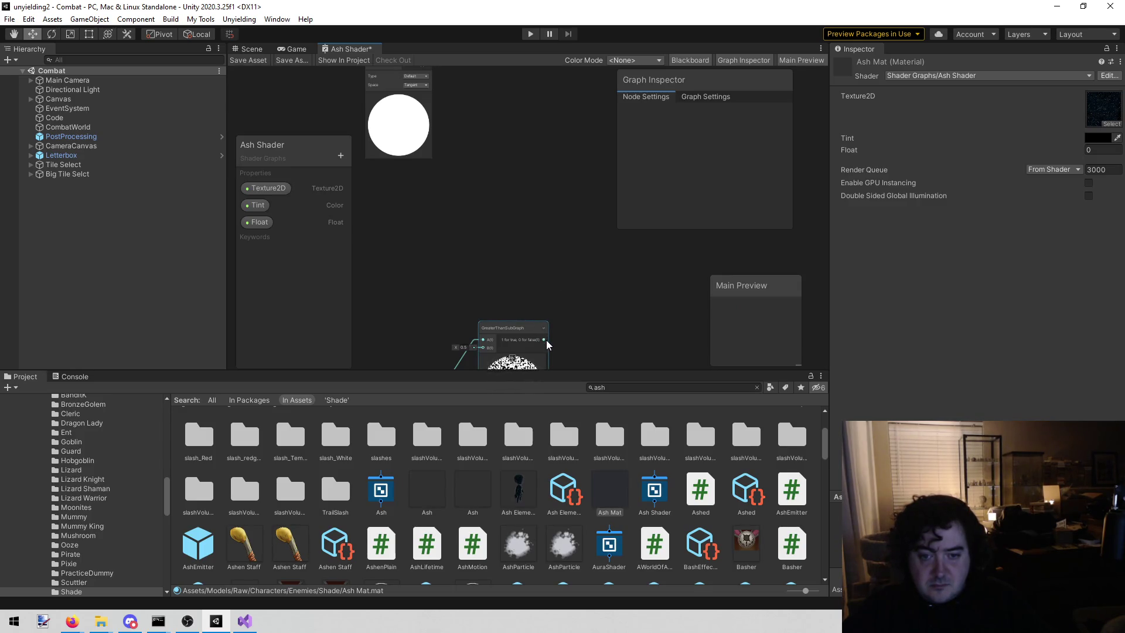
left_click_drag(545, 339, 464, 383)
mouse_move(917, 5)
left_mouse_down()
mouse_move(515, 120)
mouse_move(548, 211)
left_mouse_up()
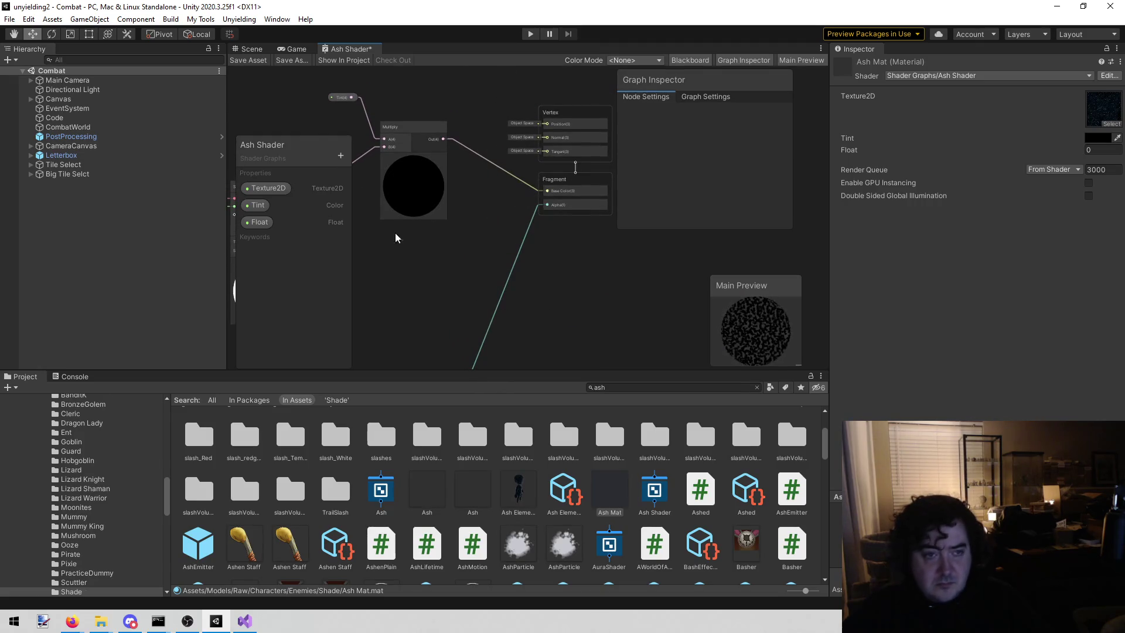
left_click(250, 61)
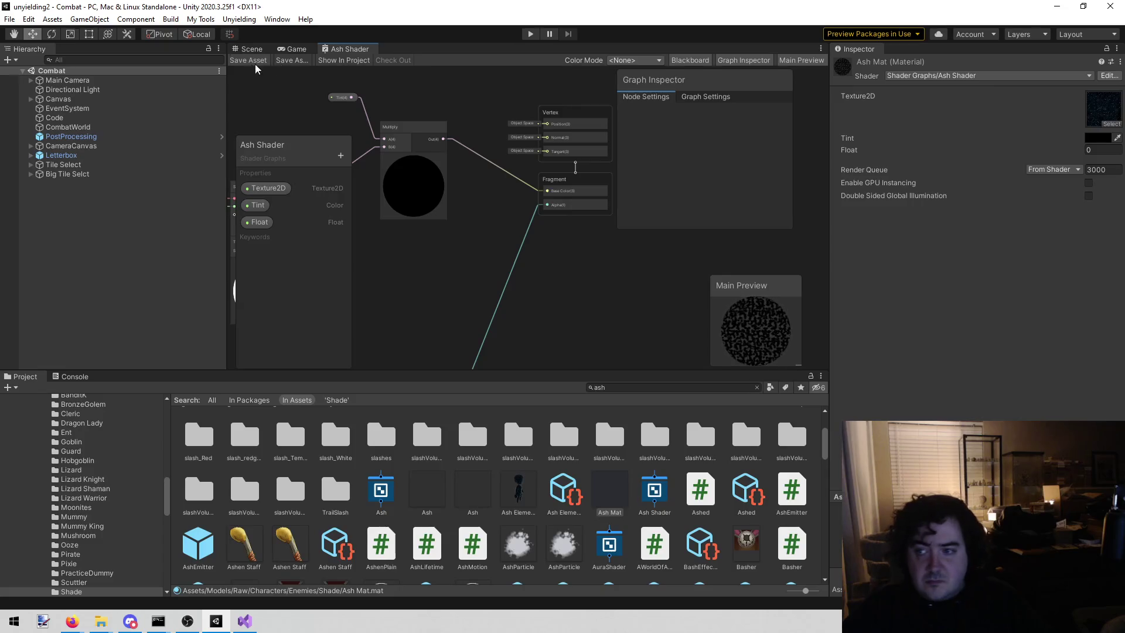
left_click(292, 50)
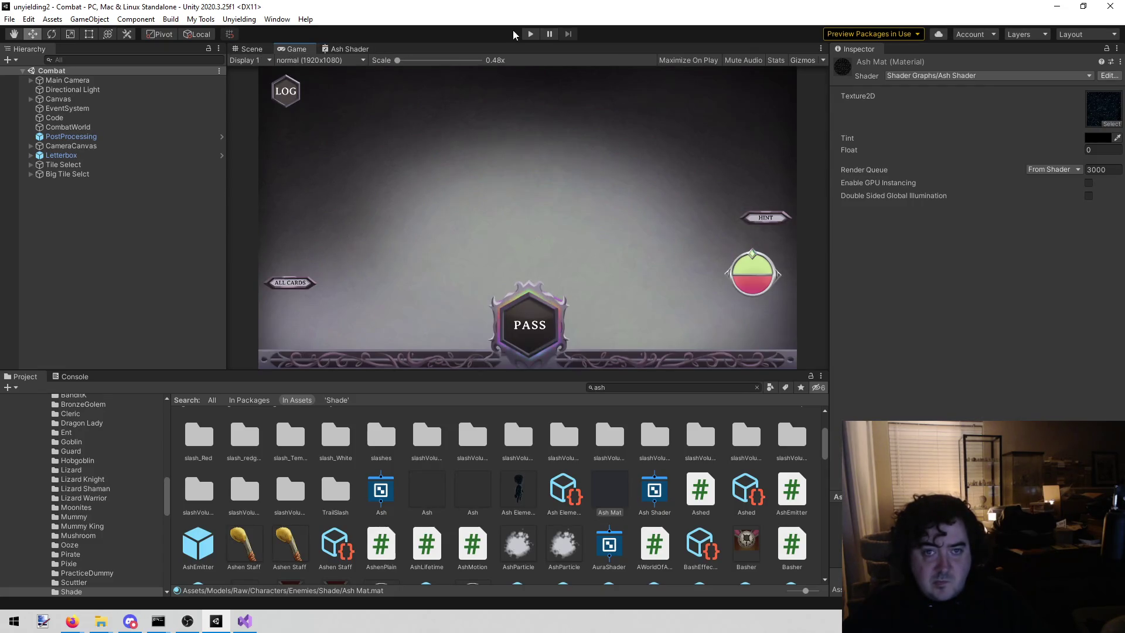
In play mode, give the Shade enemy's Mesh Renderer Element 0 the Ash Mat material
left_click(529, 34)
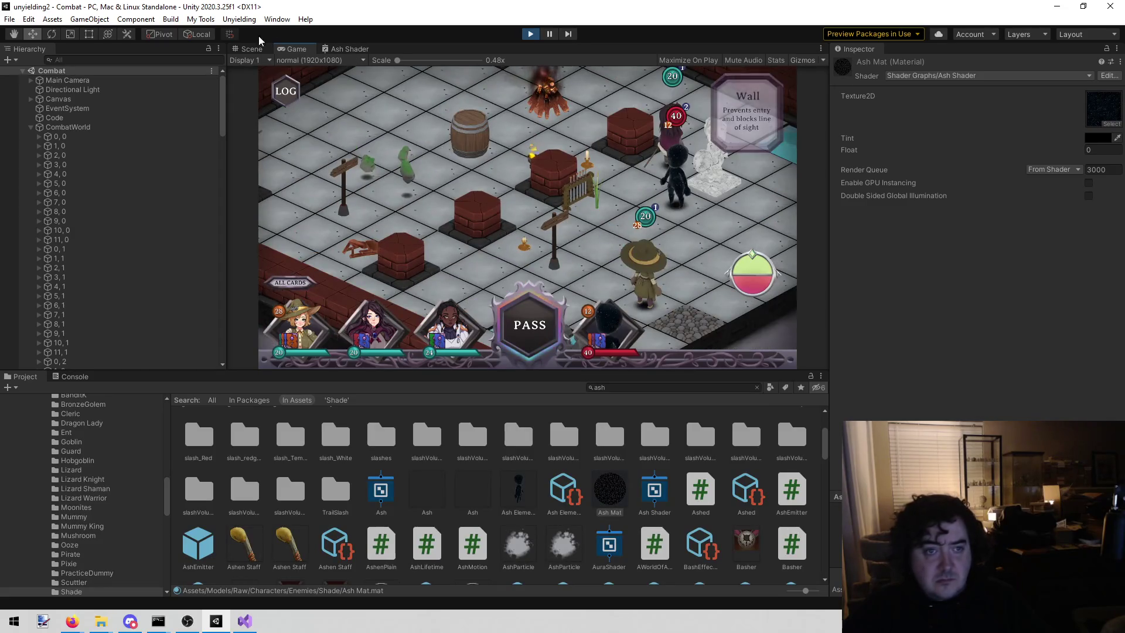
left_click(249, 49)
left_click(542, 203)
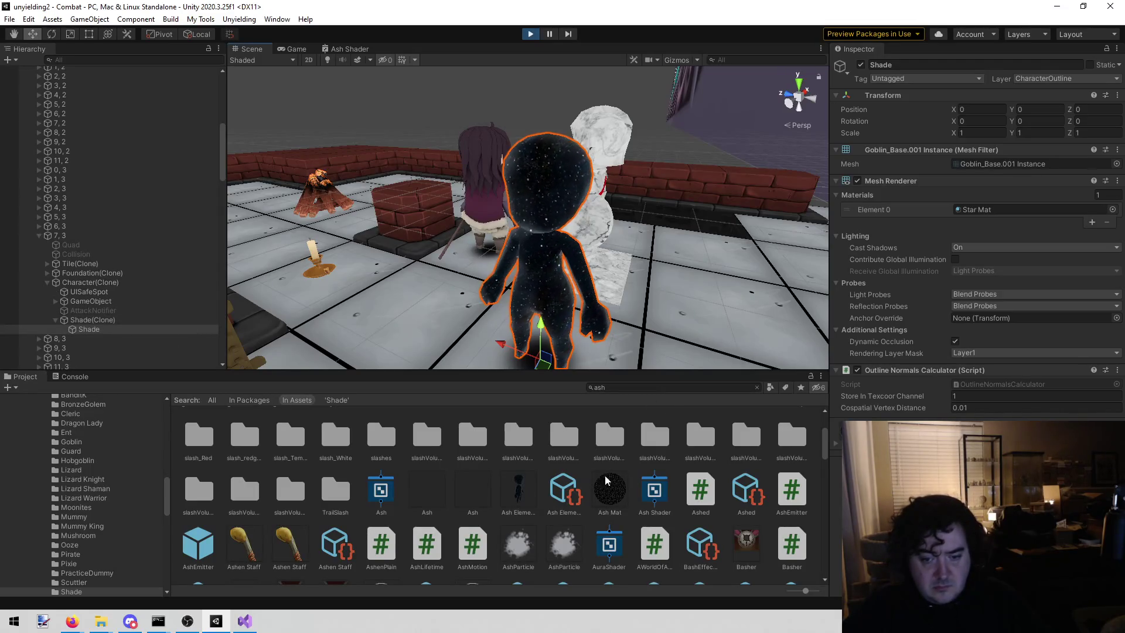
left_click_drag(616, 492, 1024, 207)
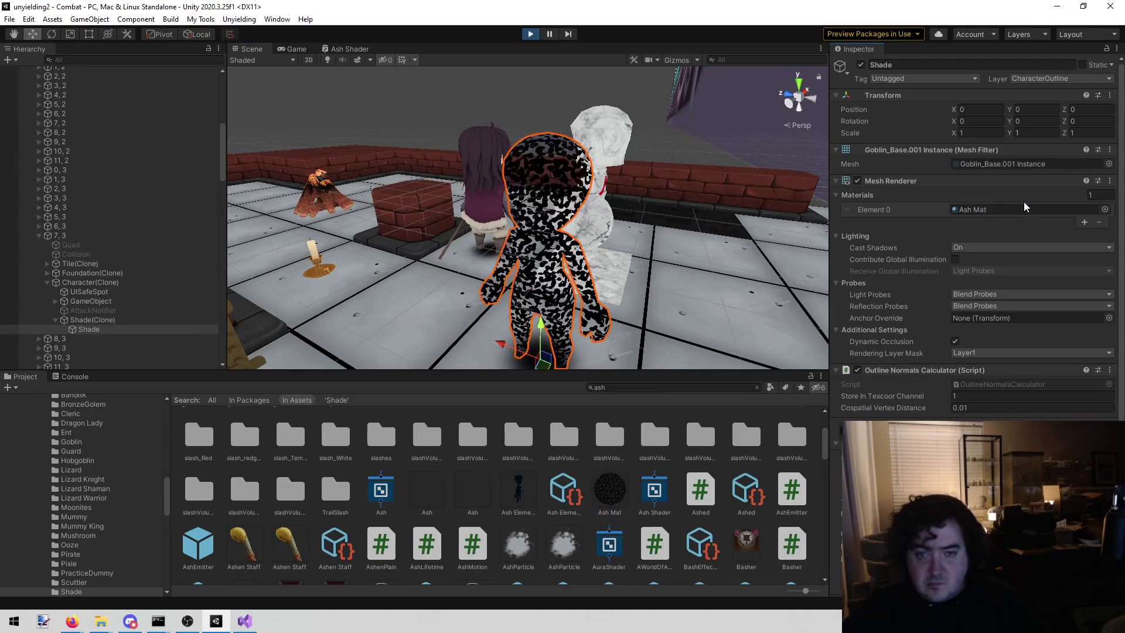
left_click(296, 49)
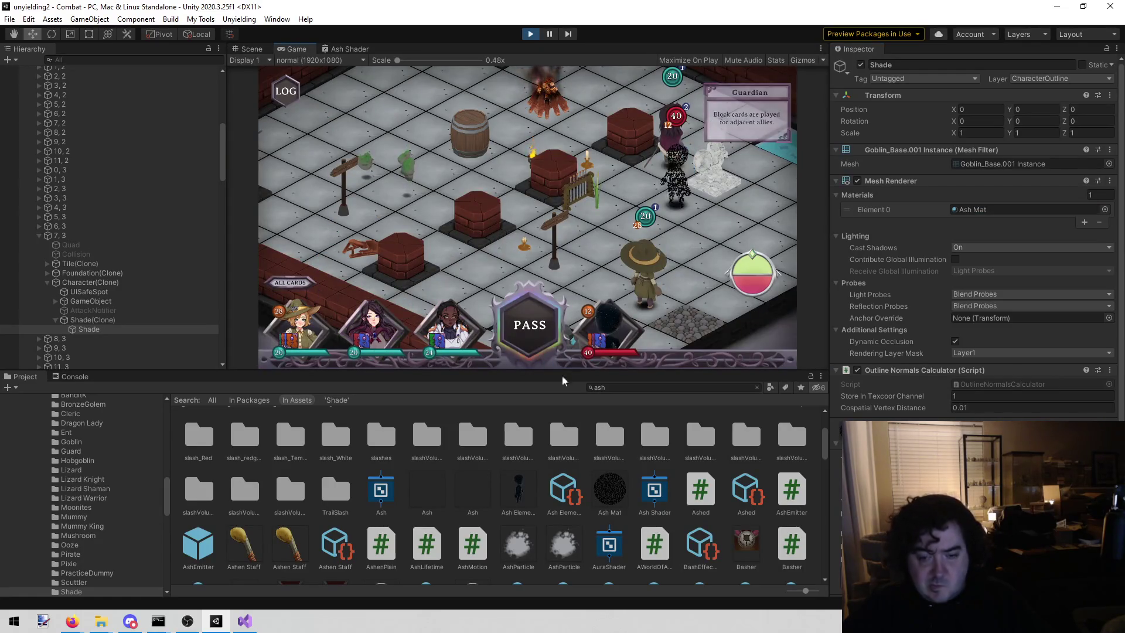
Change Ash Mat's Tint from grey 766F6F to white FFFFFF with alpha 0
left_click(615, 491)
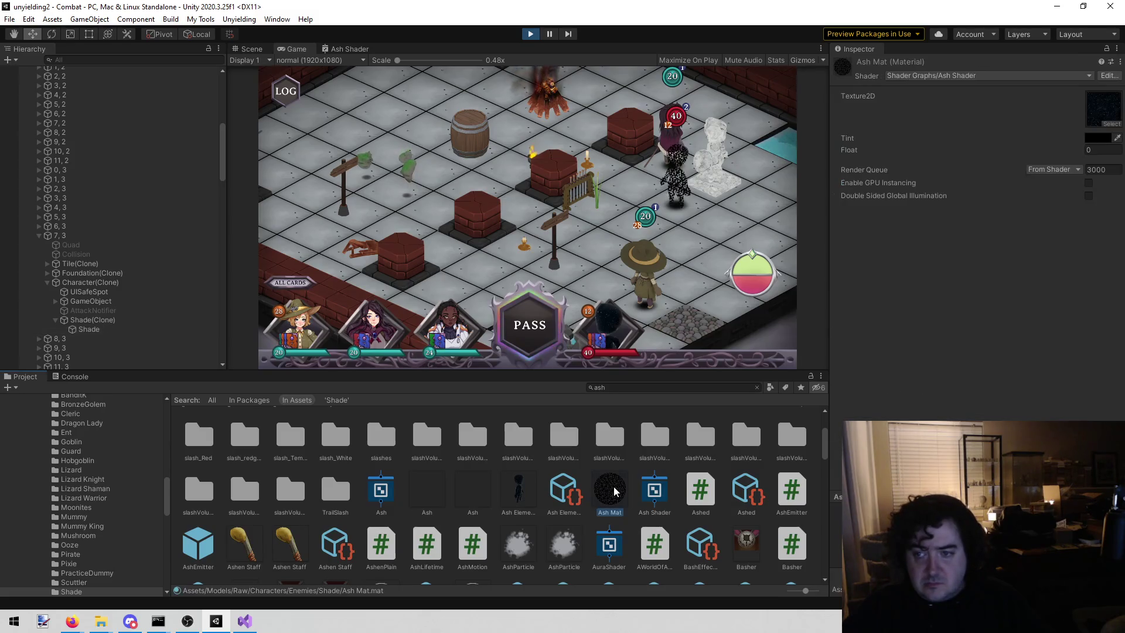
left_click(1099, 141)
mouse_move(1040, 224)
left_mouse_down()
mouse_move(1025, 231)
mouse_move(1022, 206)
mouse_move(1014, 223)
mouse_move(1010, 197)
left_mouse_up()
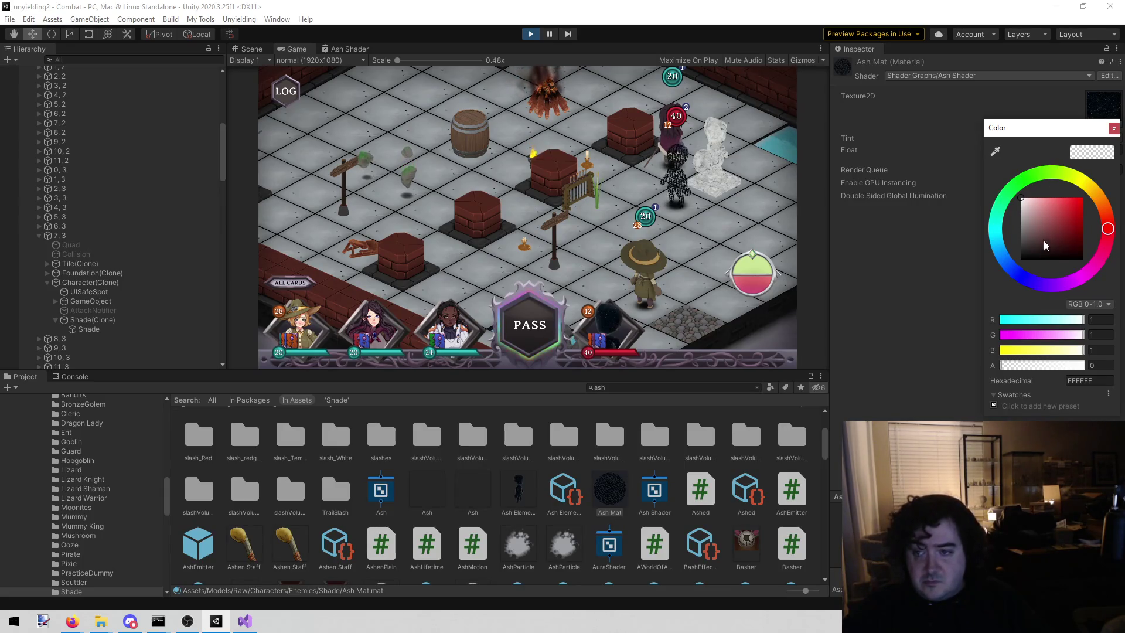
left_click_drag(1039, 231, 1020, 259)
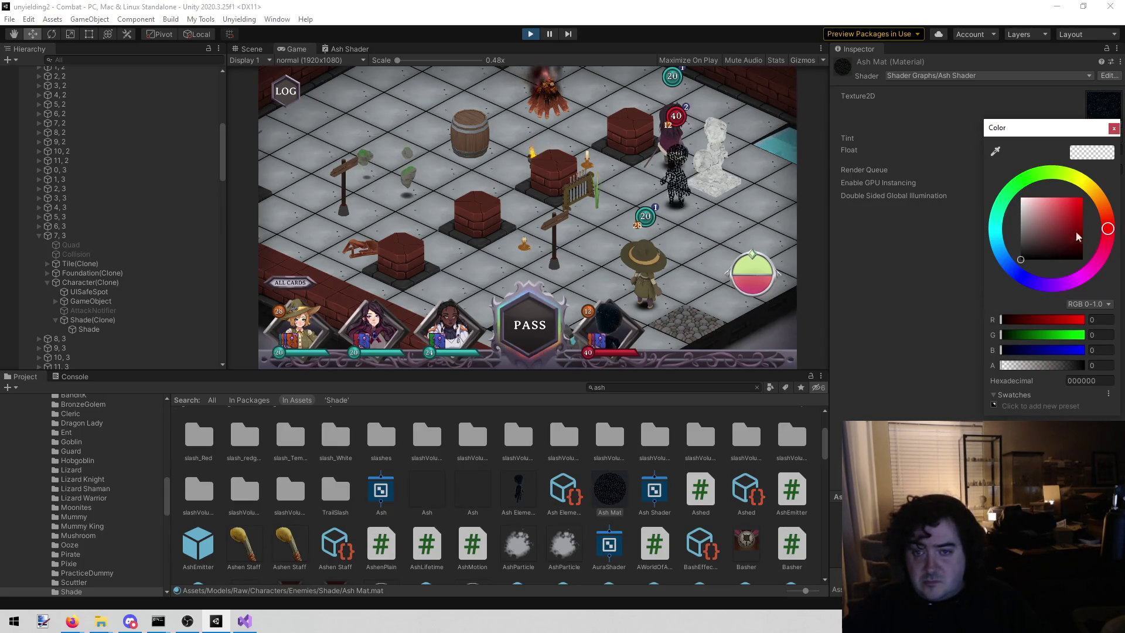
left_click(1113, 128)
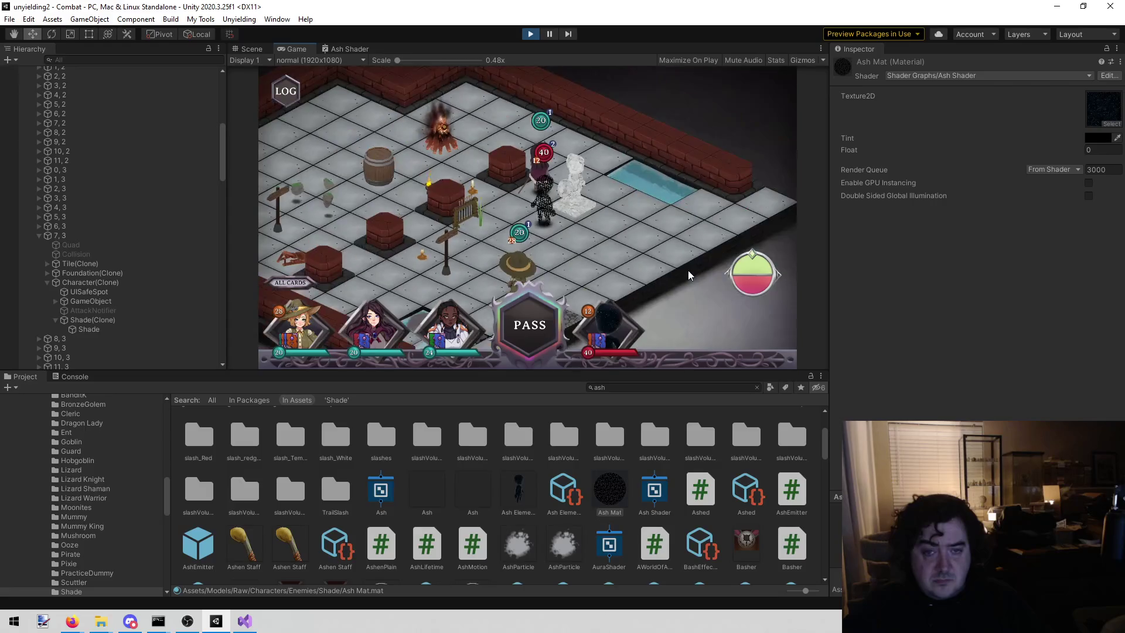
left_click(530, 33)
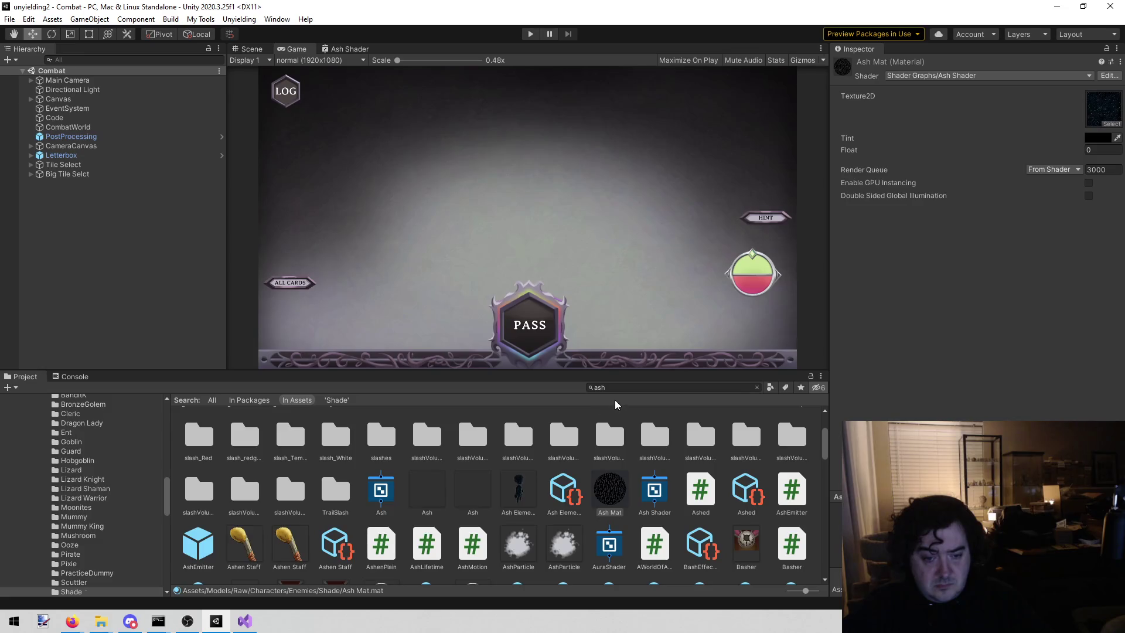
Clear the 'ash' Project search, open the Ash Elemental prefab, and select its Shade child
left_click(518, 489)
left_click(639, 388)
key("BackSpace")
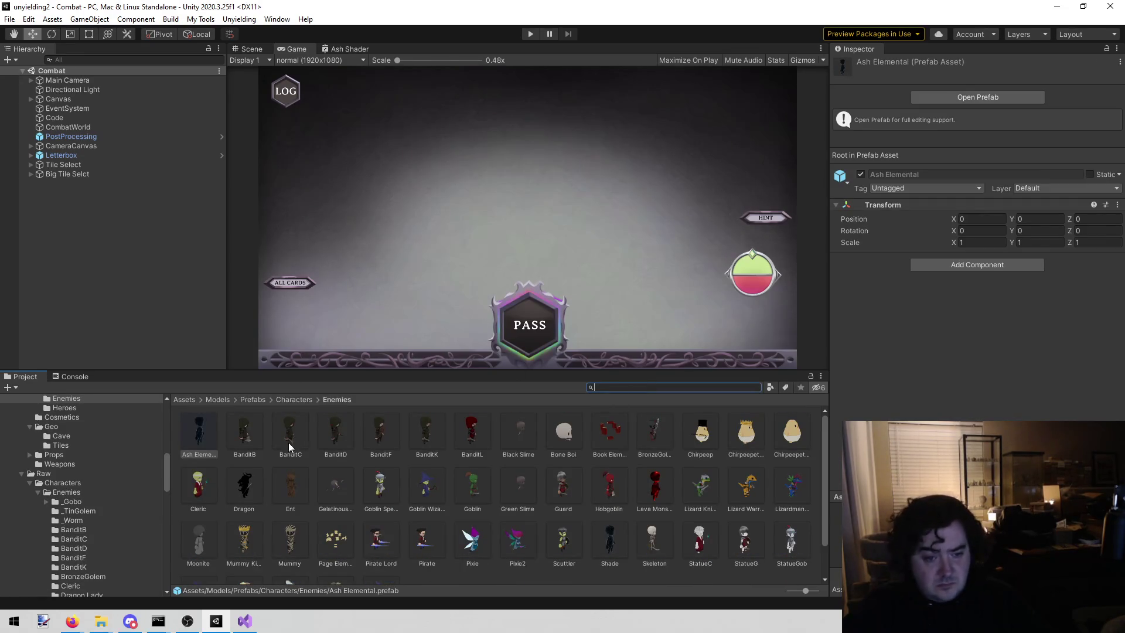
double_click(206, 431)
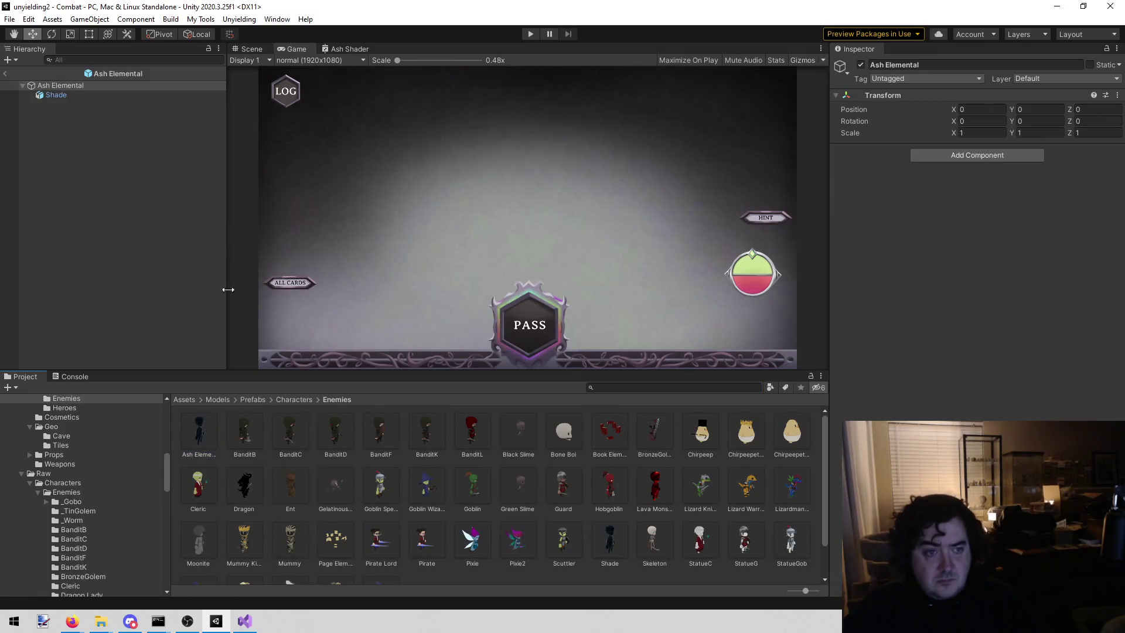
left_click(75, 95)
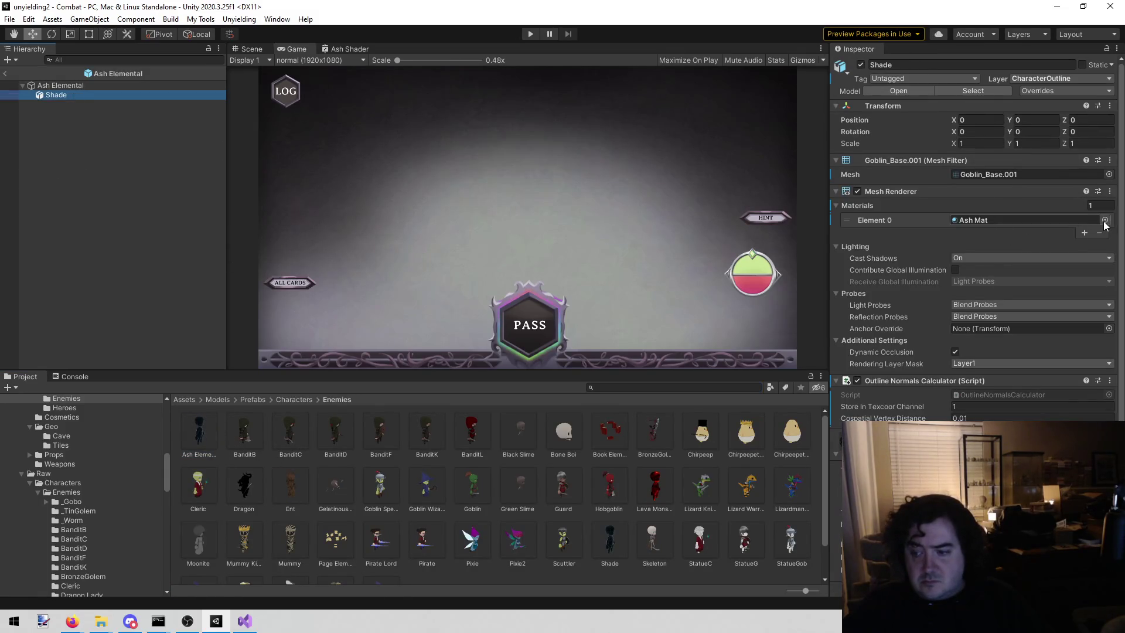
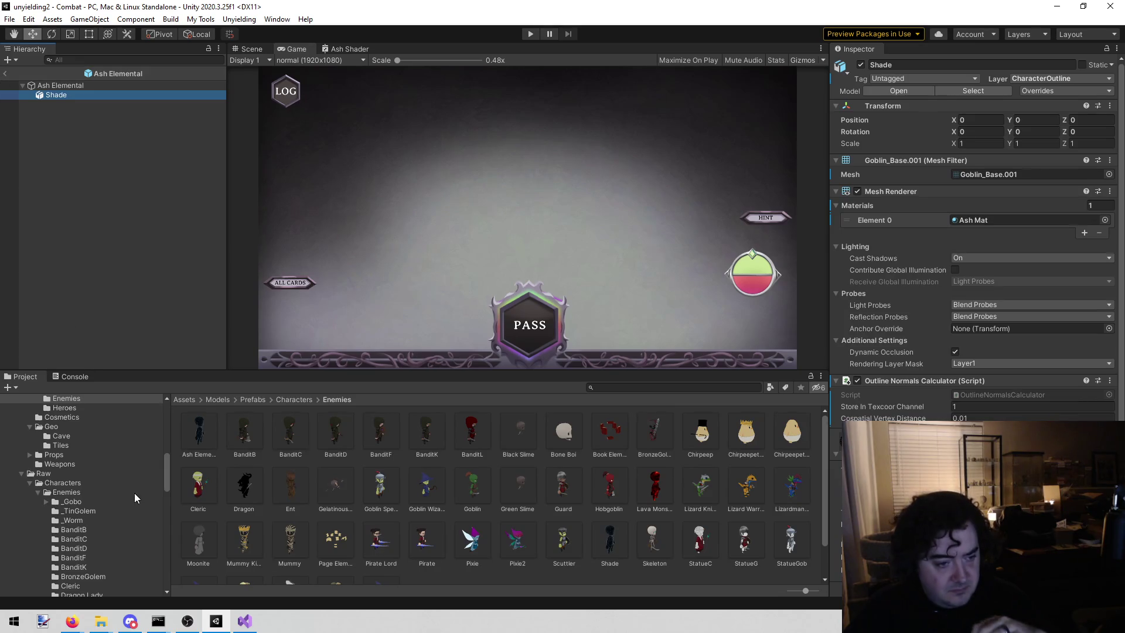
Leave Ash Elemental prefab editing and return to the Combat scene
scroll(116, 468, "up", 5)
scroll(111, 468, "down", 3)
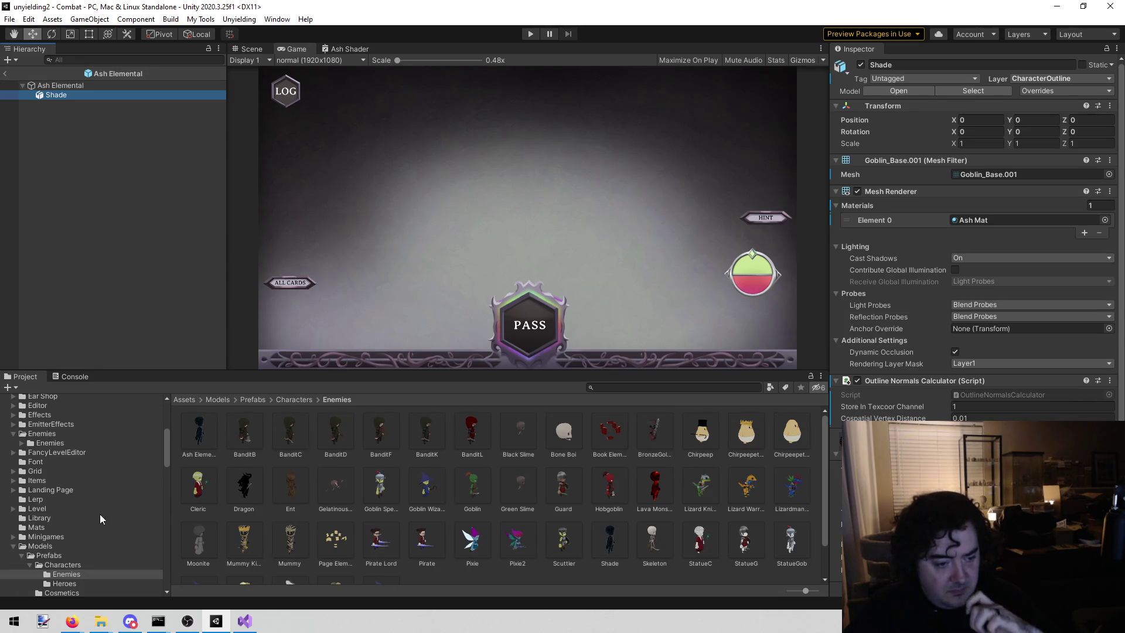
scroll(71, 554, "down", 2)
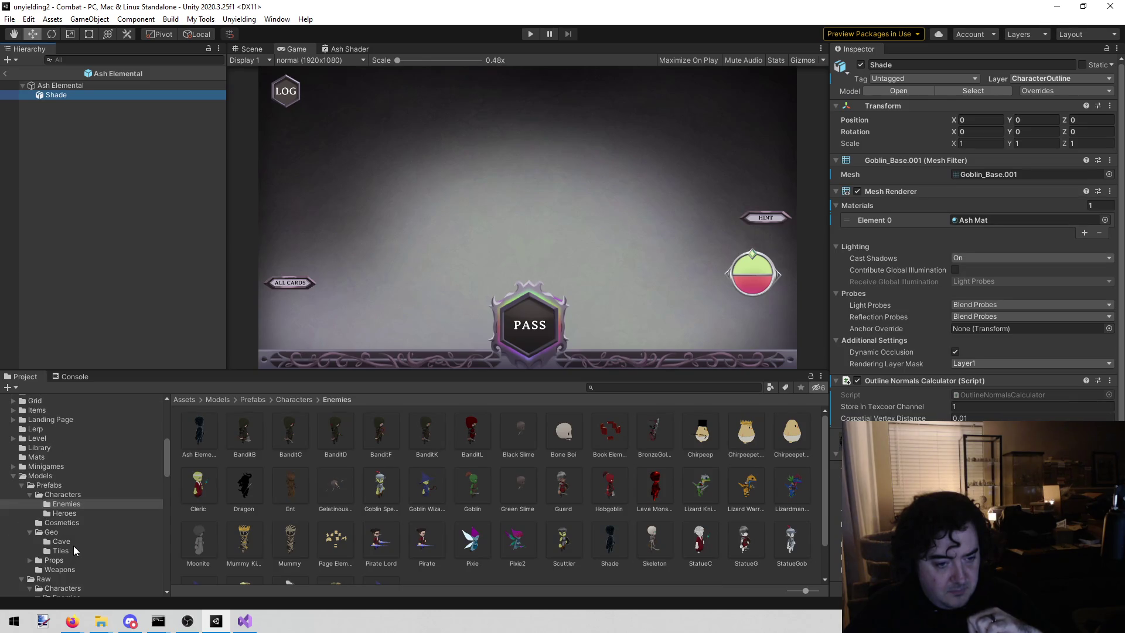
double_click(206, 431)
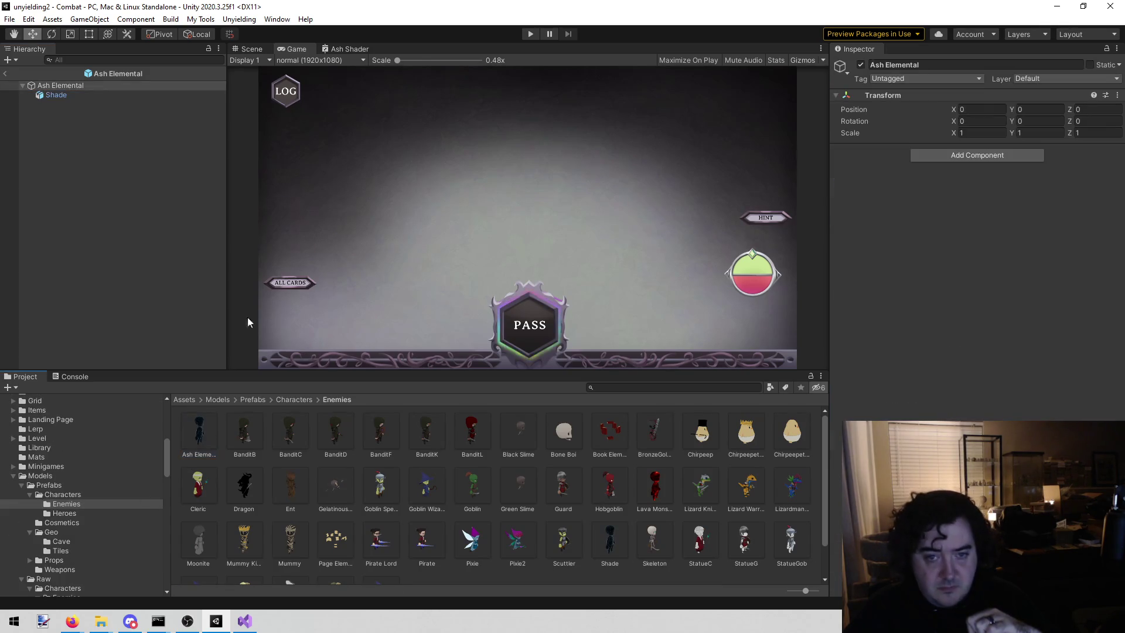
left_click(258, 50)
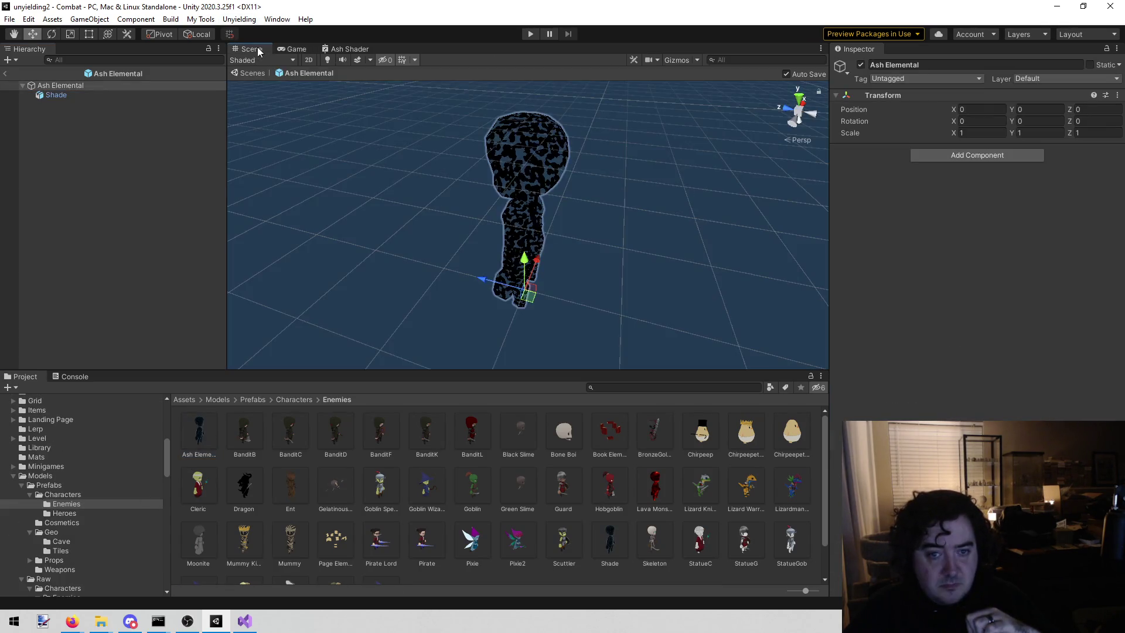
left_click(8, 74)
left_click(8, 74)
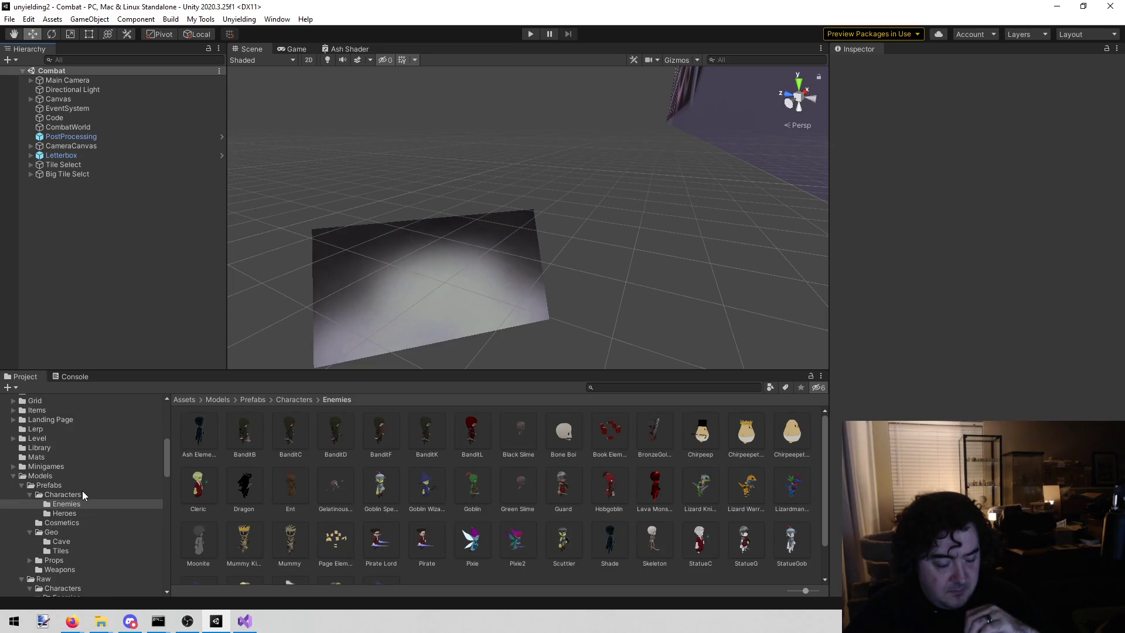
Select the Ash Elemental enemy asset in Assets/Enemies/Enemies and ping its Ash model prefab
scroll(82, 490, "up", 3)
left_click(111, 443)
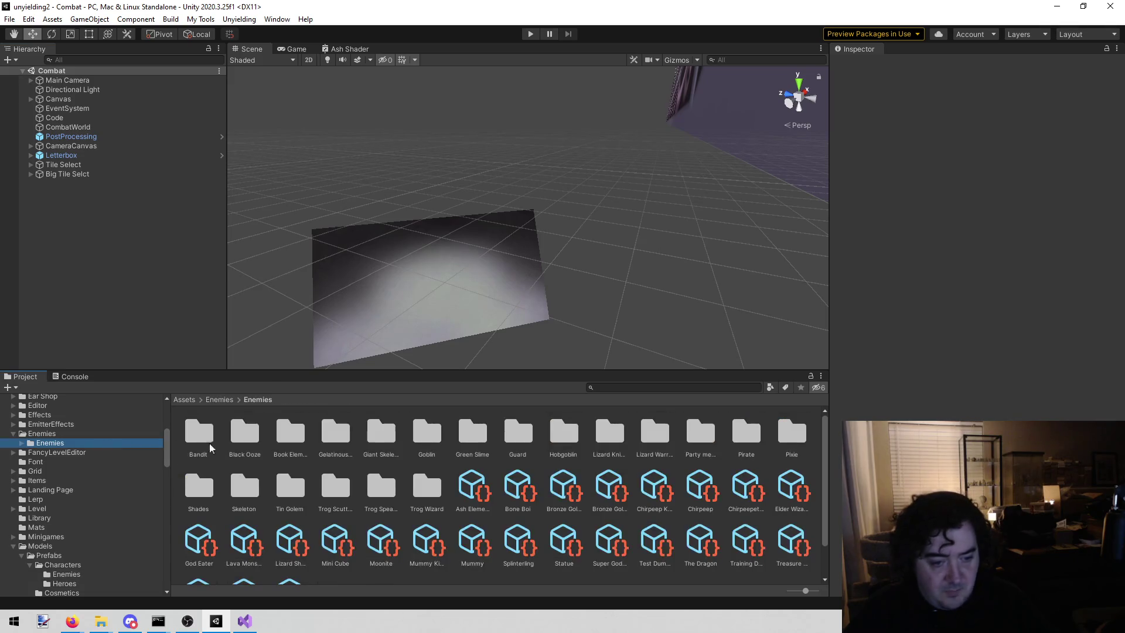
left_click(475, 484)
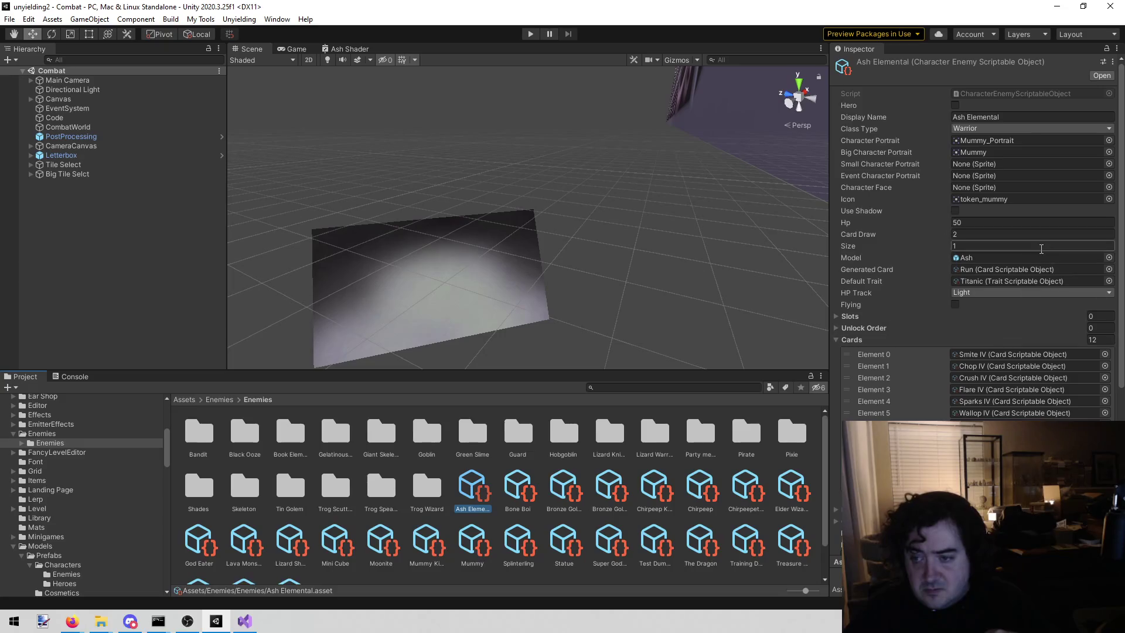
left_click(1001, 258)
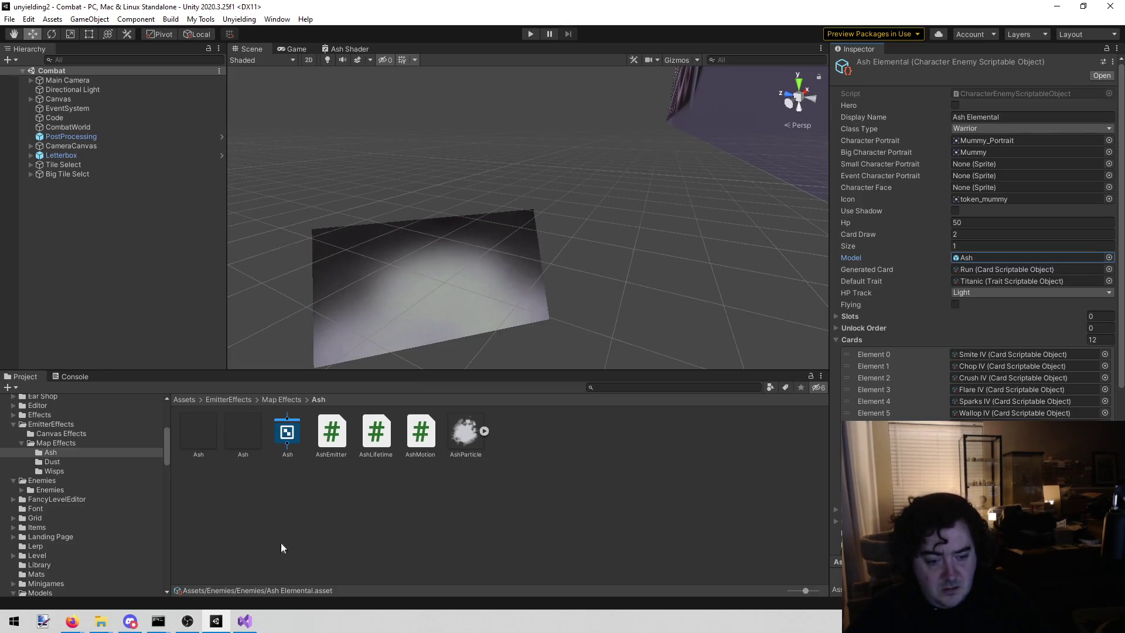
left_click(244, 622)
left_click(489, 256)
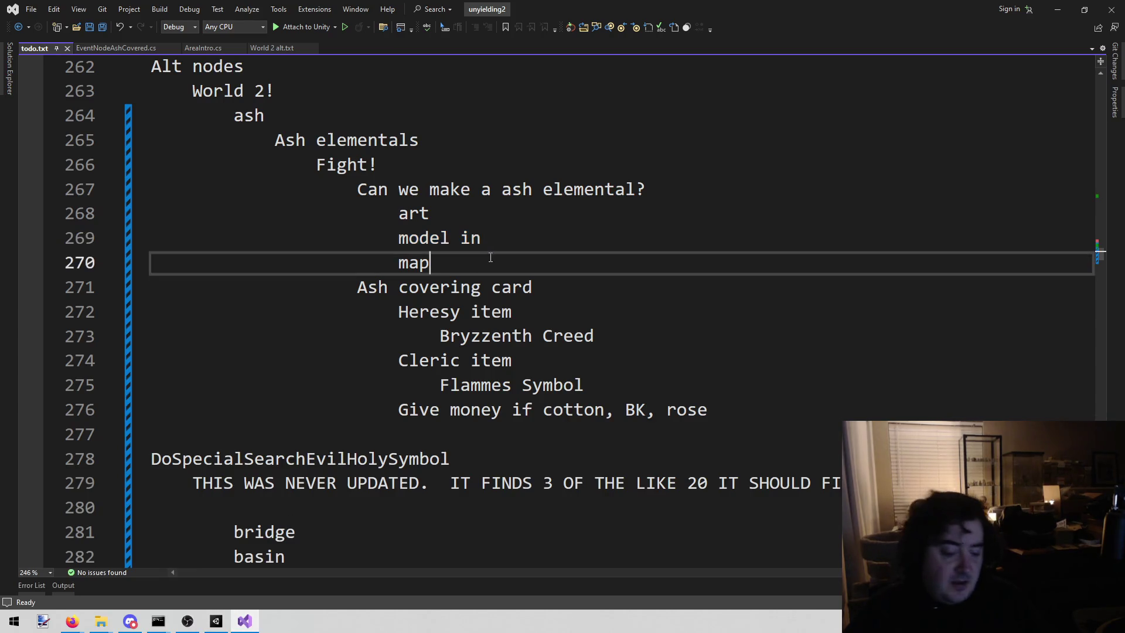
Open TestConfiguration.txt and rename its Shade enemy to Ash Elemental
key("alt+shift+o")
type("testc")
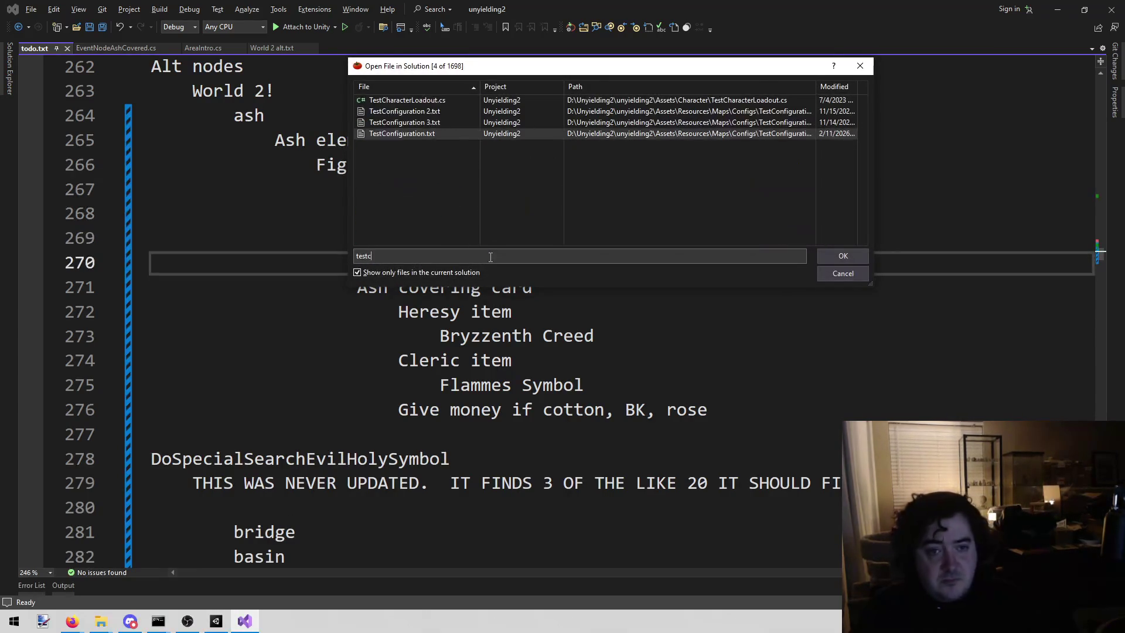
key("Return")
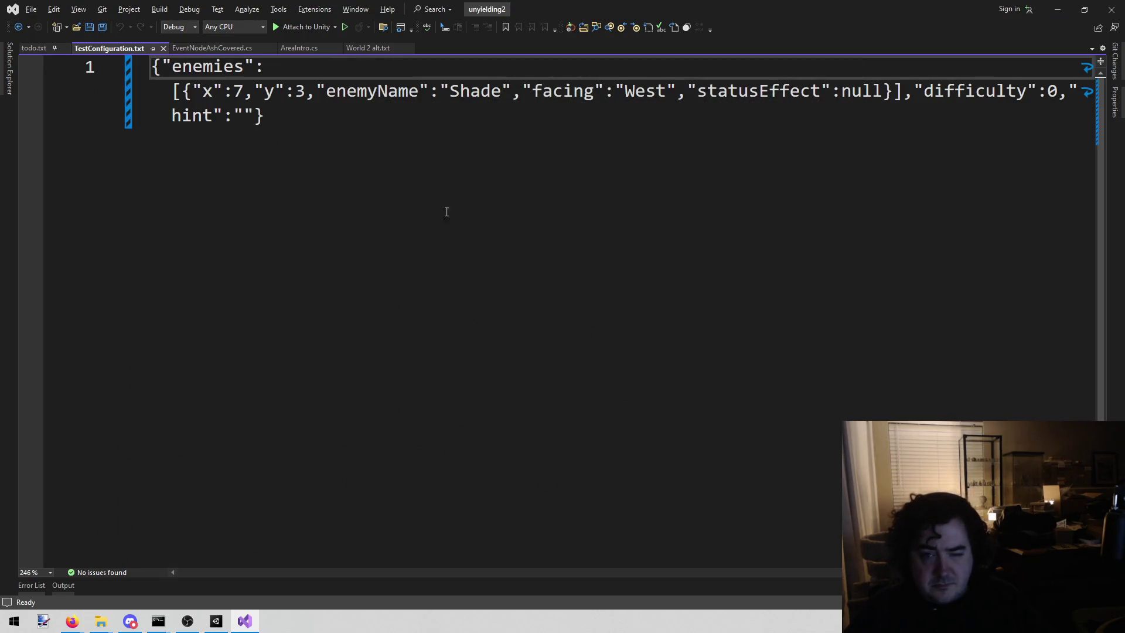
double_click(479, 91)
type("Ash El")
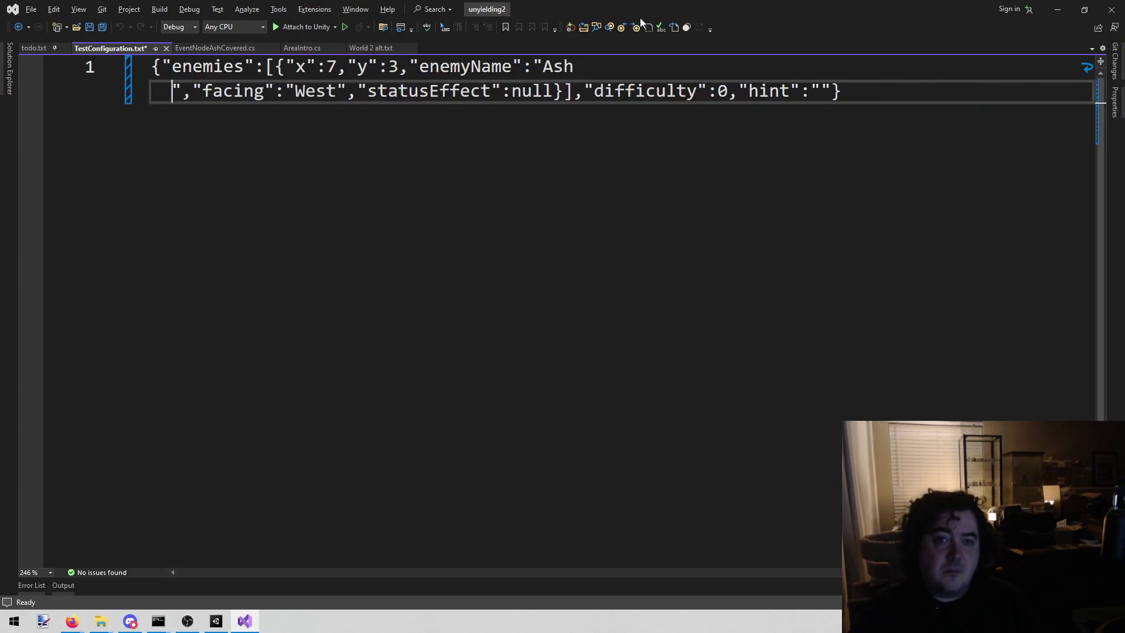
type("ement")
key("alt+Tab")
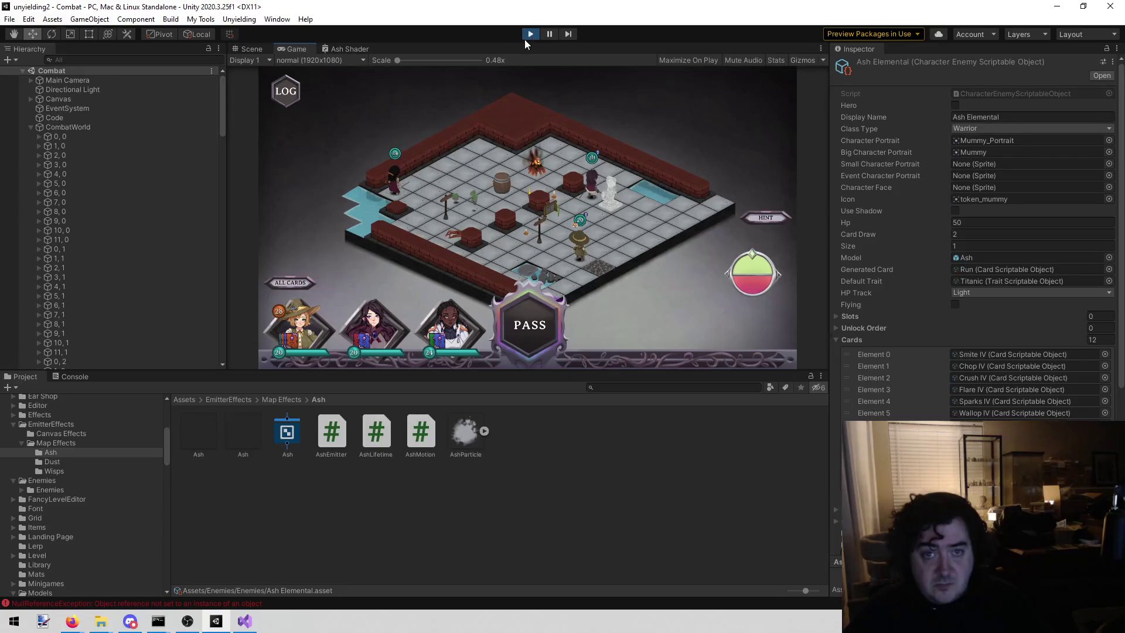
Stop the game, compare the Ash assets, and select EnemyCollection in the Enemies folder
left_click(527, 35)
left_click(252, 431)
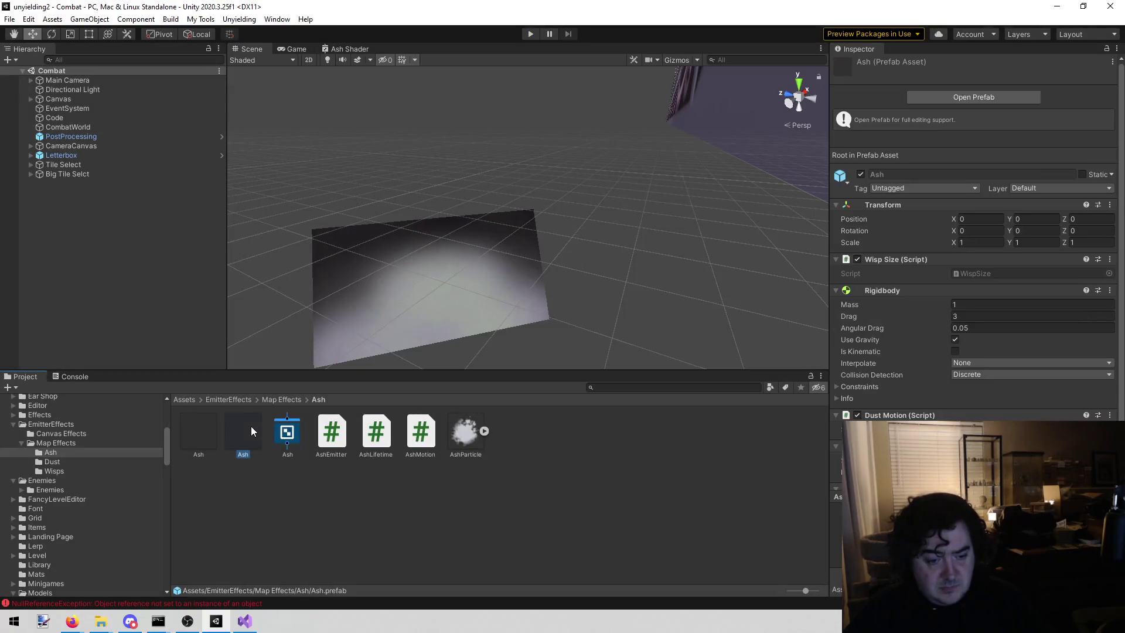
left_click(201, 437)
left_click(237, 437)
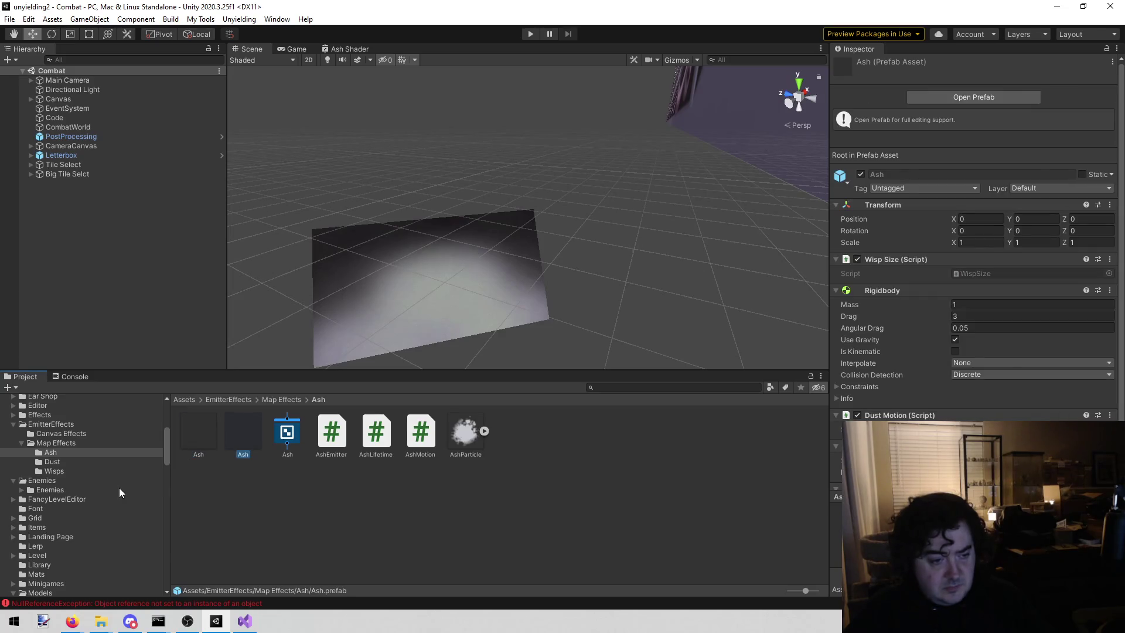
scroll(118, 487, "up", 5)
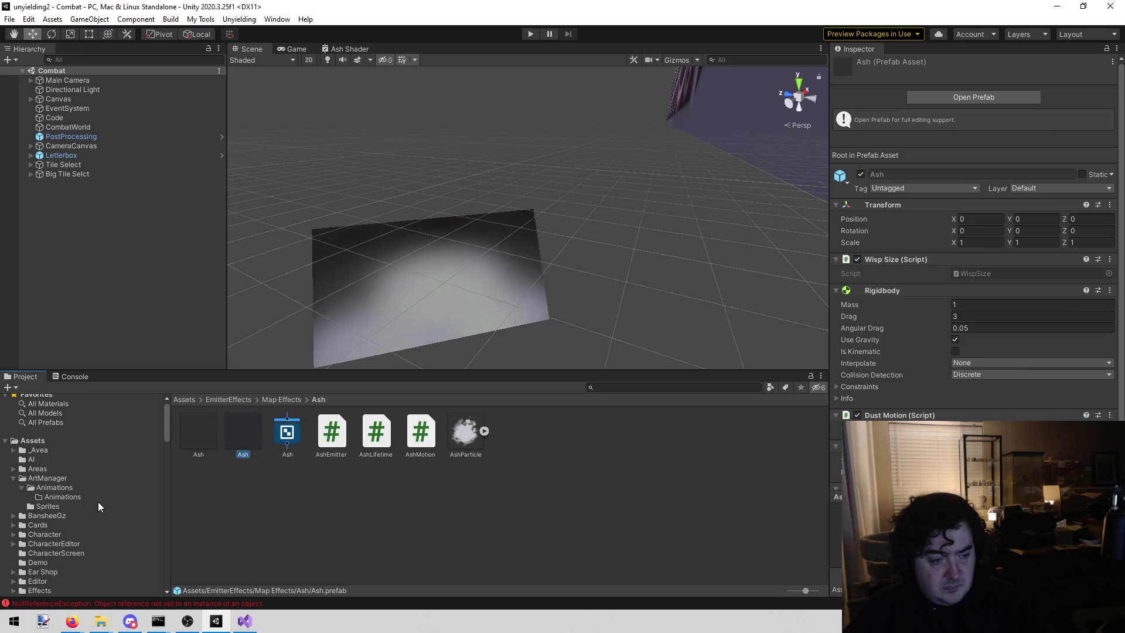
scroll(95, 514, "down", 3)
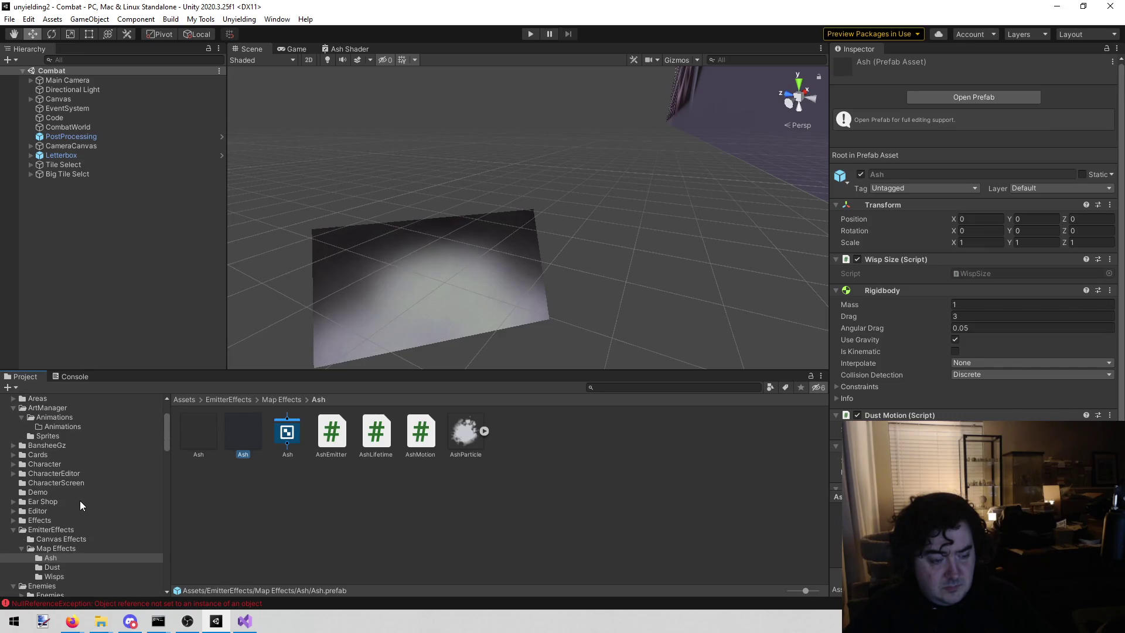
scroll(79, 503, "down", 2)
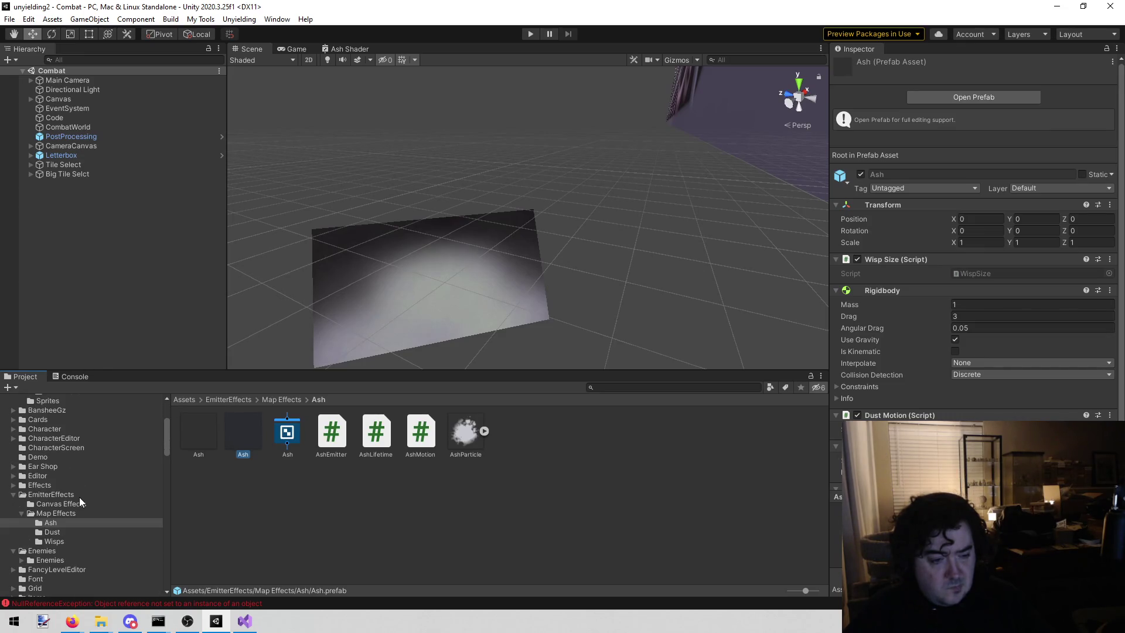
scroll(82, 499, "down", 3)
left_click(82, 483)
left_click(242, 437)
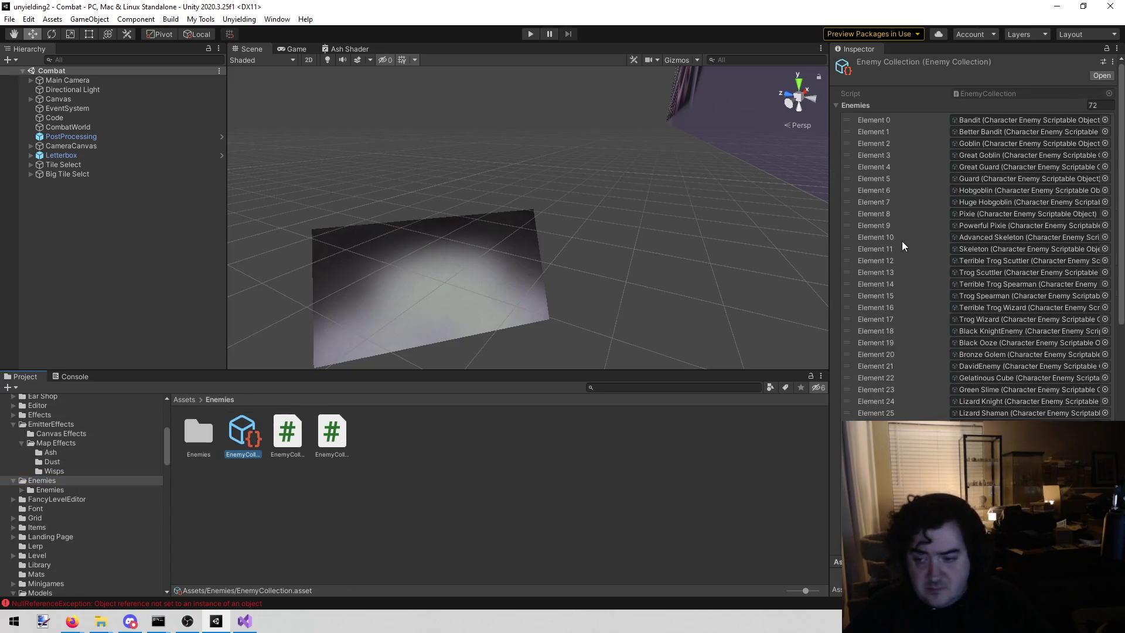
scroll(896, 246, "down", 10)
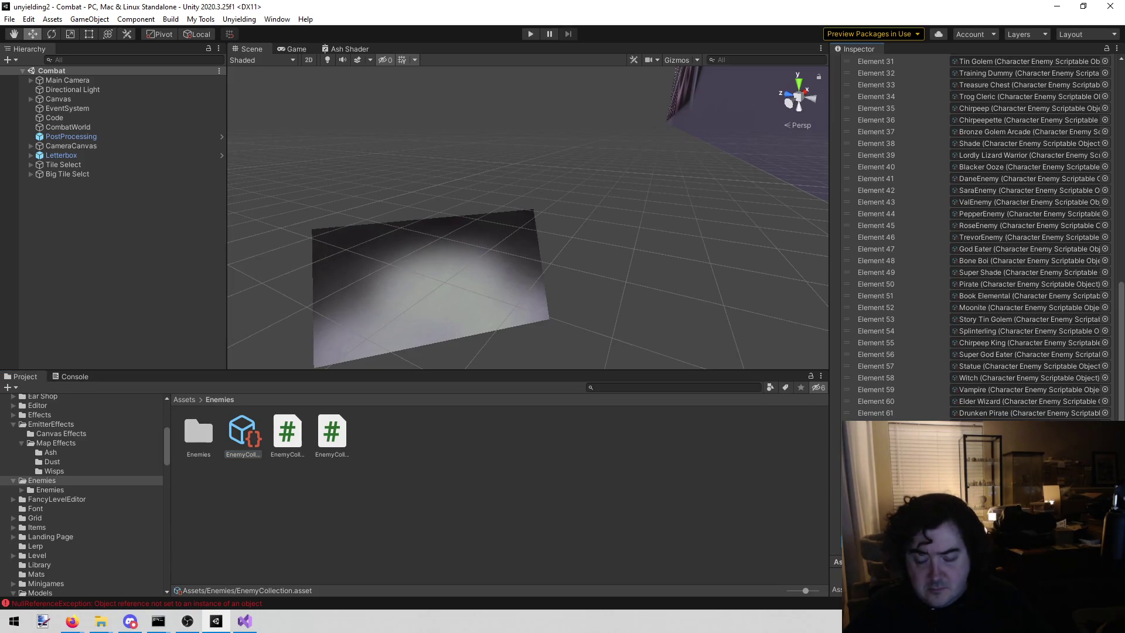
Assign the searched enemy to an EnemyCollection entry via the object picker, then start Play
left_click(1104, 424)
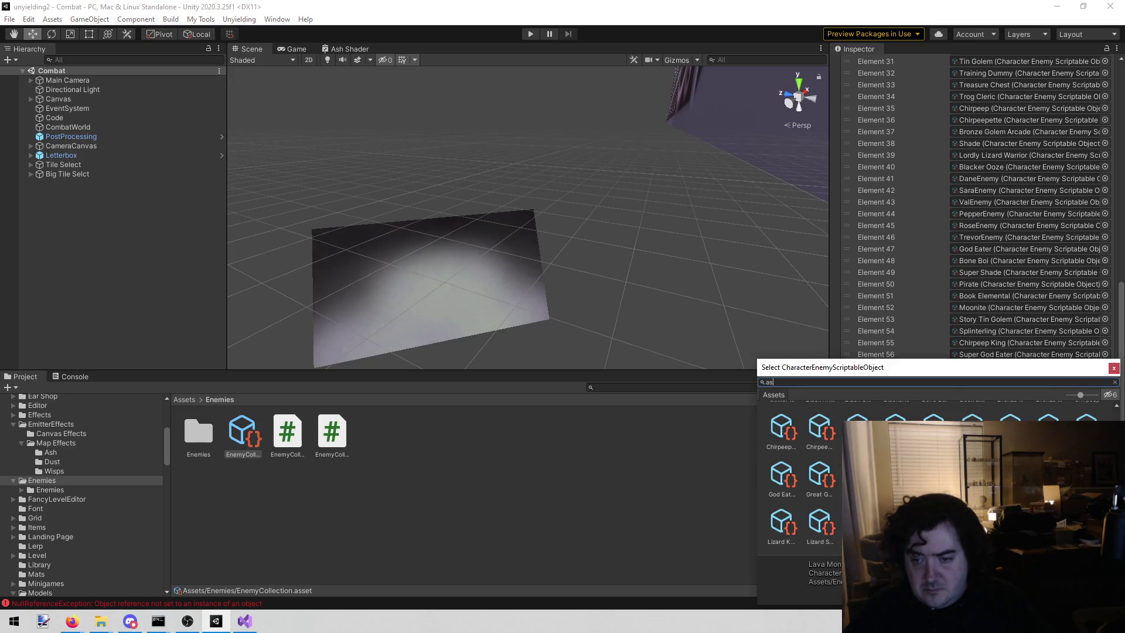
type("s")
key("Down")
key("Return")
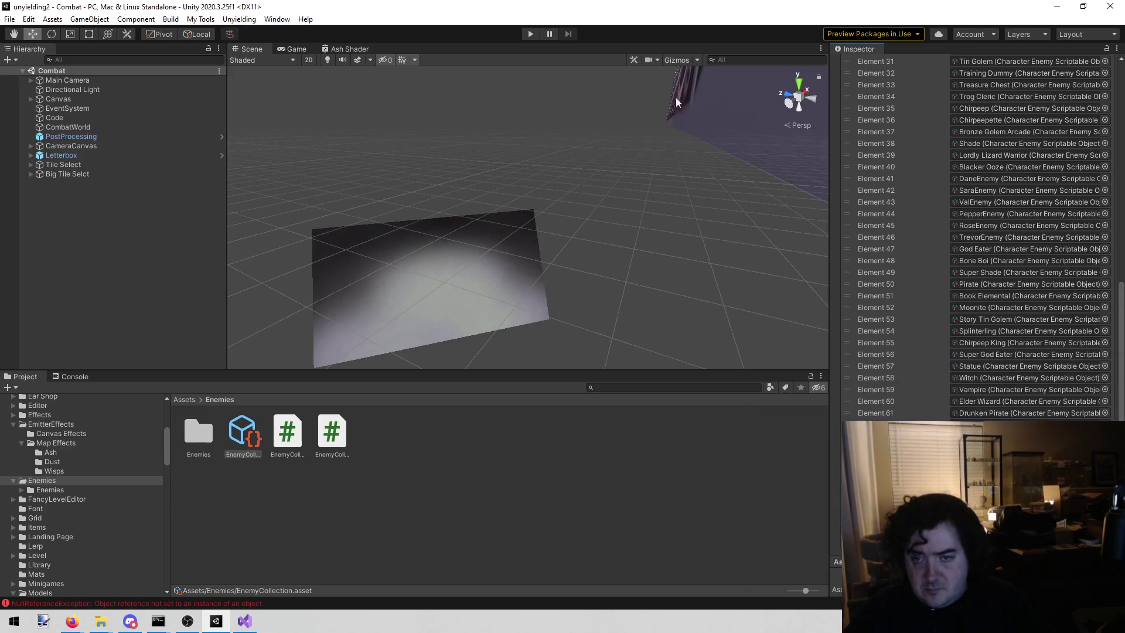
left_click(532, 34)
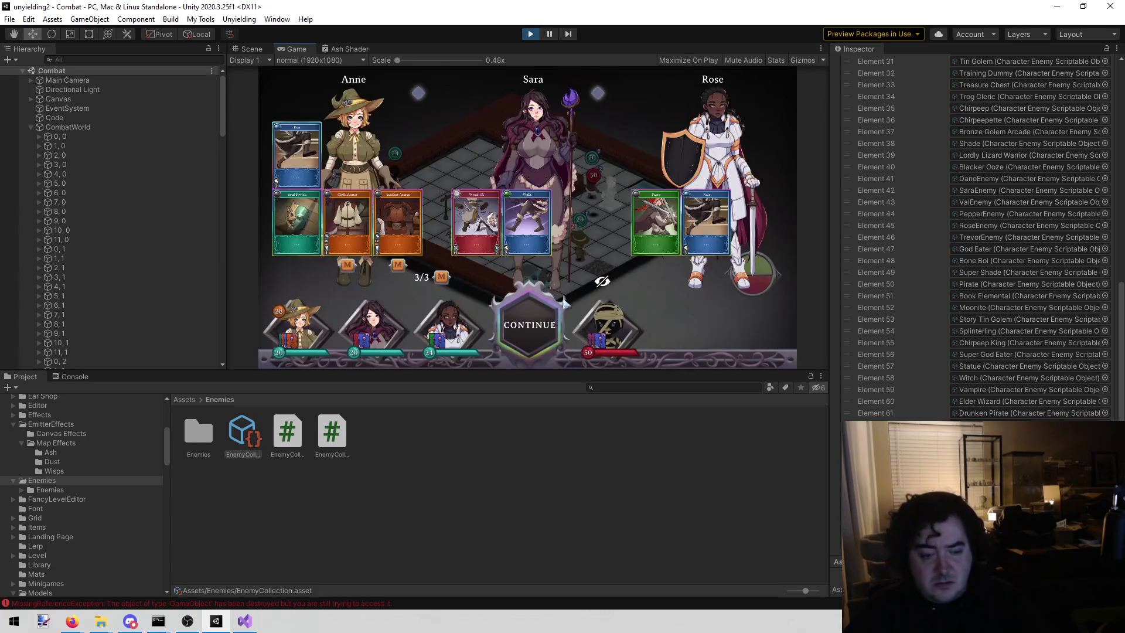
Begin combat and open CharacterToken.cs line 194 from the MissingReferenceException stack trace
left_click(537, 337)
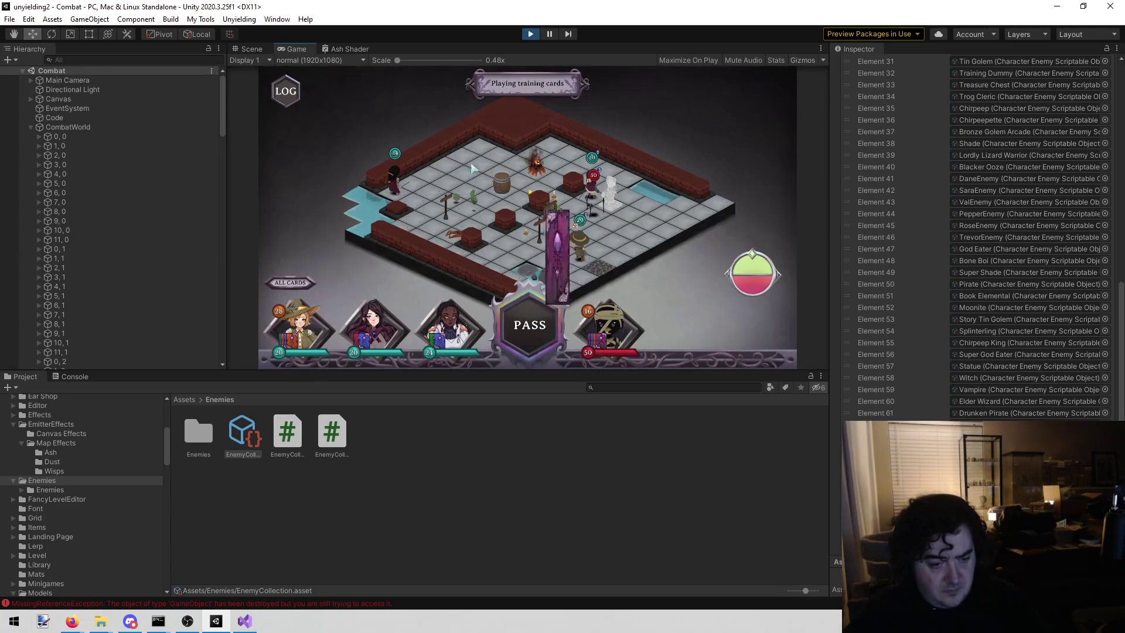
left_click(80, 376)
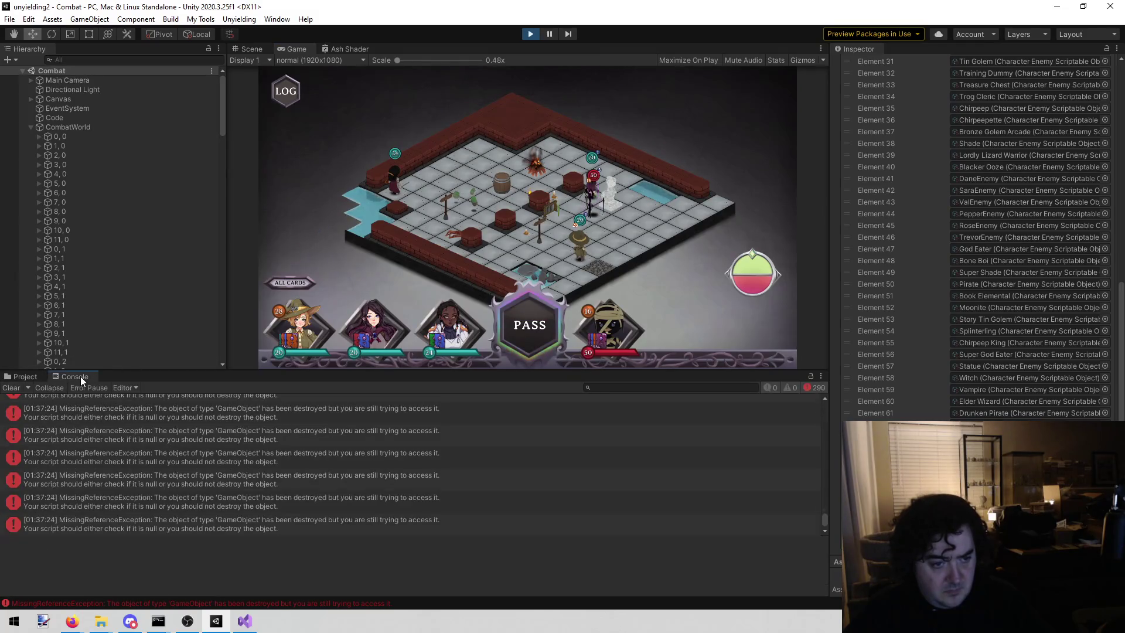
scroll(176, 437, "up", 3)
left_click(223, 443)
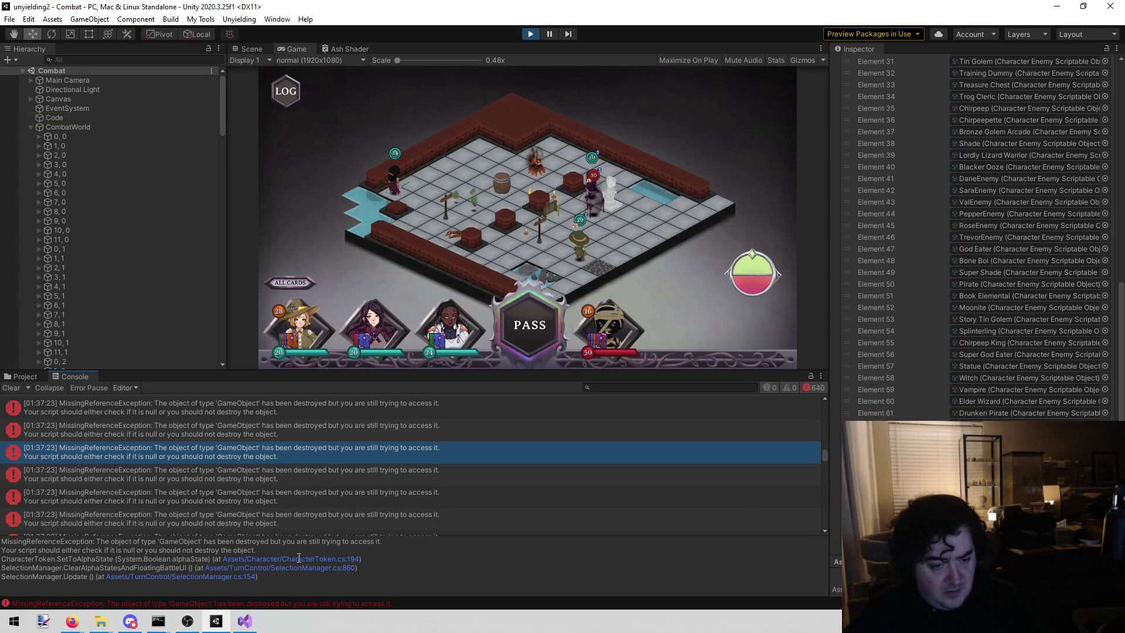
left_click(321, 560)
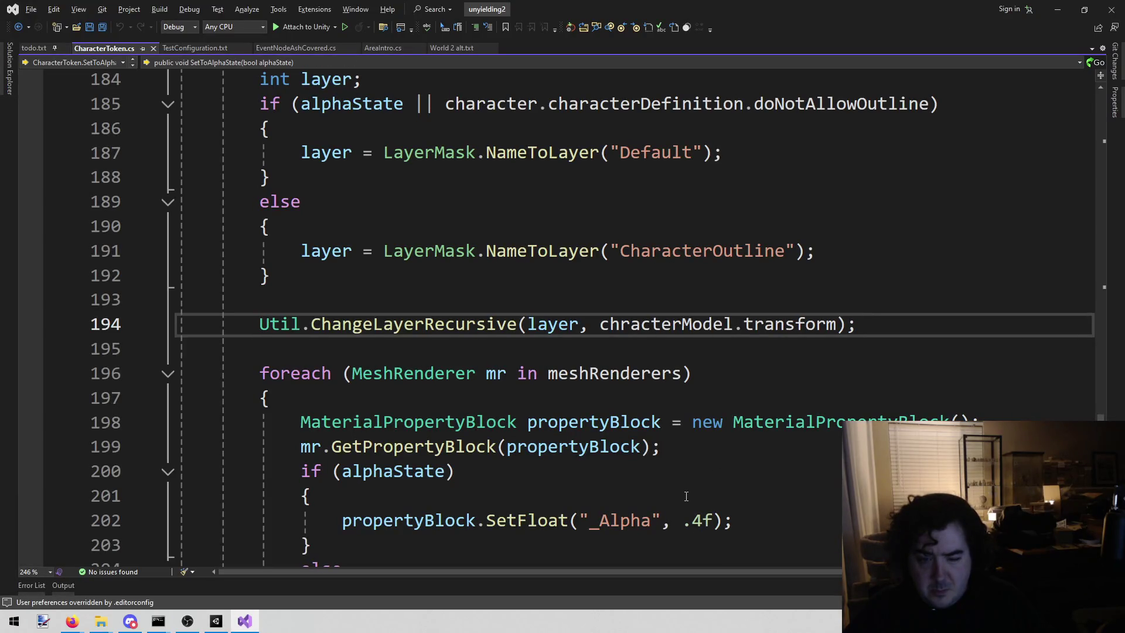
Review SetToAlphaState in CharacterToken.cs, view TestConfiguration.txt, and return to Unity
scroll(515, 497, "up", 1)
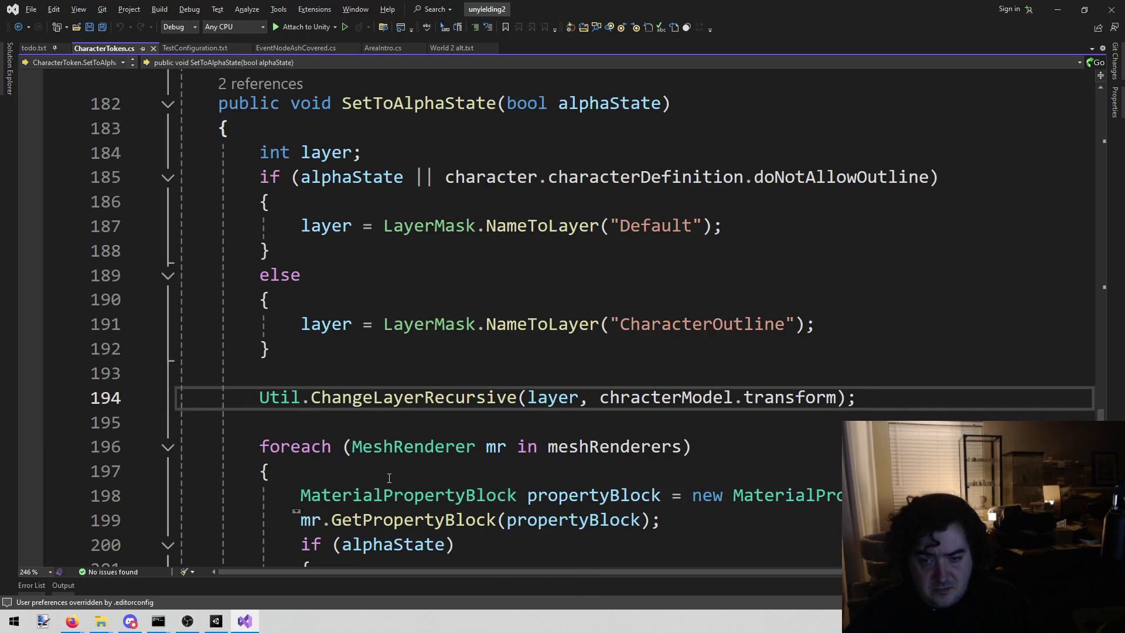
mouse_move(675, 406)
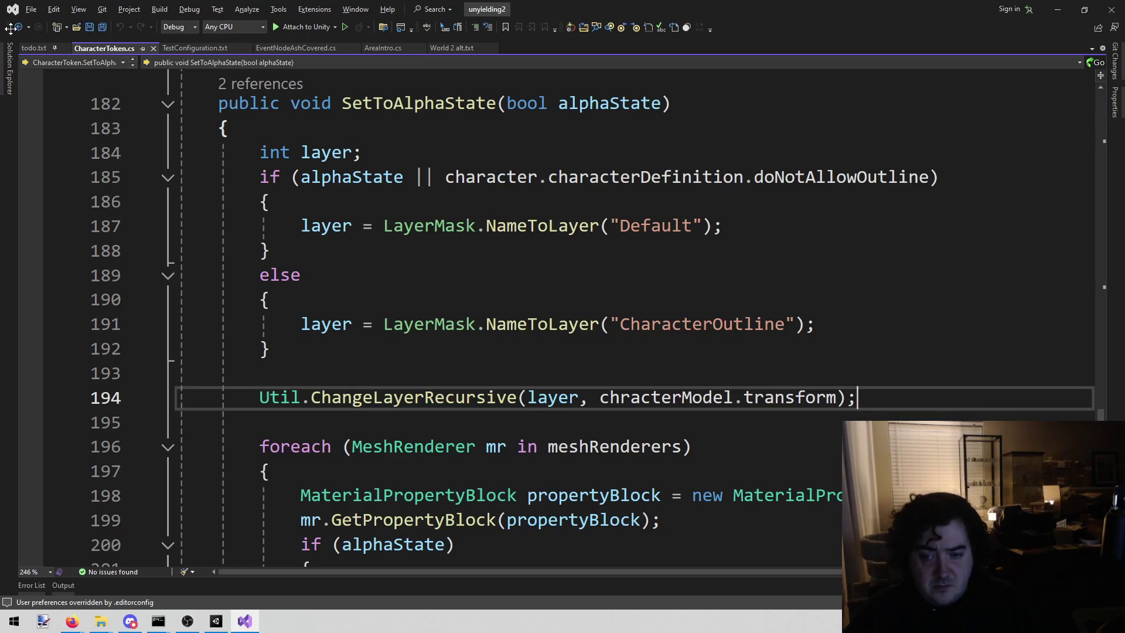
key("ctrl+Tab")
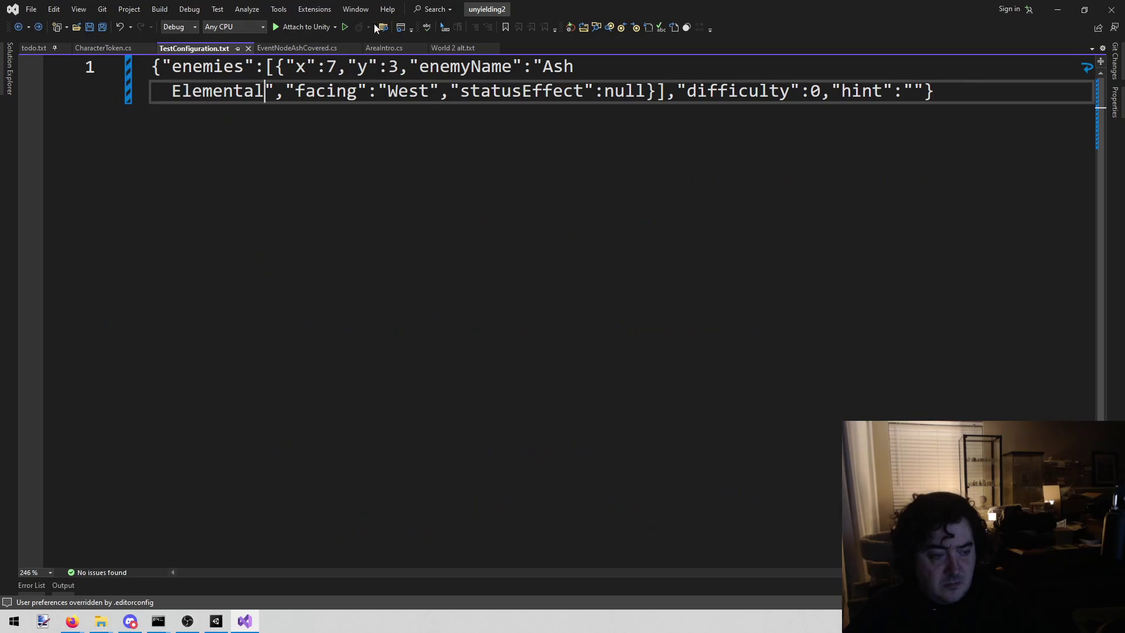
left_click(216, 621)
scroll(461, 459, "up", 3)
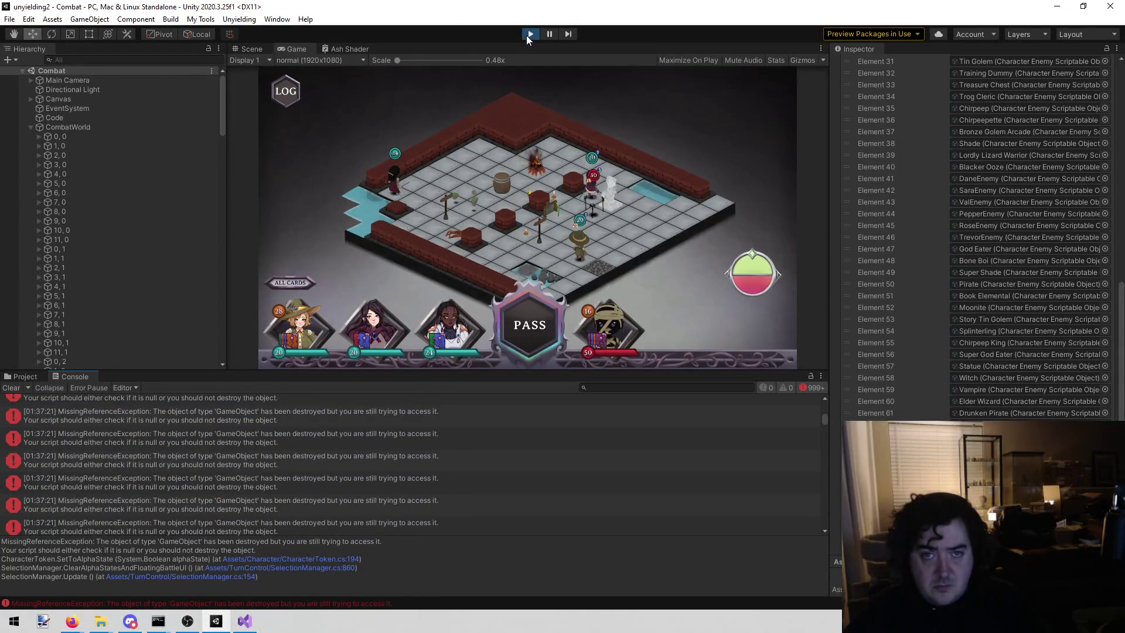
Stop the game and inspect the first MissingReferenceException error
left_click(529, 34)
scroll(381, 458, "up", 4)
scroll(381, 458, "up", 5)
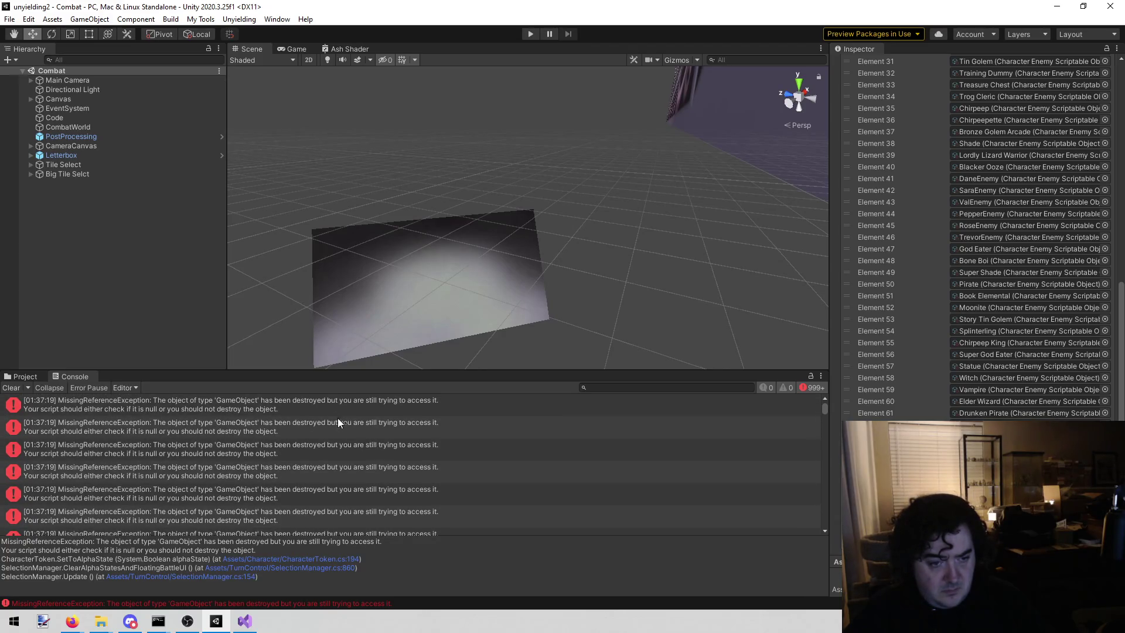
left_click(303, 396)
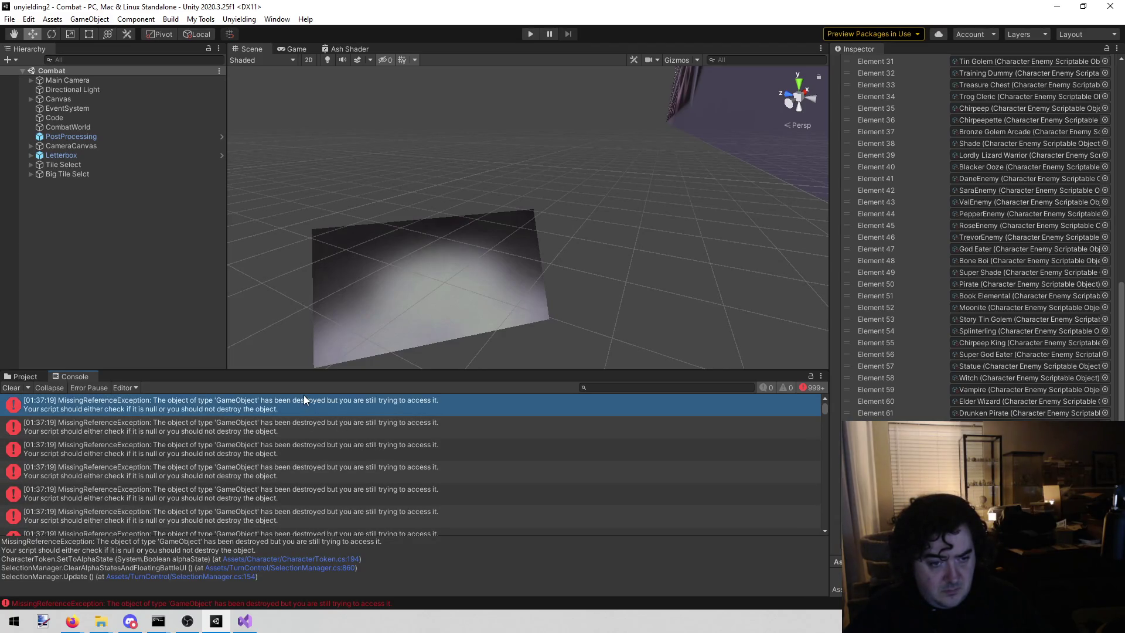
Search assets for 'ash el', inspect Shade inside the Ash Elemental prefab, then return to Combat
left_click(17, 379)
left_click(666, 387)
type("h ")
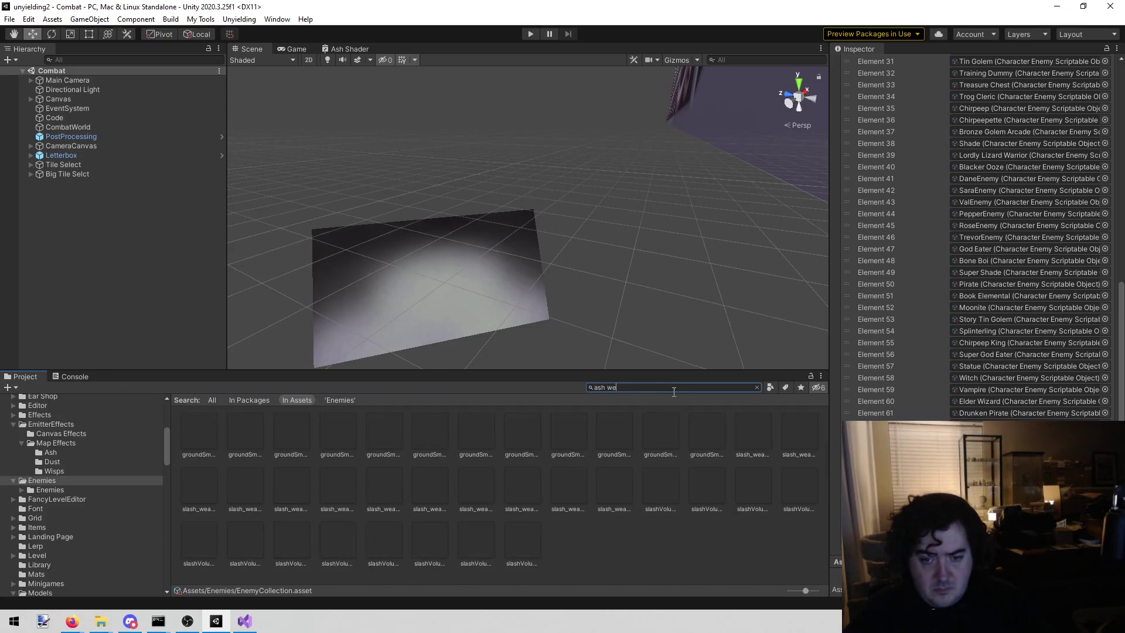
type("el")
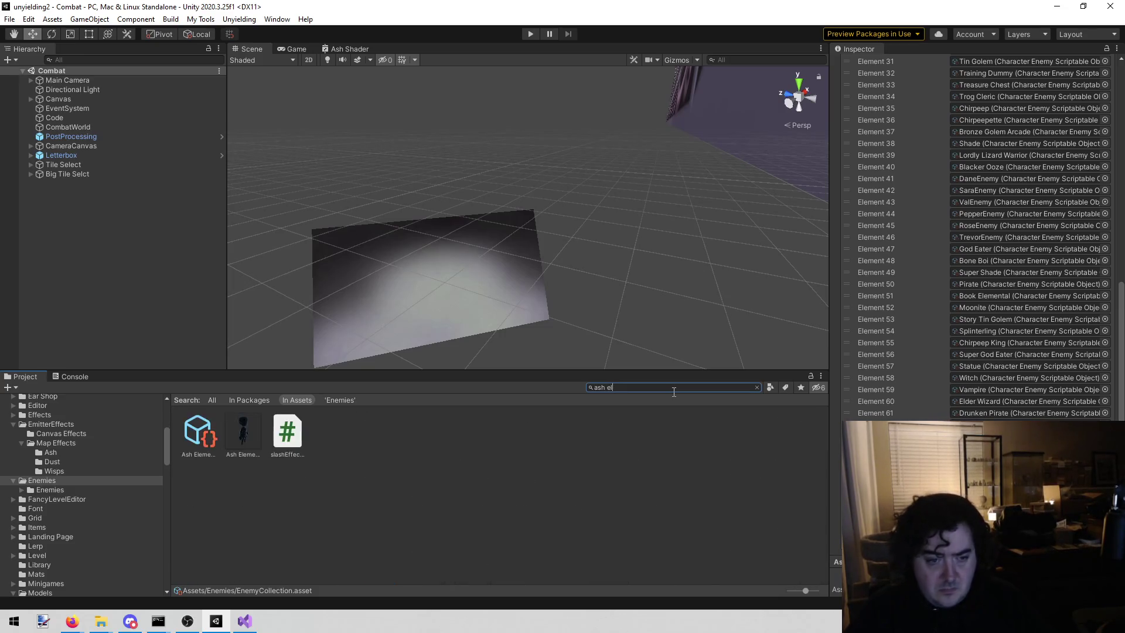
double_click(243, 429)
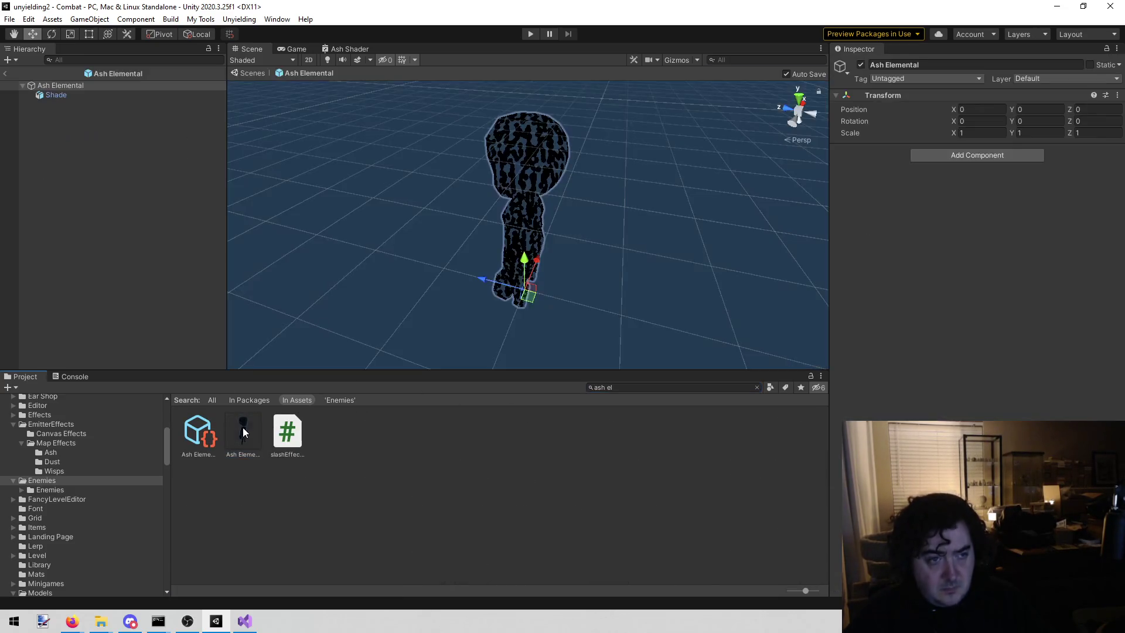
left_click(53, 96)
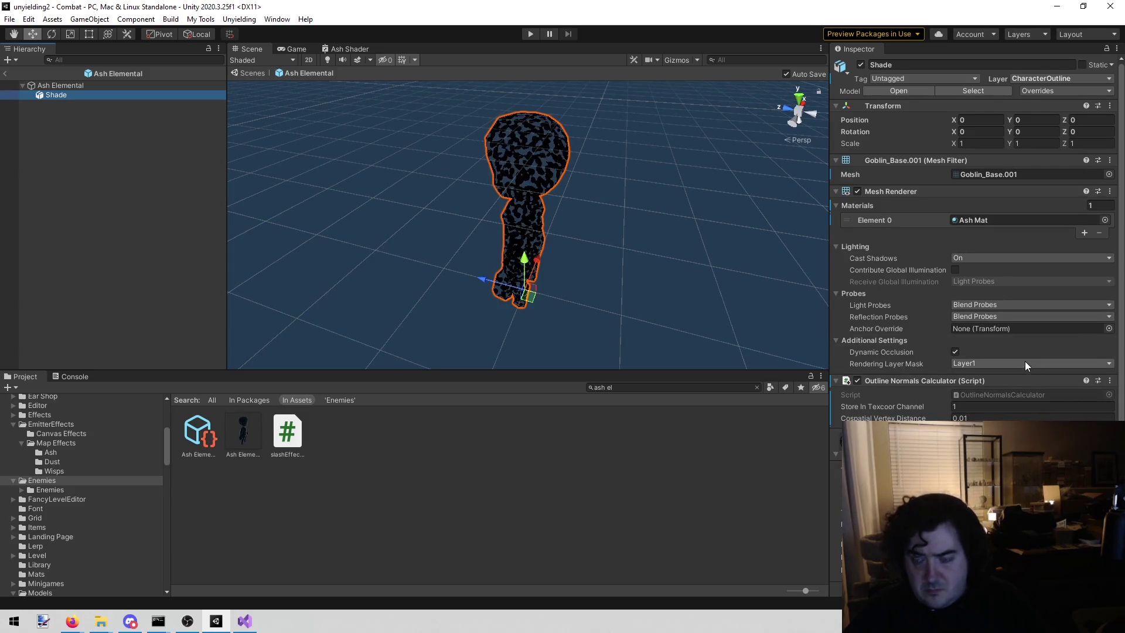
scroll(1025, 361, "down", 1)
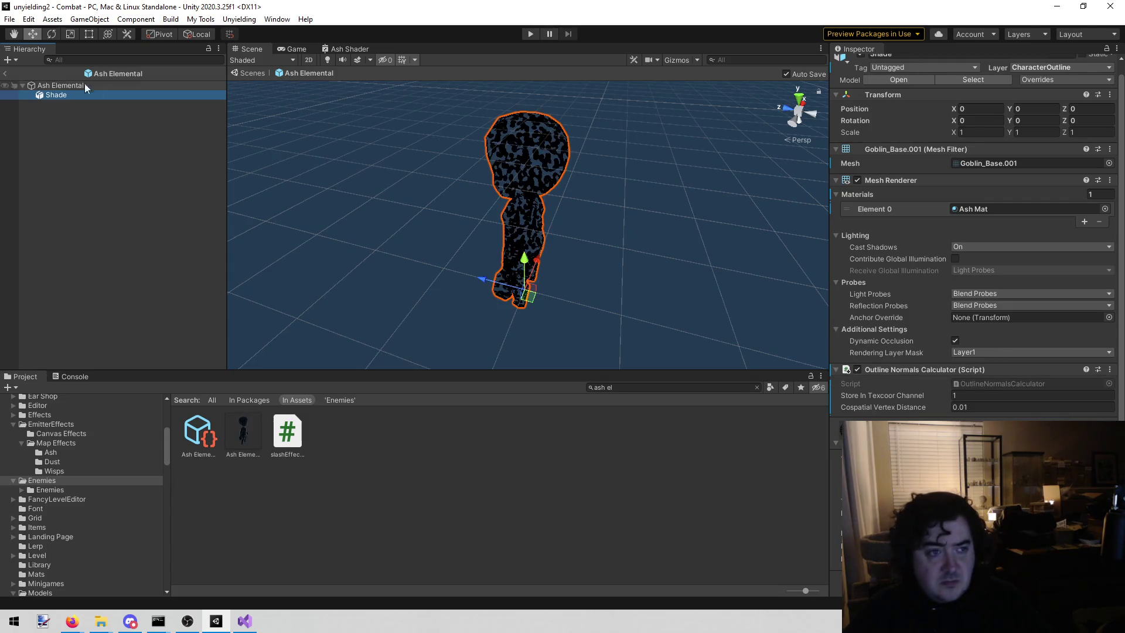
left_click(4, 73)
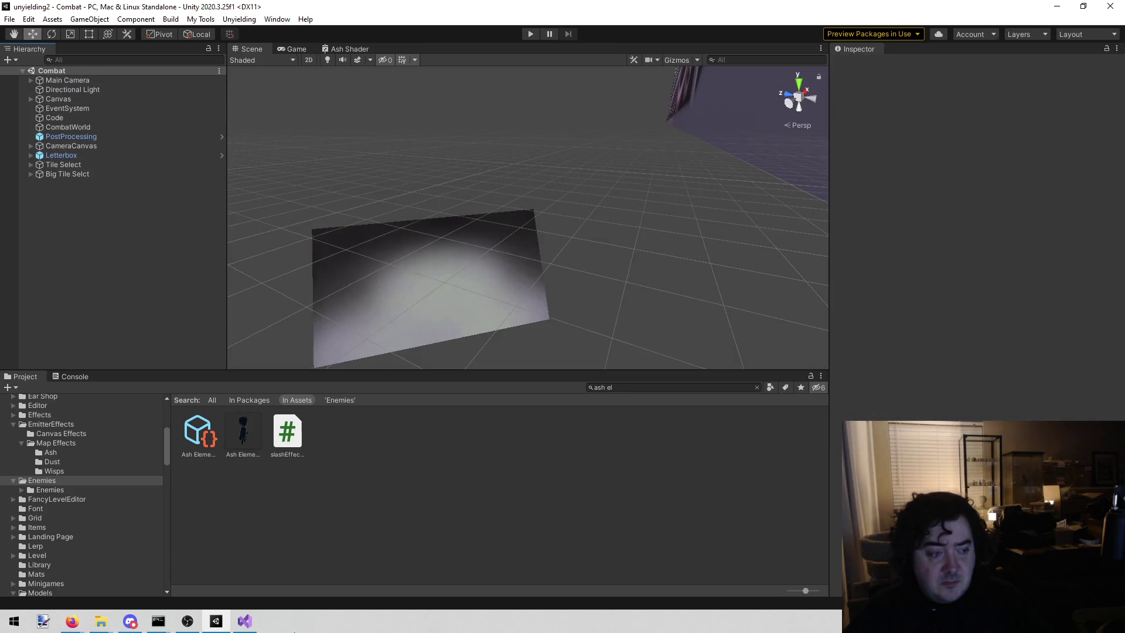
left_click(244, 620)
left_click(442, 308)
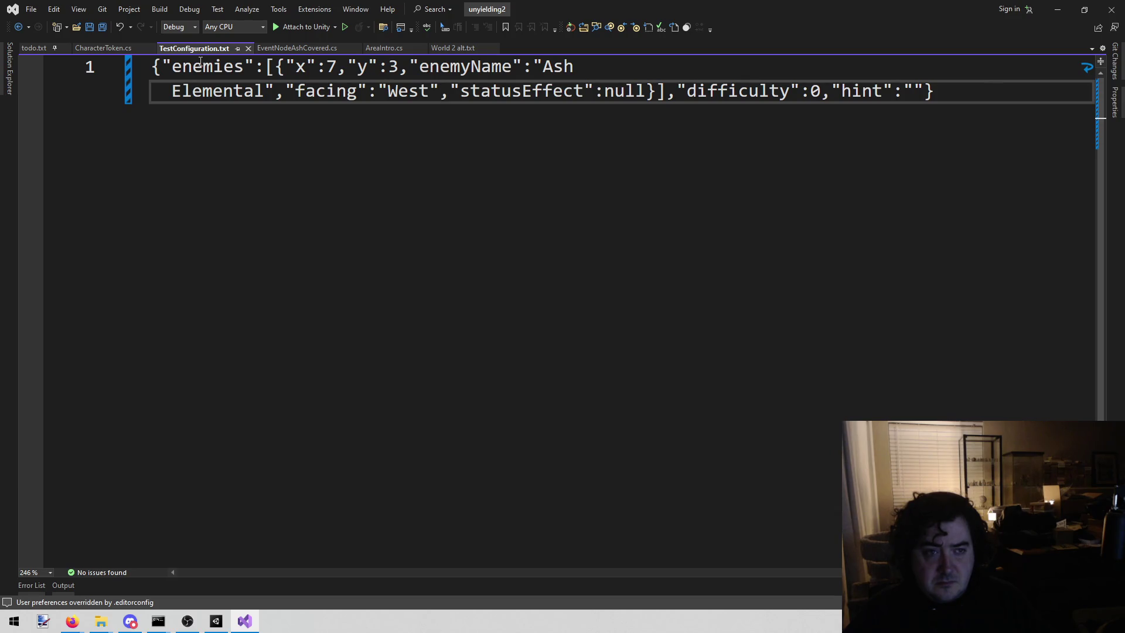
Select the enemy name 'Ash Elemental' in TestConfiguration.txt's enemyName value
key("Home")
left_click(591, 66)
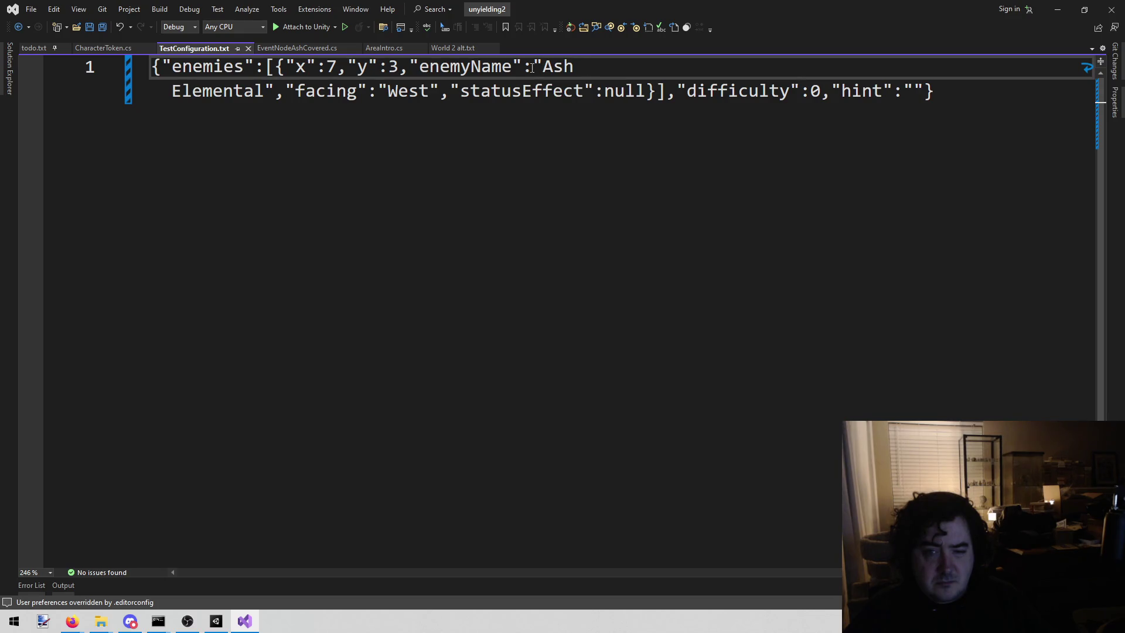
mouse_move(543, 69)
left_mouse_down()
mouse_move(354, 107)
mouse_move(267, 103)
left_mouse_up()
key("ctrl+c")
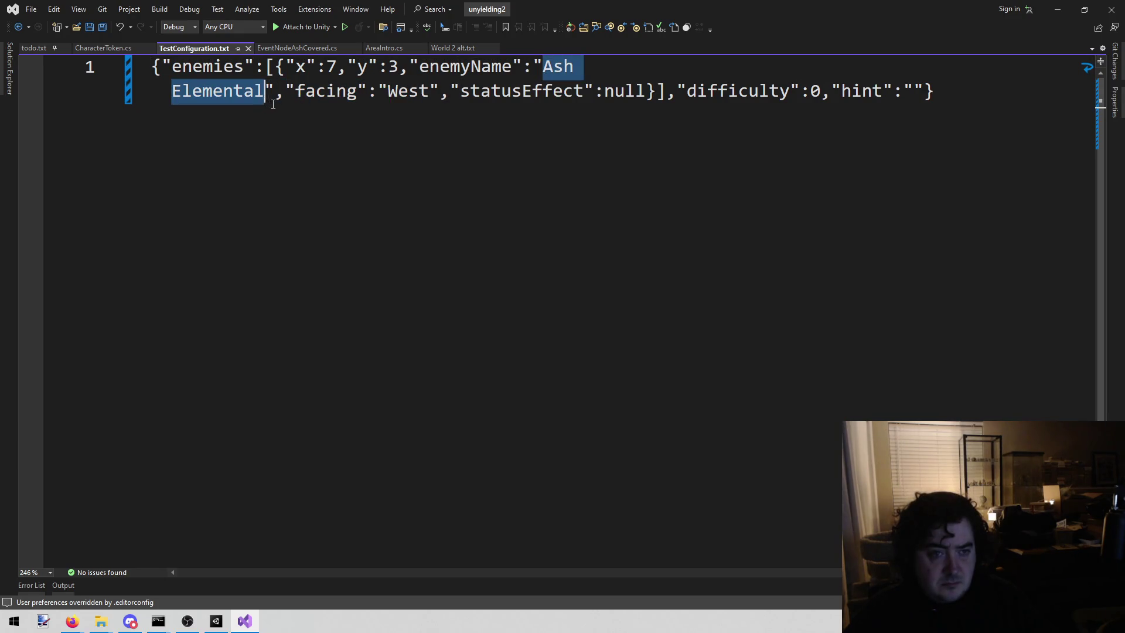
left_click(216, 621)
Search the project for 'Ash Elemental', select the enemy asset and inspect its current Ash model
left_click(669, 386)
key("ctrl+v")
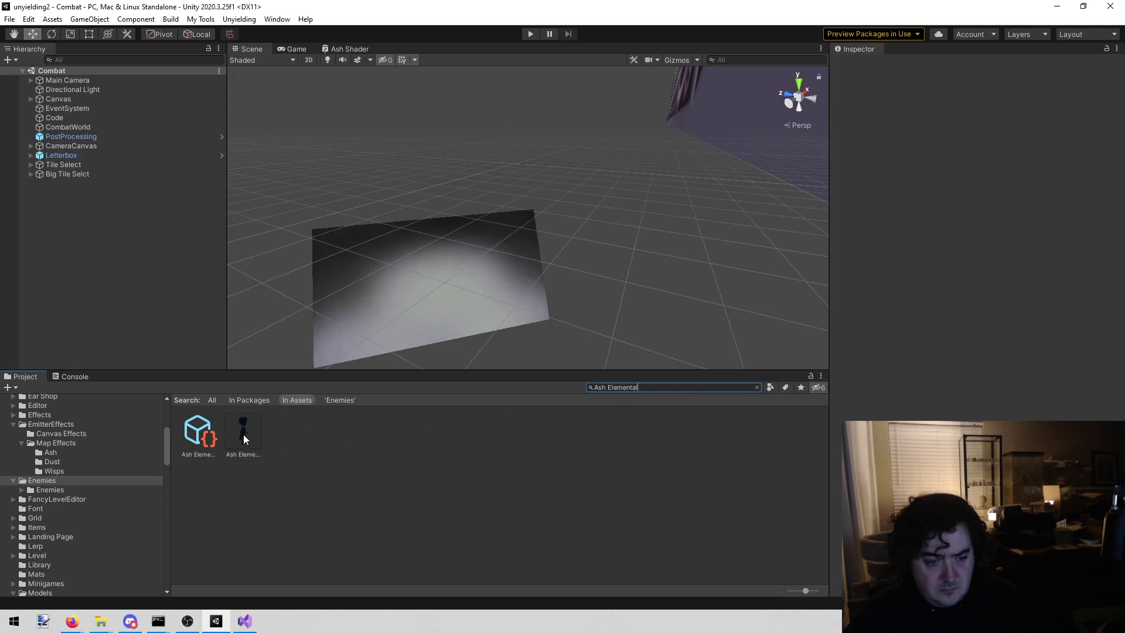
left_click(198, 432)
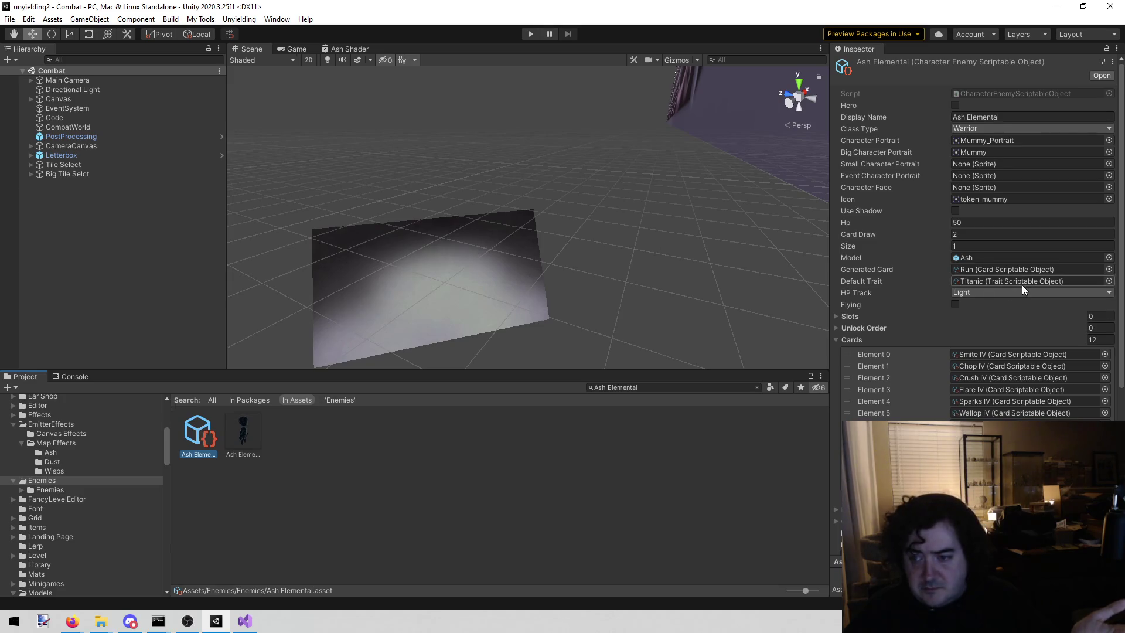
left_click(1000, 261)
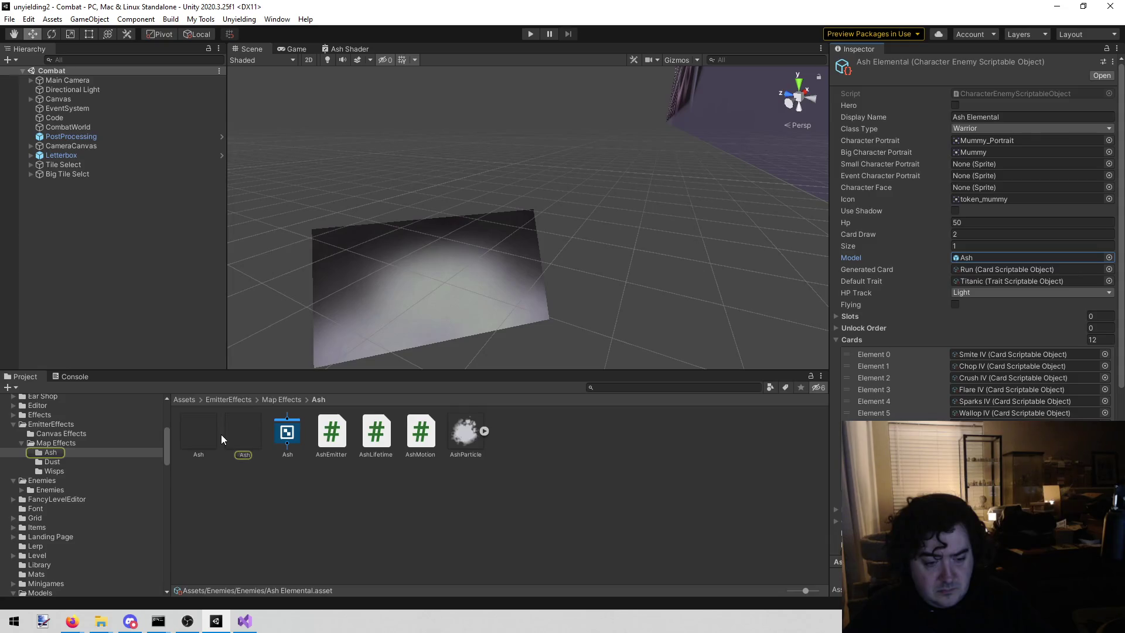
left_click(246, 438)
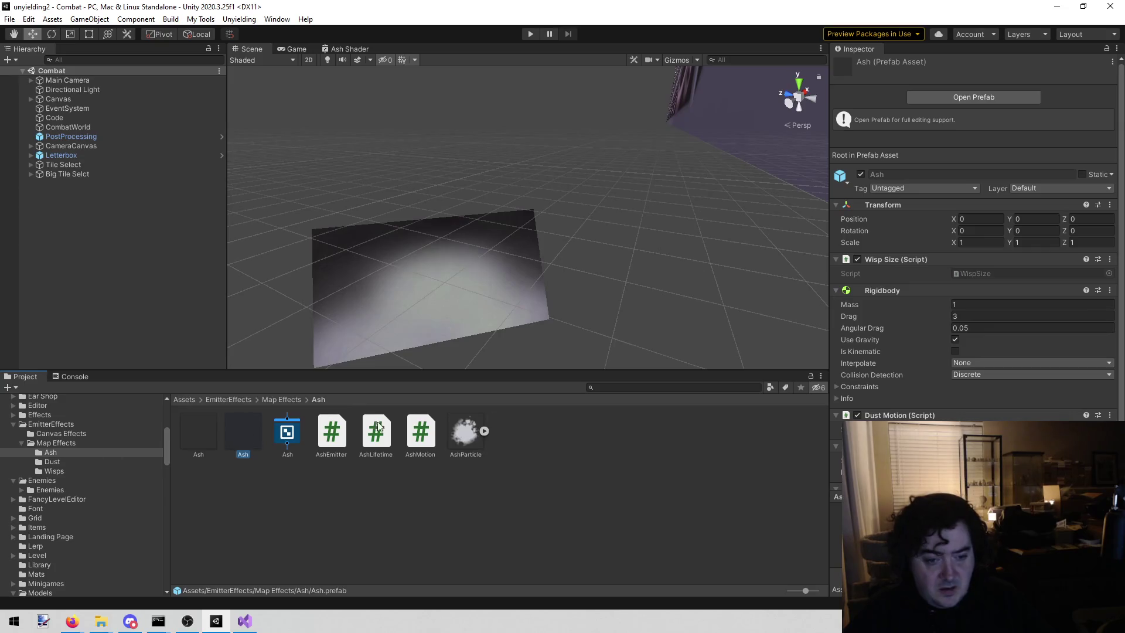
Drag the Ash Elemental prefab onto the enemy asset's Model field
left_click(643, 388)
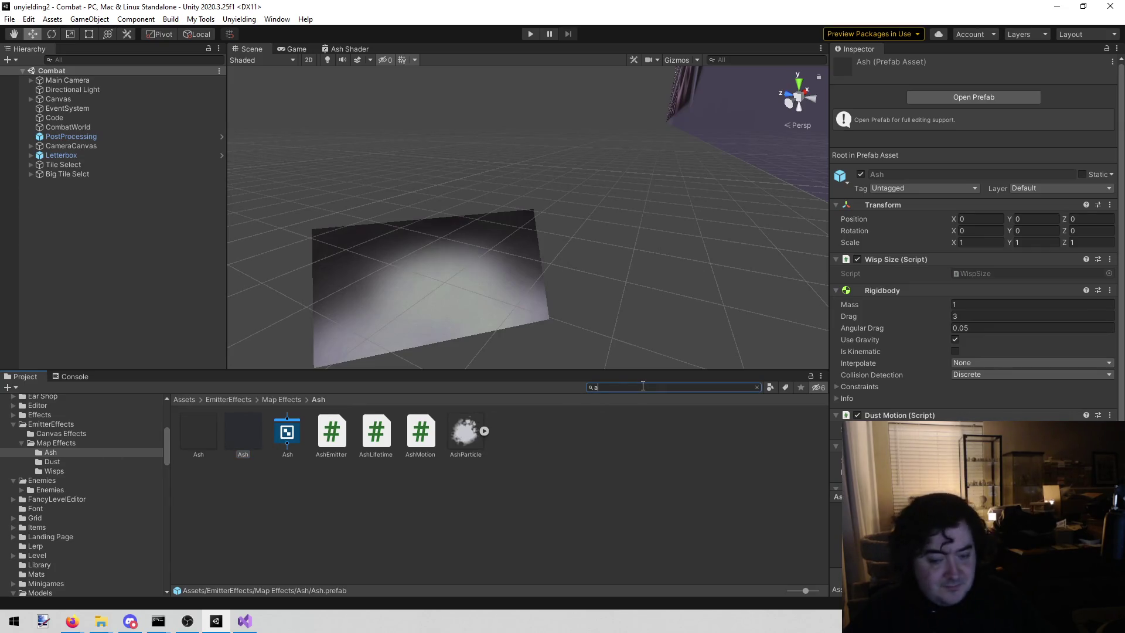
type("sh ele")
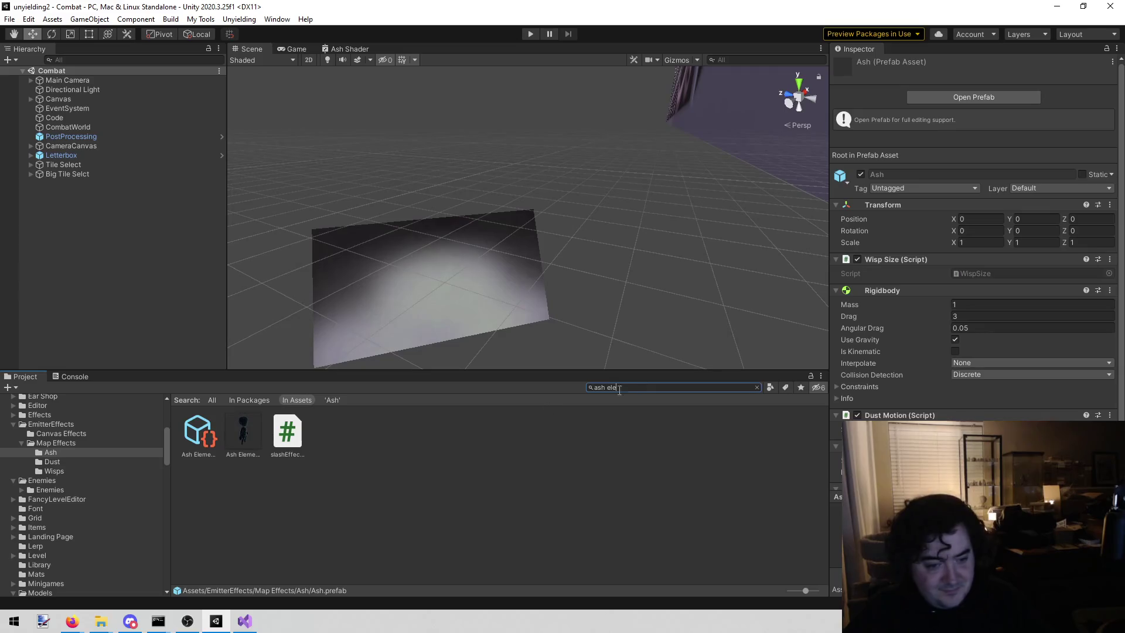
left_click(193, 436)
mouse_move(238, 430)
left_mouse_down()
mouse_move(1043, 277)
mouse_move(1057, 258)
left_mouse_up()
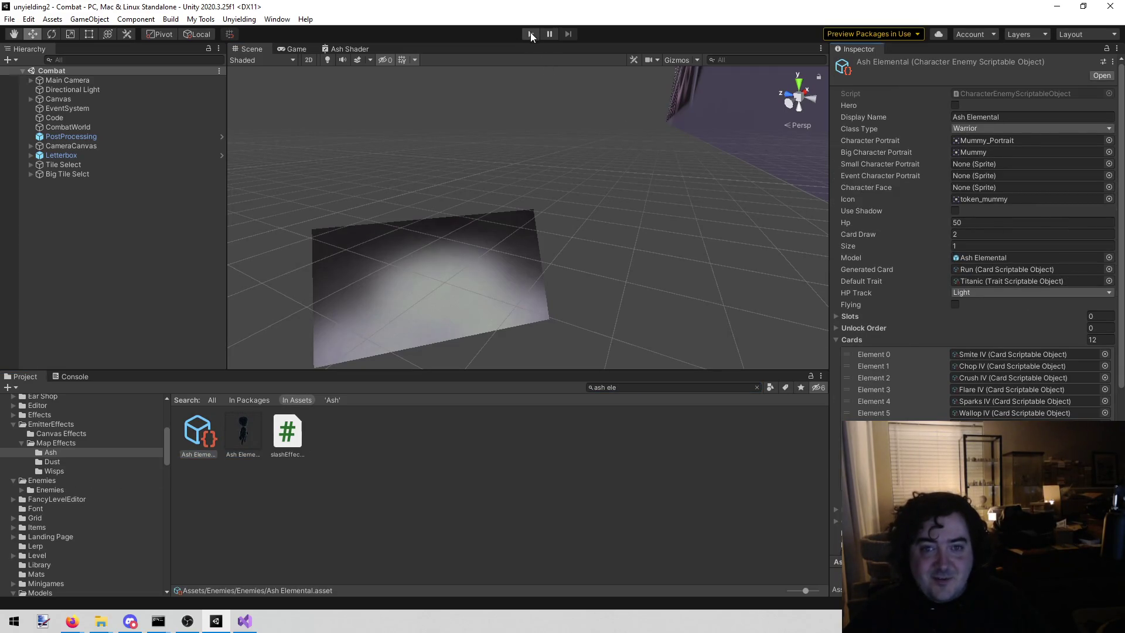
left_click(528, 32)
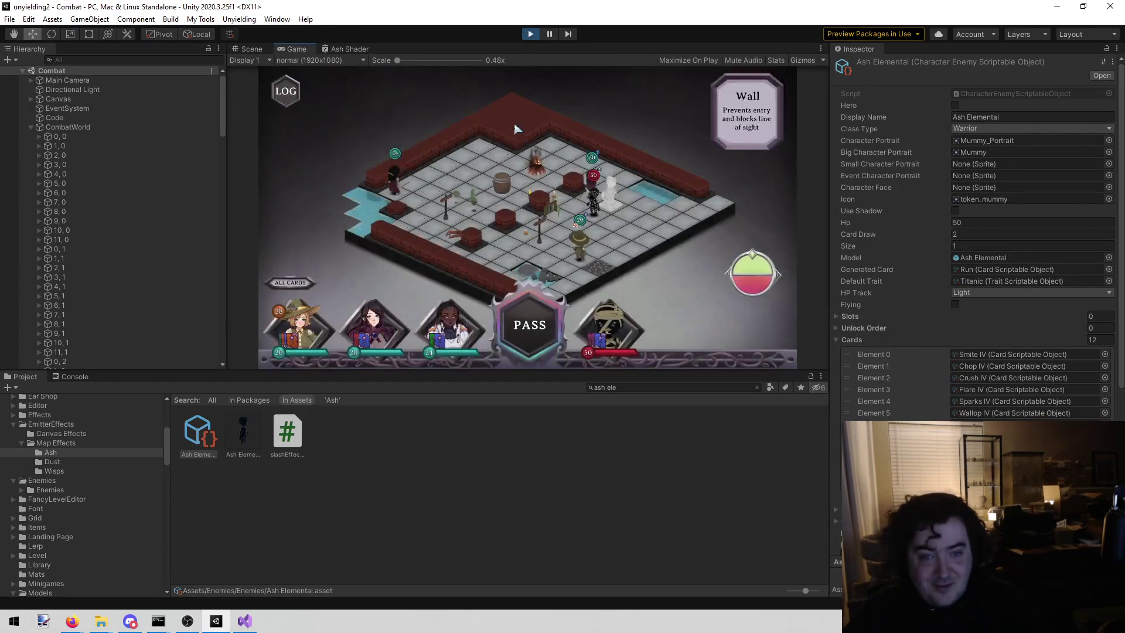
left_click(551, 320)
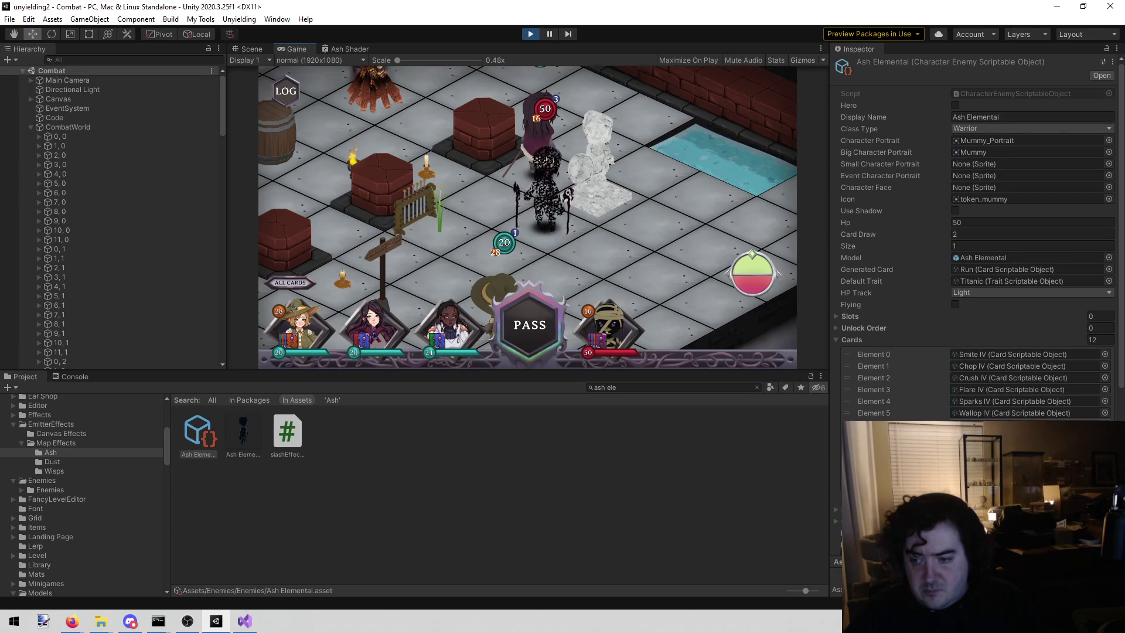
left_click(531, 34)
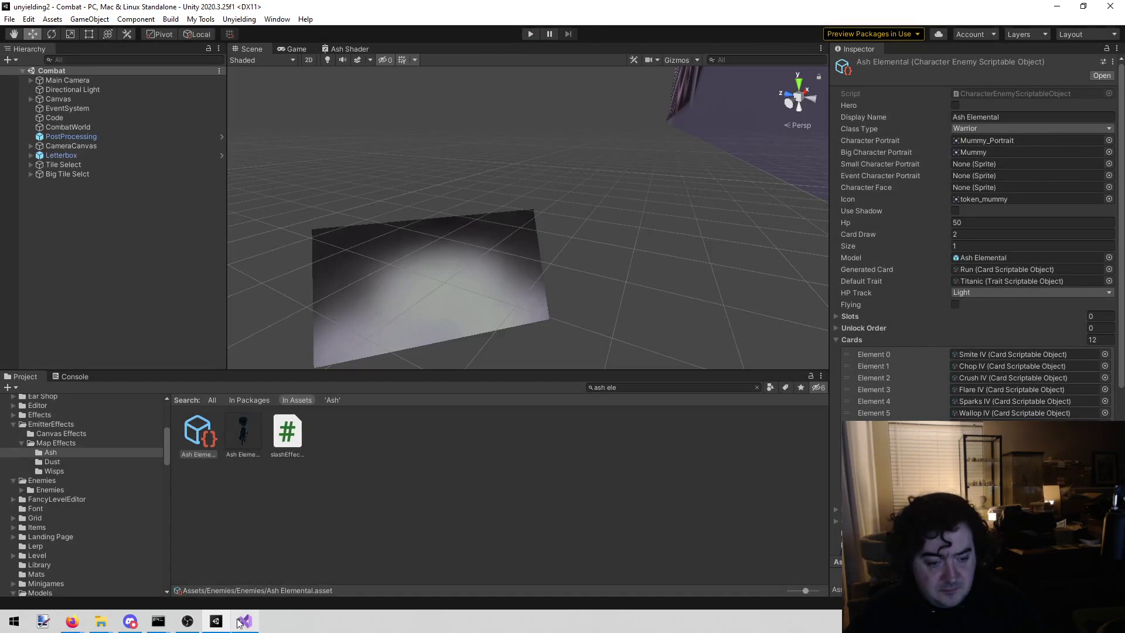
Close TestConfiguration.txt and delete the 'model in' line from todo.txt
left_click(231, 621)
middle_click(171, 51)
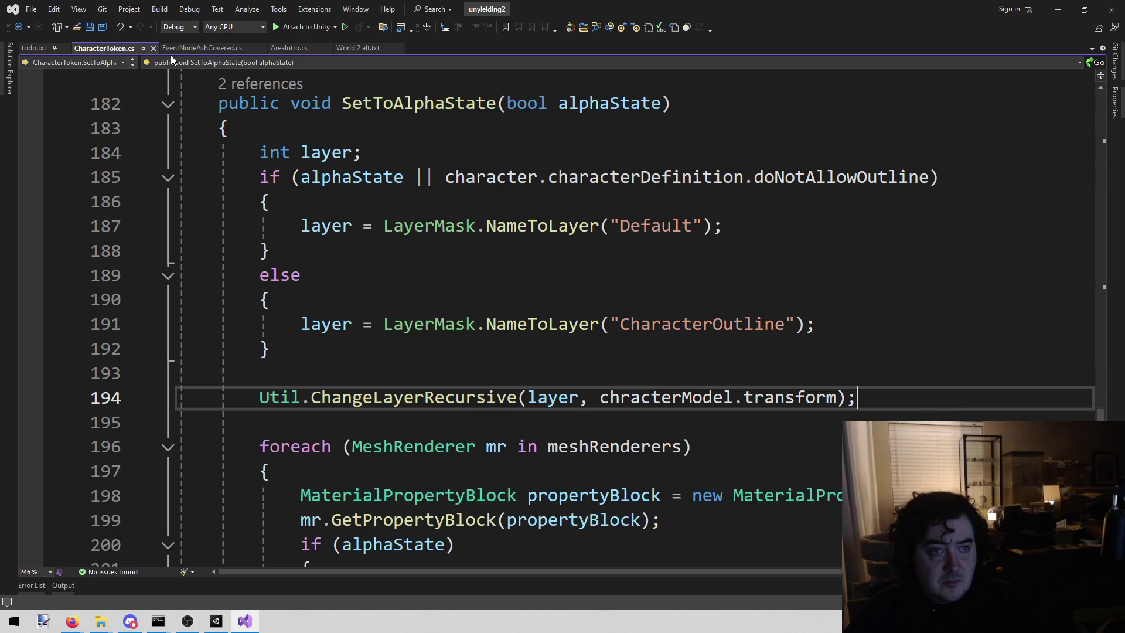
left_click(44, 48)
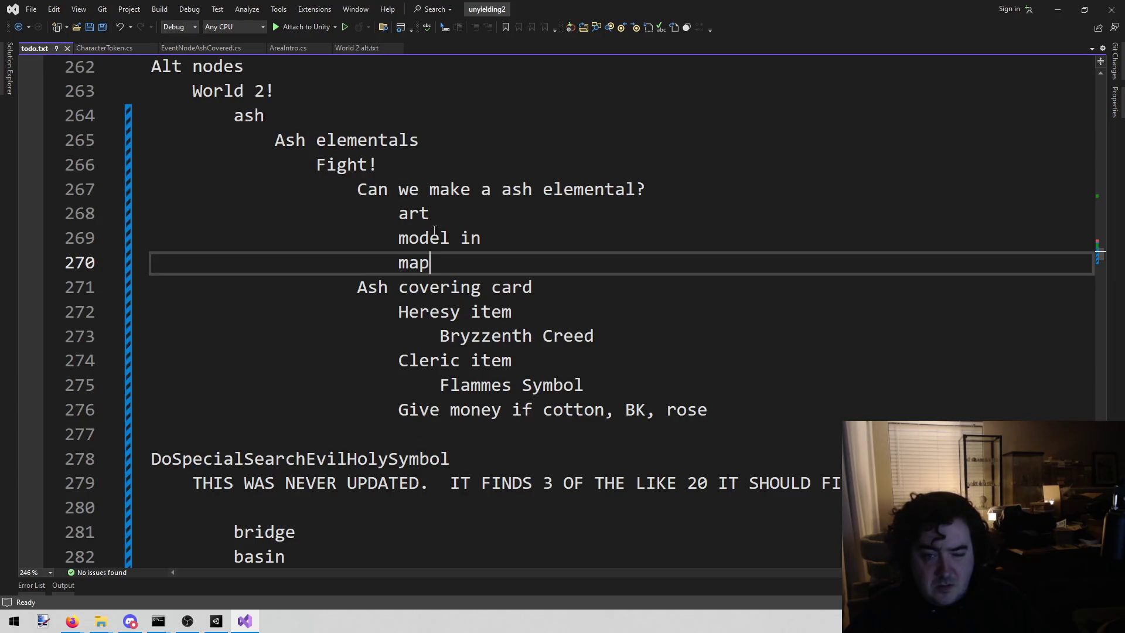
left_click(385, 219)
left_click_drag(399, 238, 505, 245)
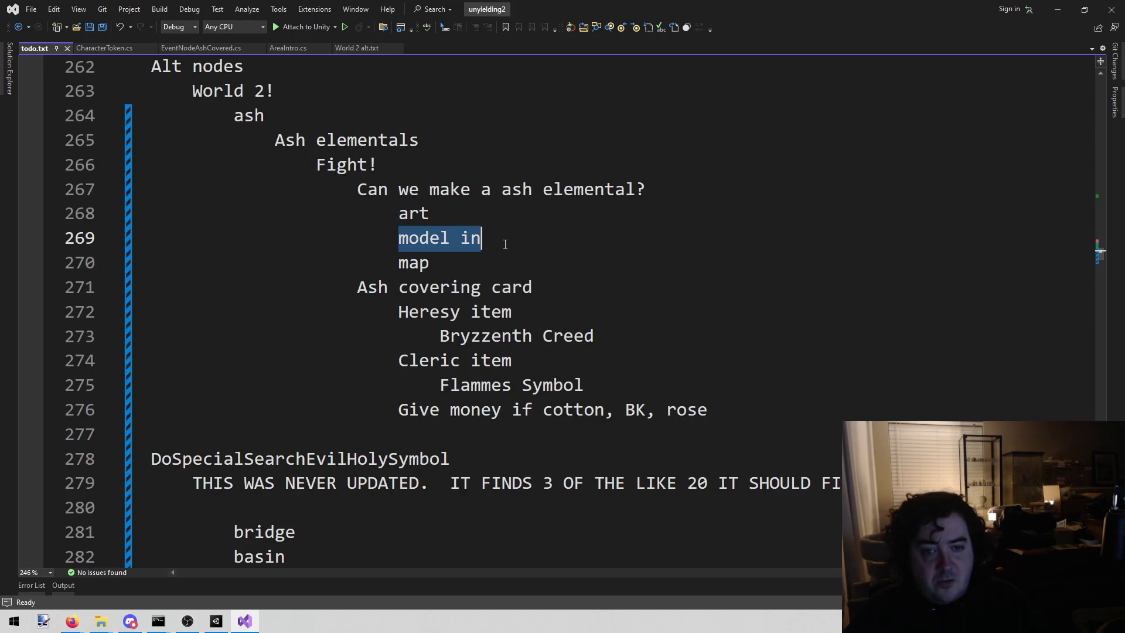
key("Delete")
mouse_move(400, 239)
left_mouse_down()
mouse_move(146, 214)
mouse_move(96, 240)
left_mouse_up()
key("BackSpace")
key("BackSpace")
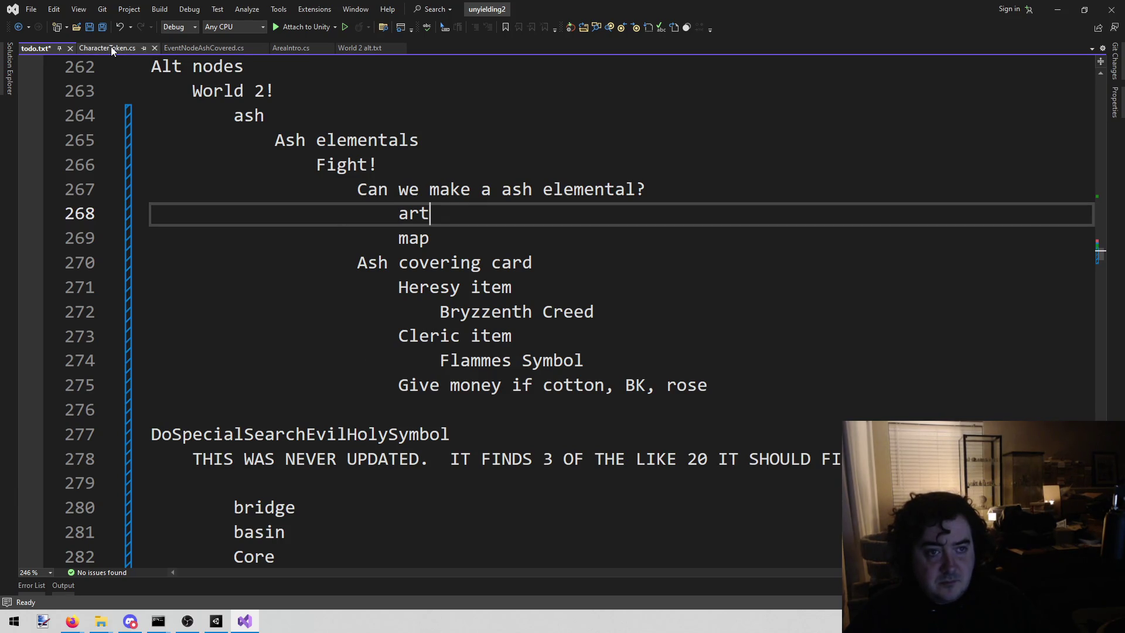
Review the ash elemental and Ash covering card tasks, then switch to EventNodeAshCovered.cs
left_click_drag(357, 189, 519, 235)
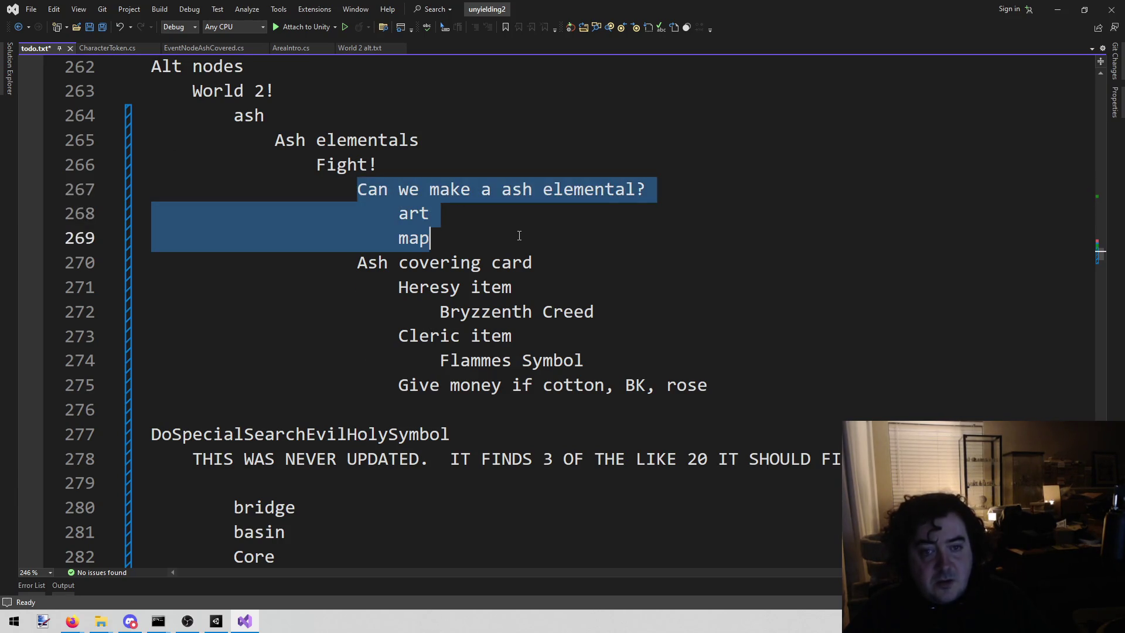
left_click(492, 249)
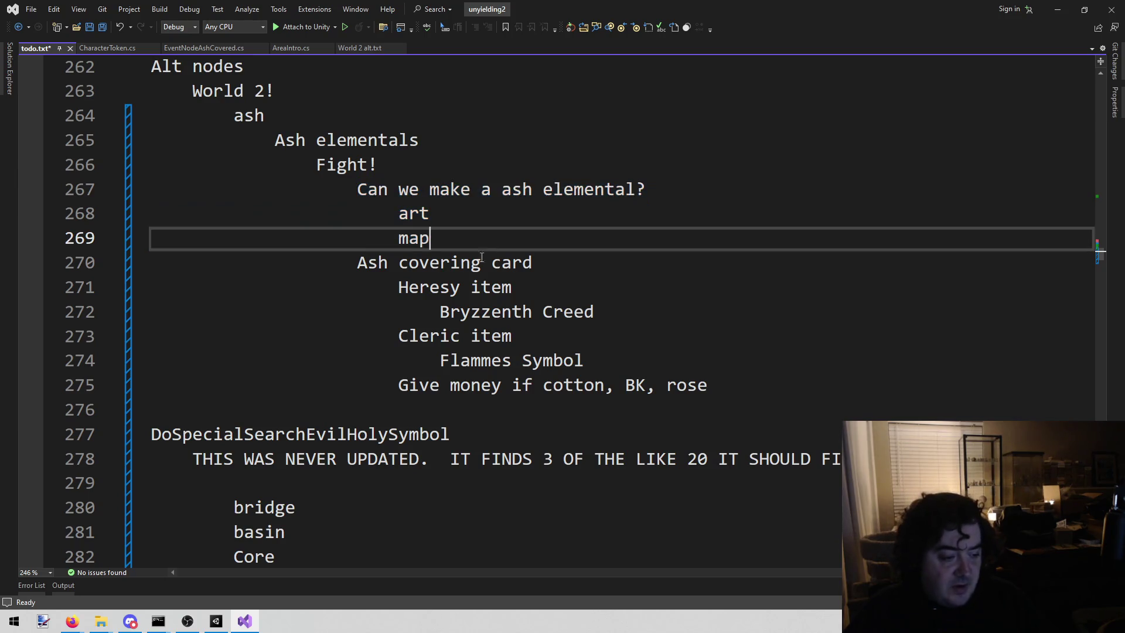
mouse_move(345, 268)
left_mouse_down()
mouse_move(799, 335)
mouse_move(821, 364)
mouse_move(804, 385)
left_mouse_up()
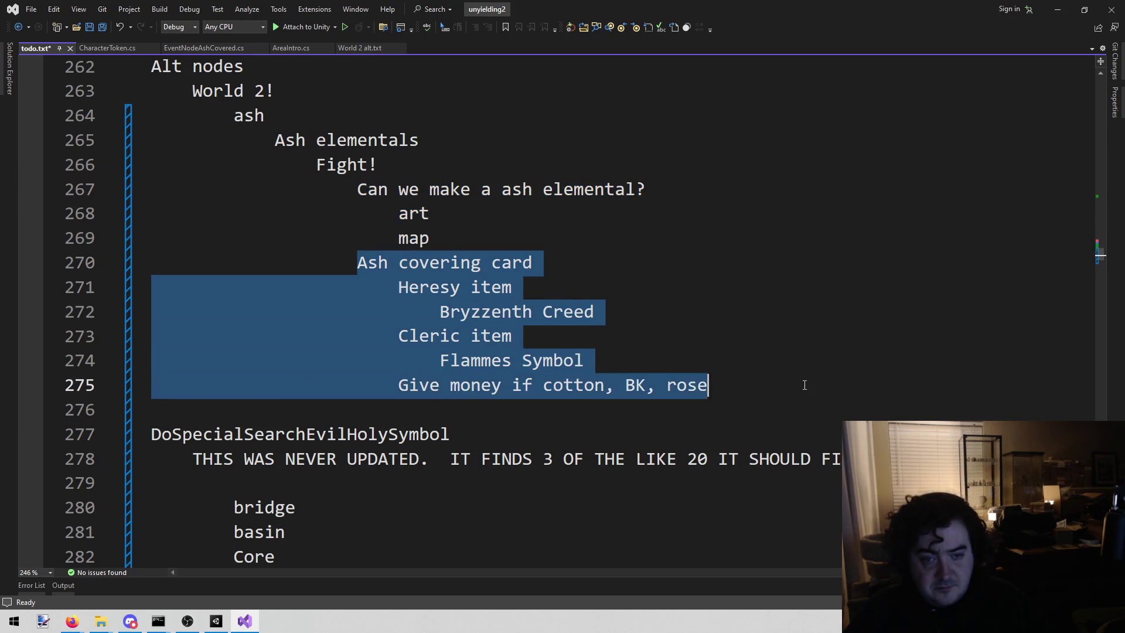
left_click(803, 384)
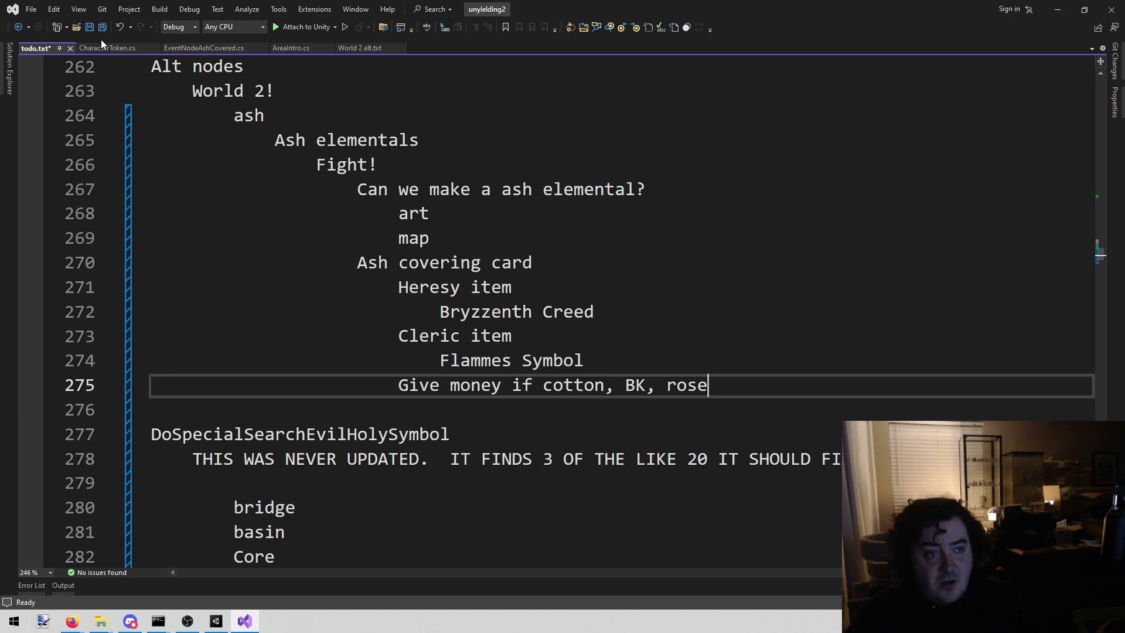
left_click(183, 47)
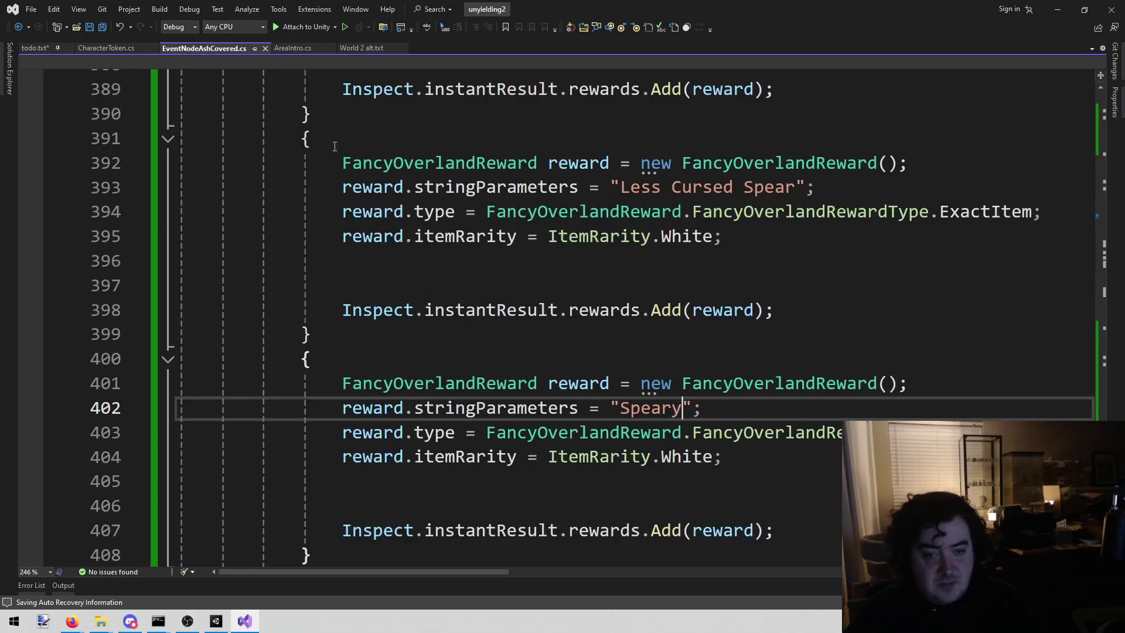
scroll(598, 331, "up", 7)
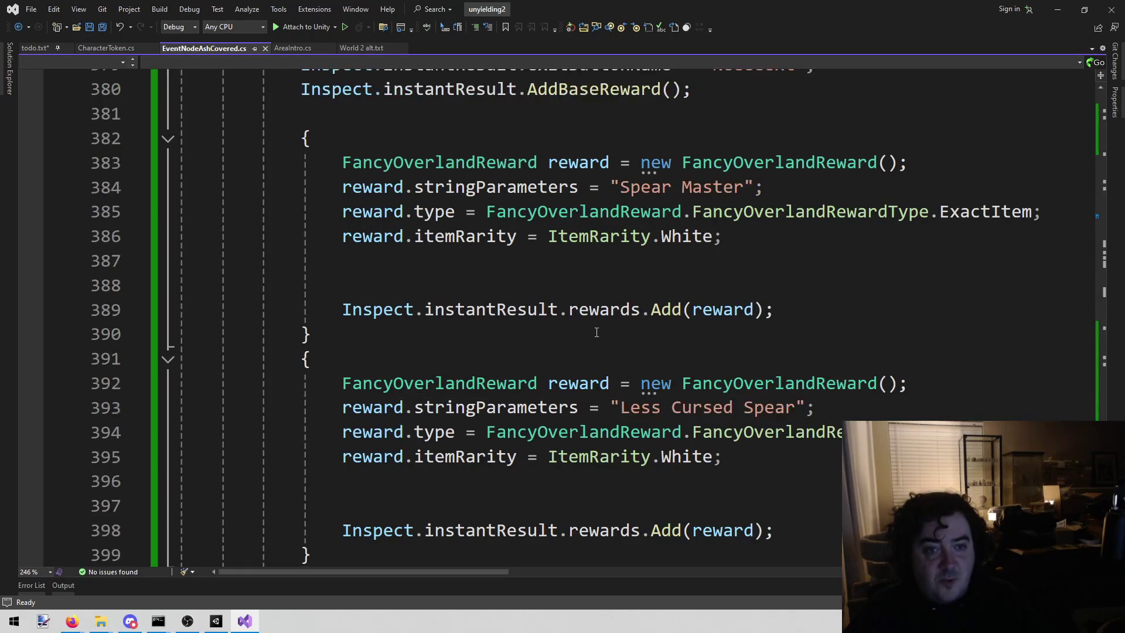
scroll(598, 330, "up", 3)
left_click(277, 233)
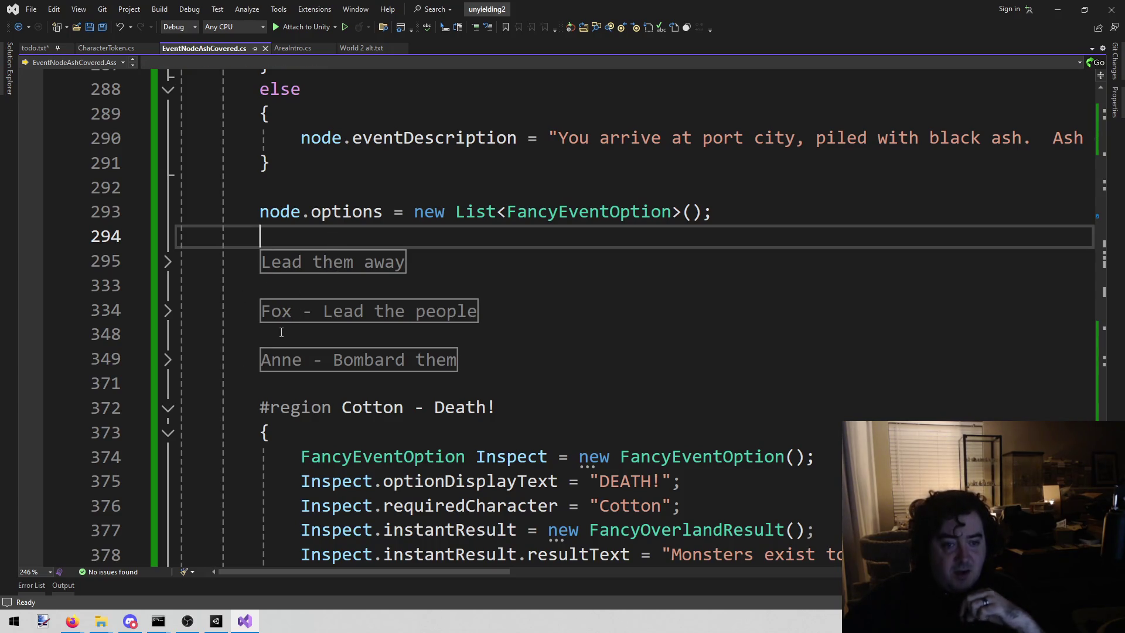
scroll(282, 340, "down", 7)
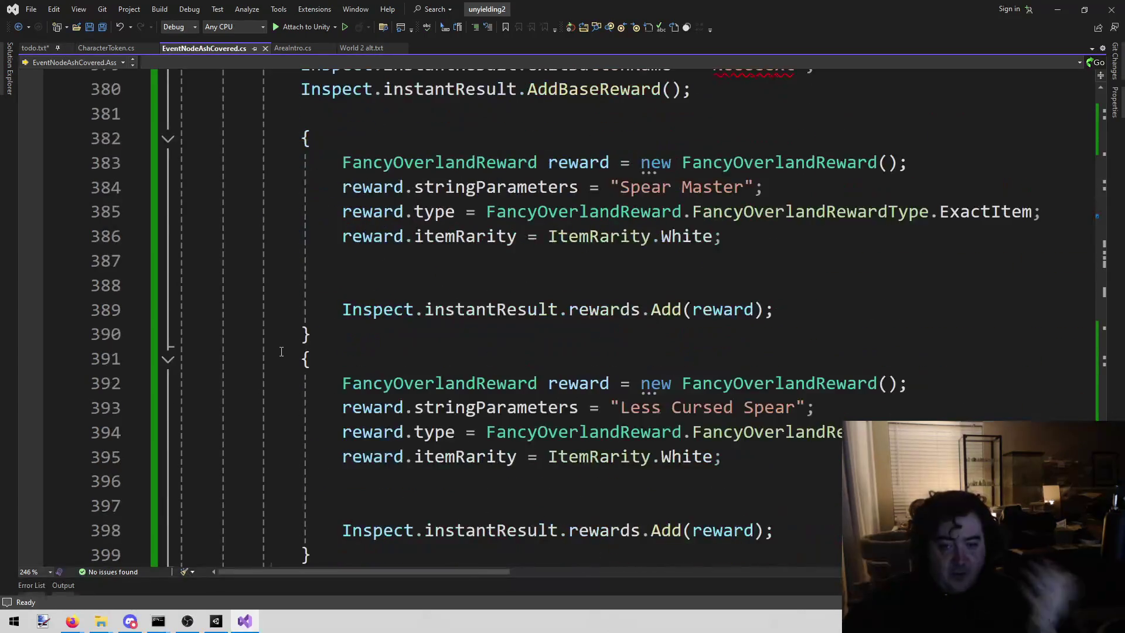
Copy the Cotton - Death region and paste it above the existing options
scroll(281, 352, "up", 4)
mouse_move(262, 186)
left_mouse_down()
mouse_move(390, 402)
mouse_move(471, 416)
left_mouse_up()
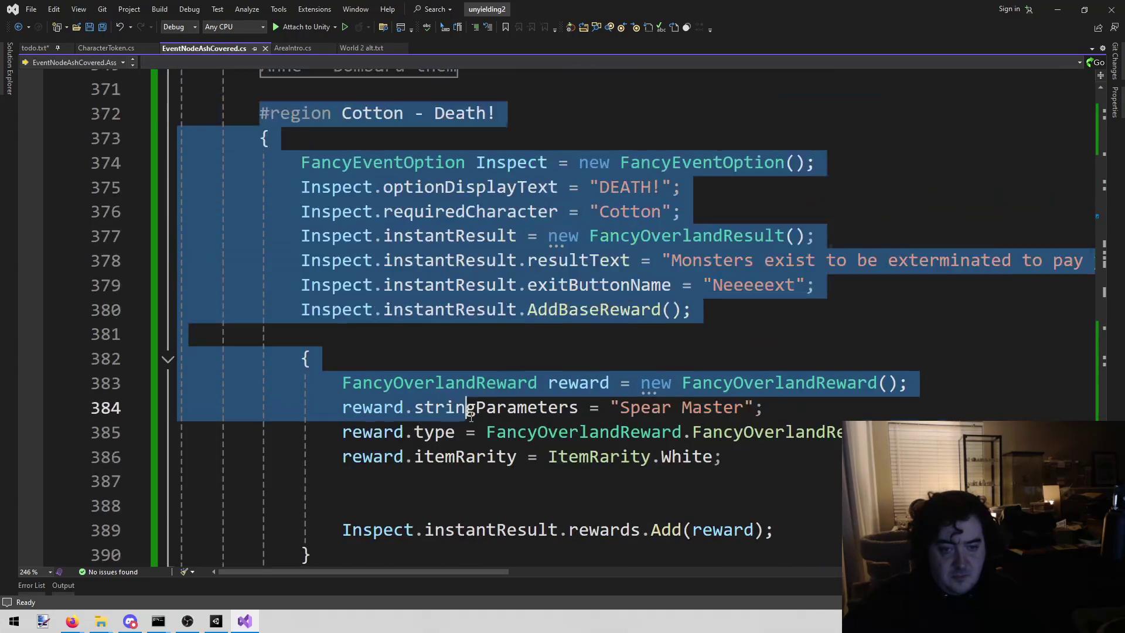
scroll(474, 375, "up", 3)
left_click(478, 342)
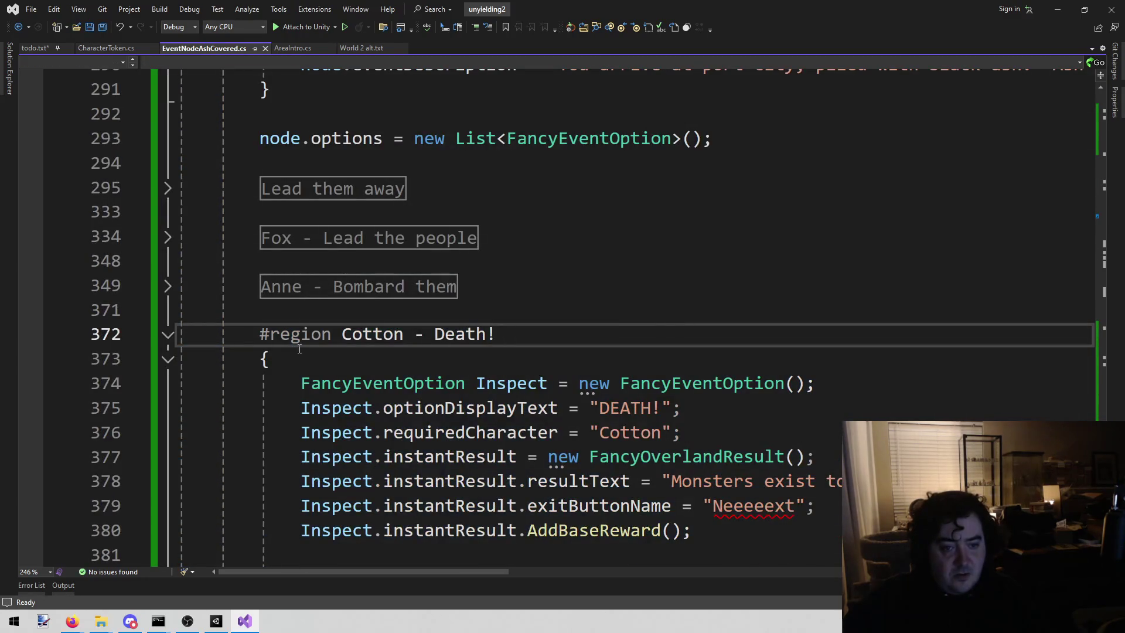
mouse_move(261, 334)
left_mouse_down()
mouse_move(492, 429)
mouse_move(410, 480)
mouse_move(427, 381)
mouse_move(533, 497)
left_mouse_up()
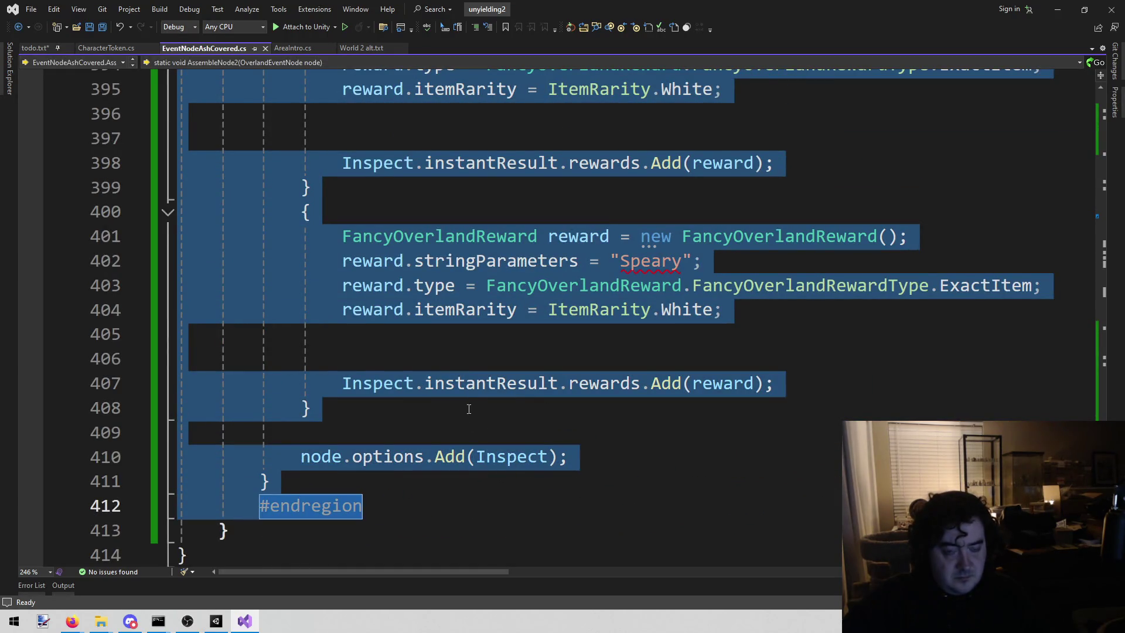
scroll(449, 385, "up", 20)
scroll(434, 369, "down", 1)
left_click(458, 236)
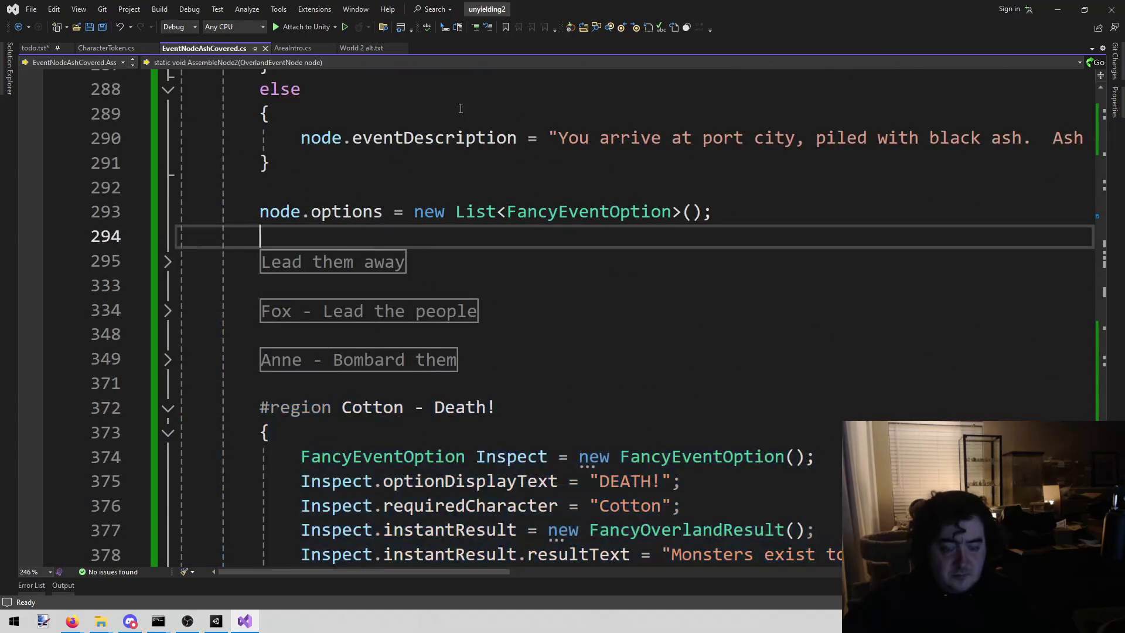
key("Return")
key("ctrl+v")
Rename the pasted region to Fight and save the file
scroll(415, 177, "up", 9)
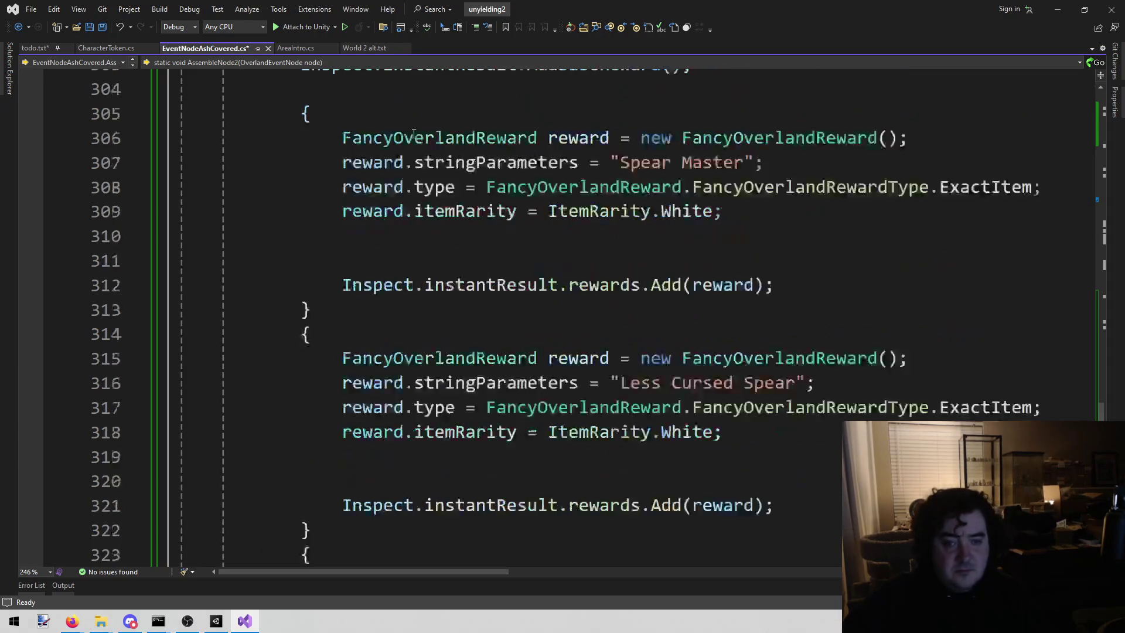
scroll(414, 177, "up", 7)
scroll(352, 353, "down", 5)
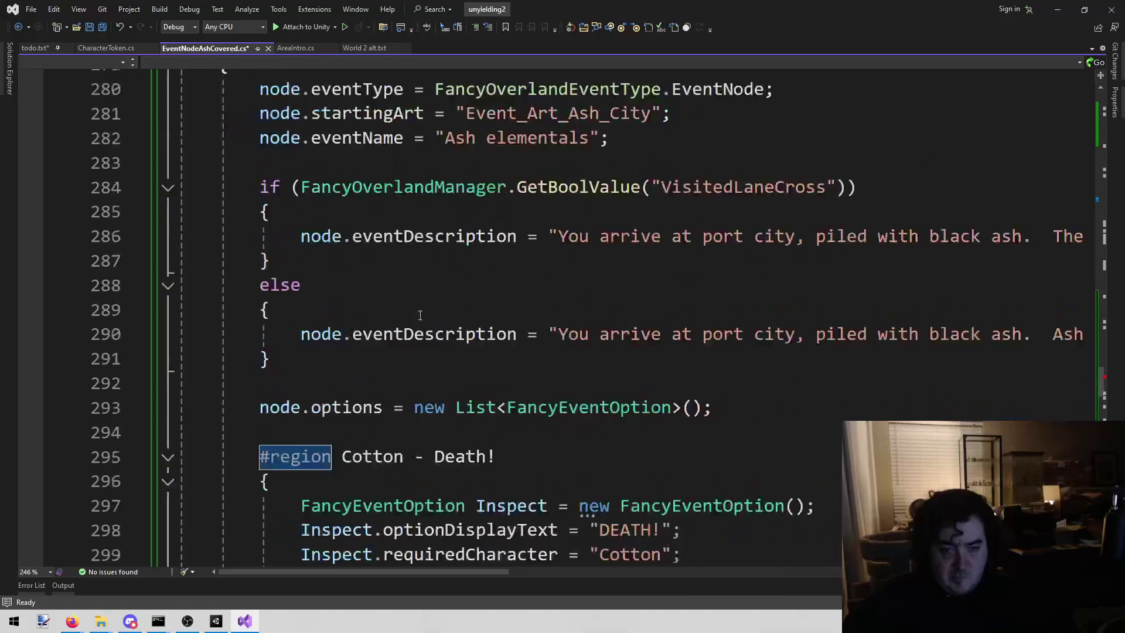
key("ctrl+Right")
key("ctrl+shift+Right")
key("ctrl+shift+Right")
key("ctrl+shift+Right")
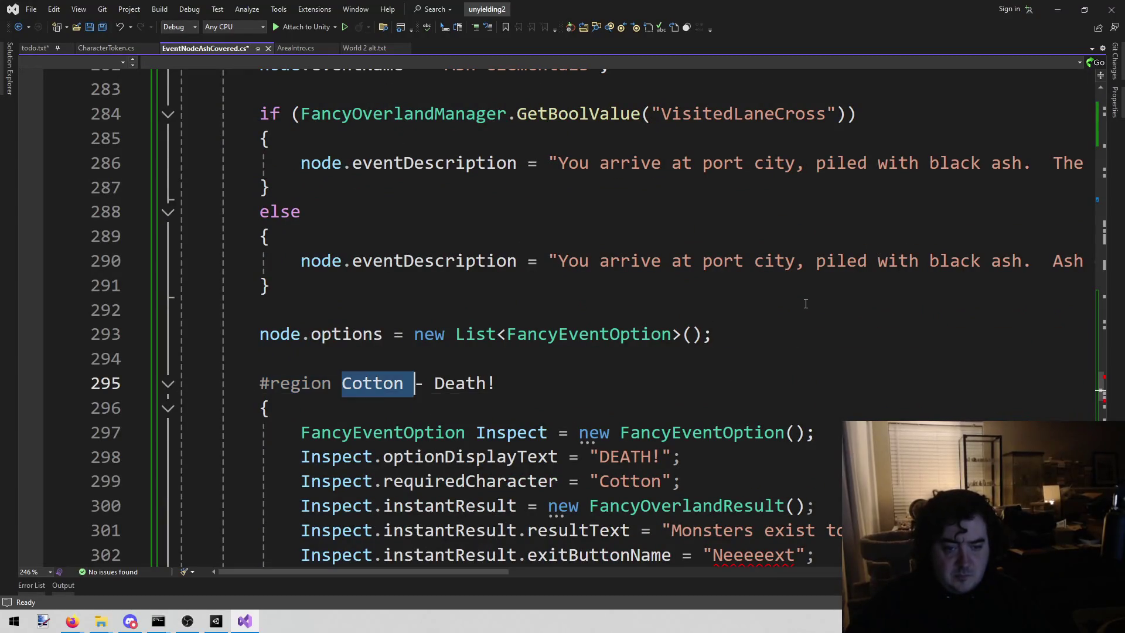
key("shift+Right")
type("Fight")
key("ctrl+s")
Set optionDisplayText to "Protect the city!" and delete the requiredCharacter line
scroll(724, 270, "down", 1)
double_click(627, 383)
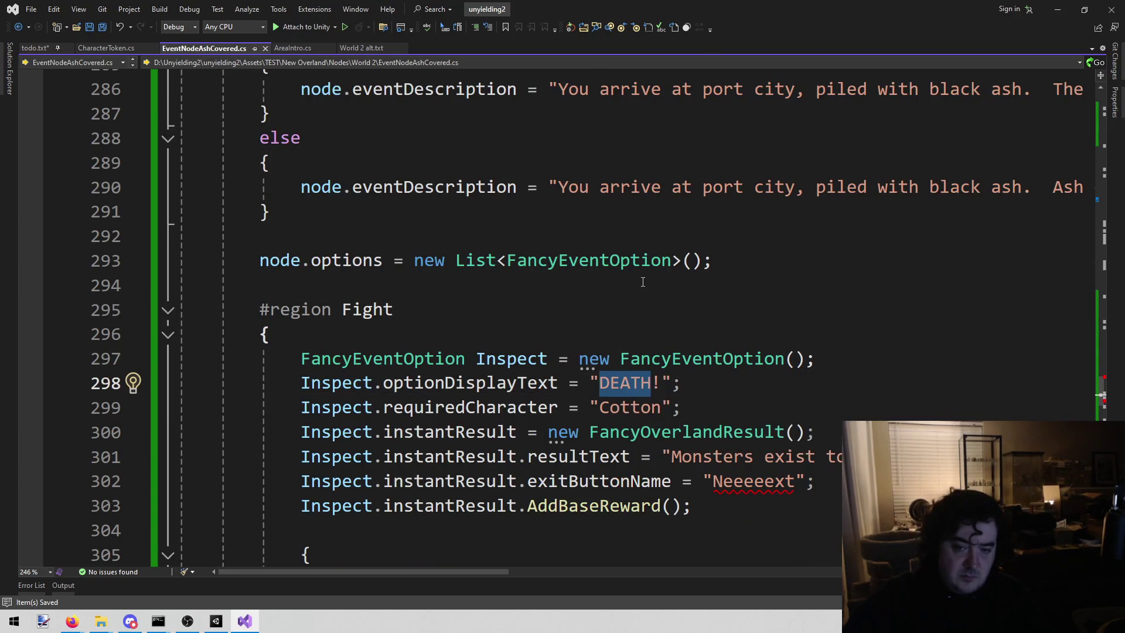
type("We")
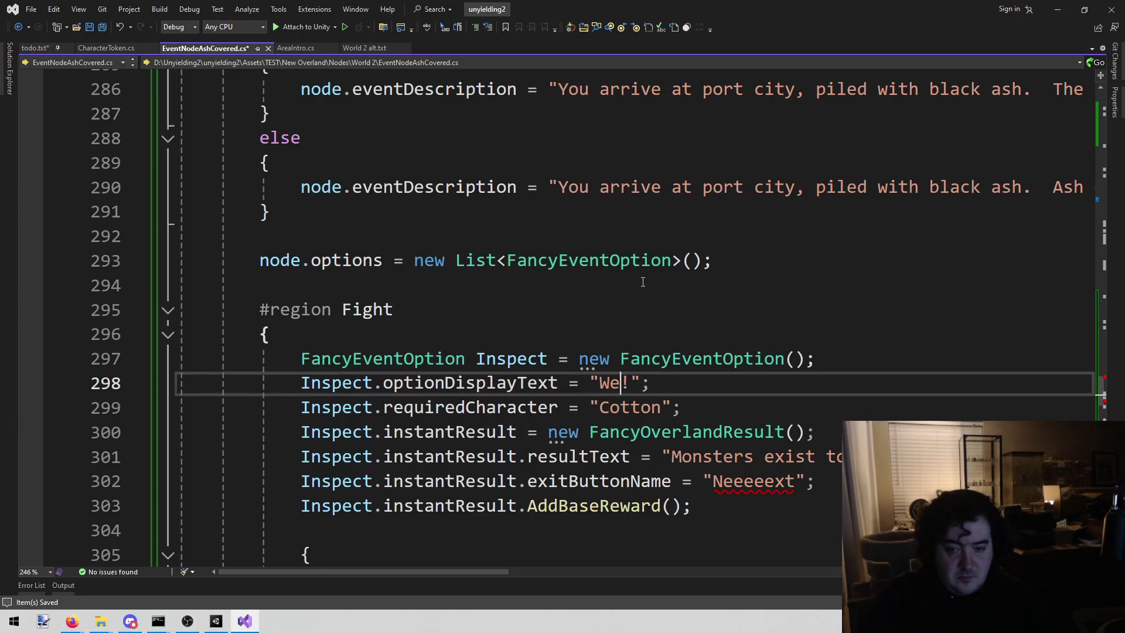
key("BackSpace")
key("BackSpace")
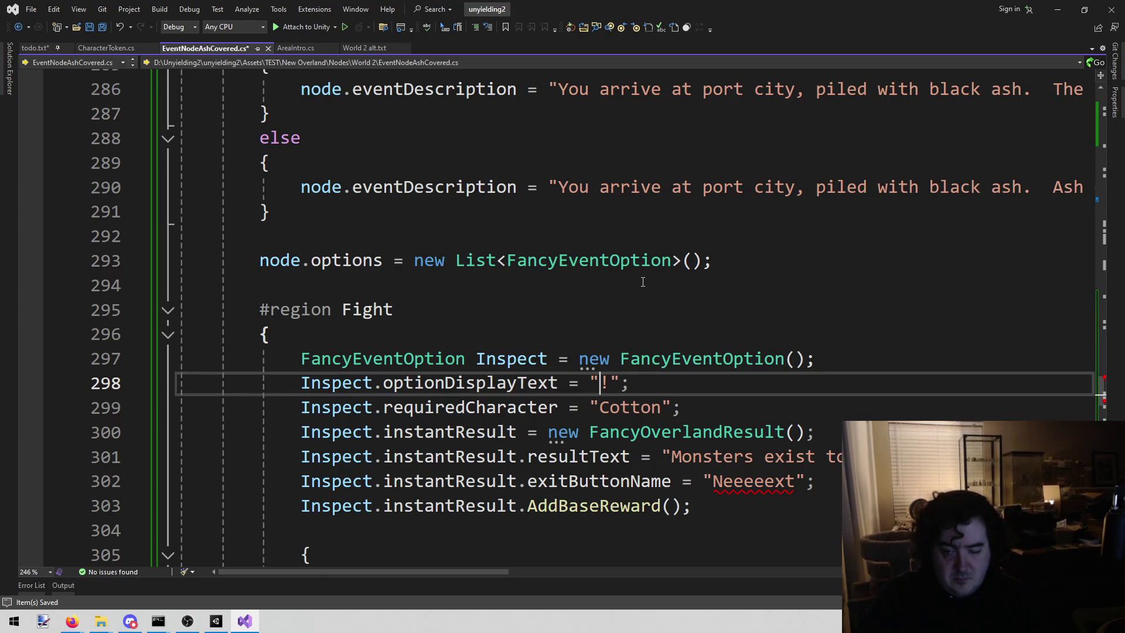
type("Protect teh")
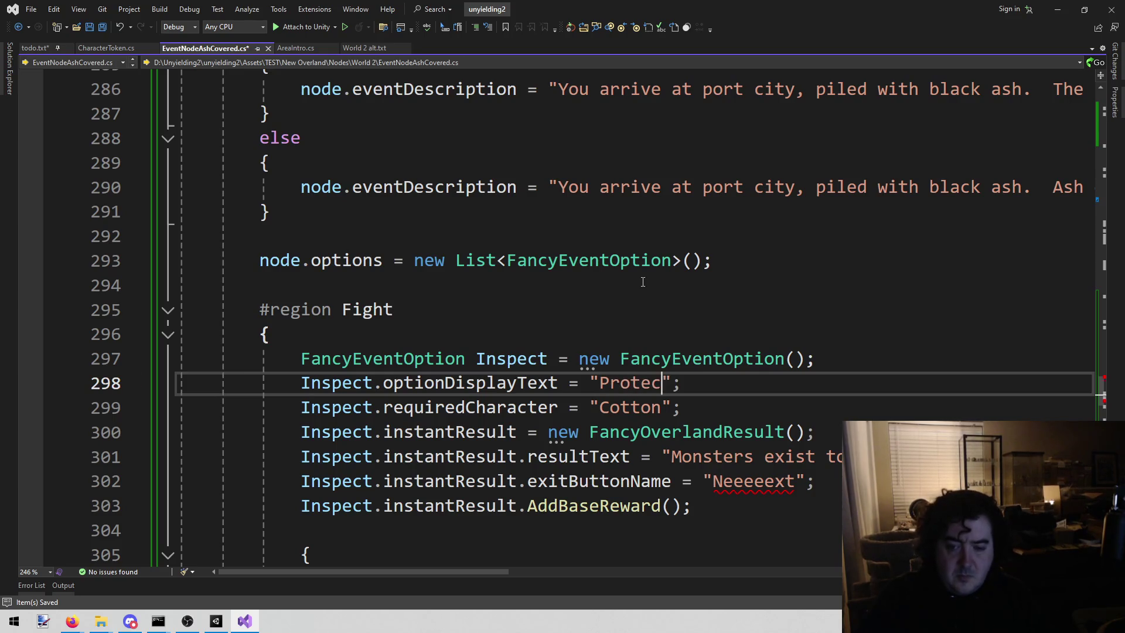
key("BackSpace")
key("BackSpace")
type("he city")
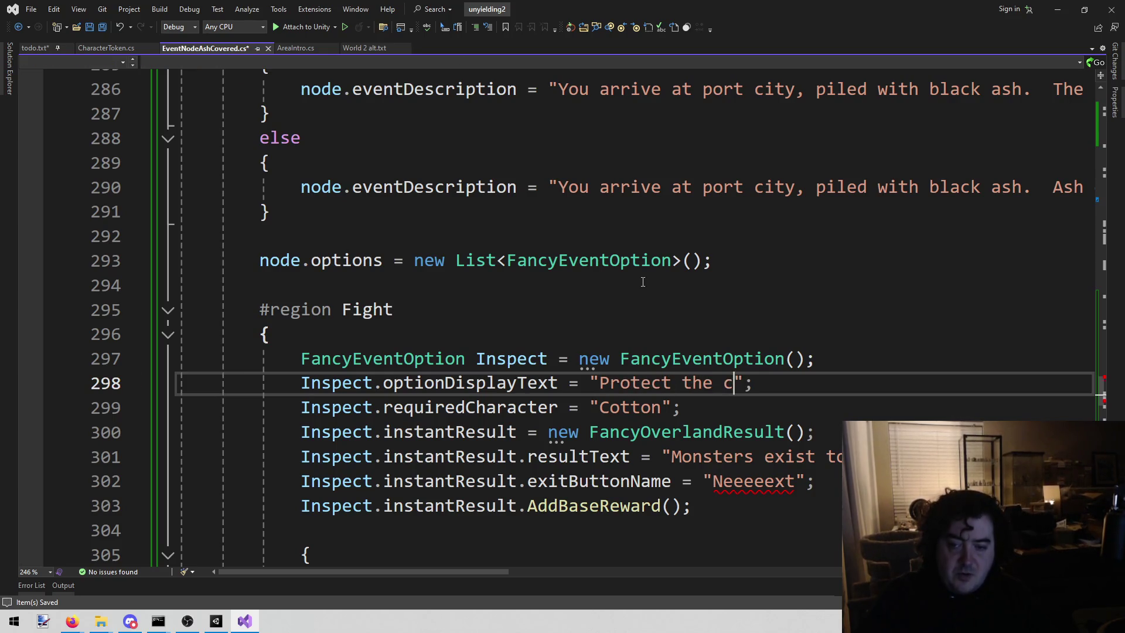
key("BackSpace")
type("!")
key("Down")
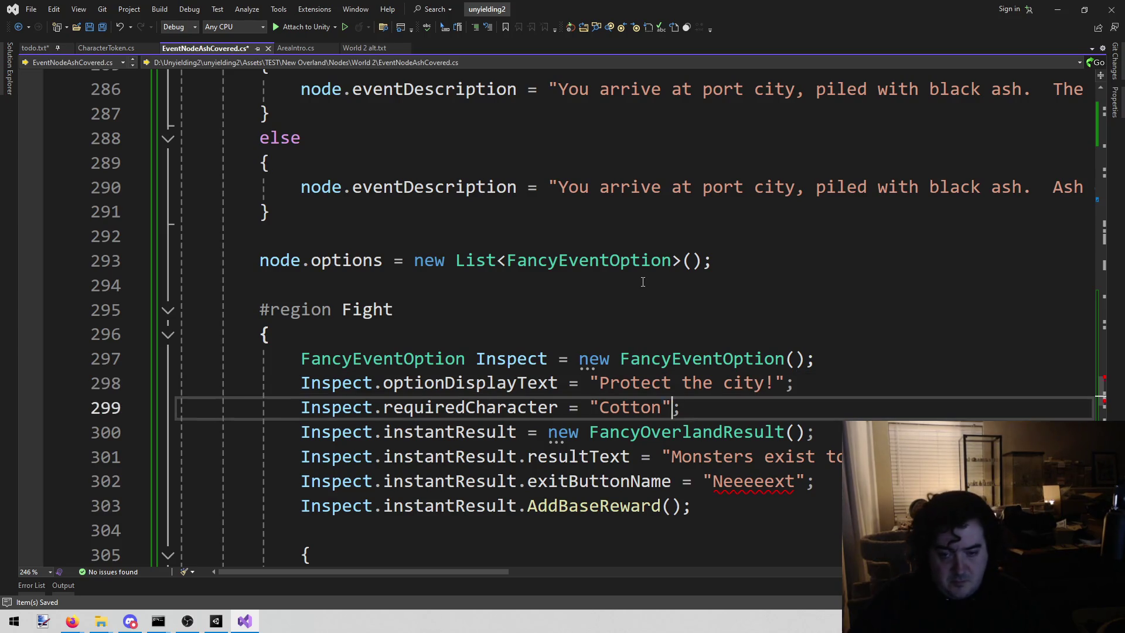
key("shift+Home")
key("BackSpace")
key("BackSpace")
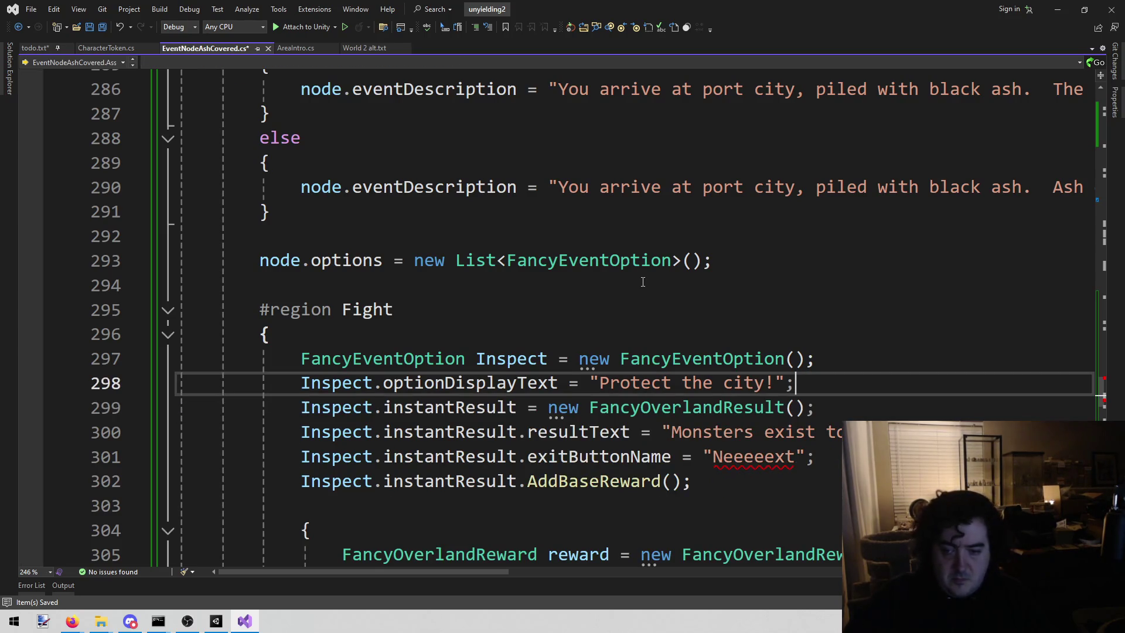
Replace the option's result text with the placeholder "sadf"
left_click(672, 432)
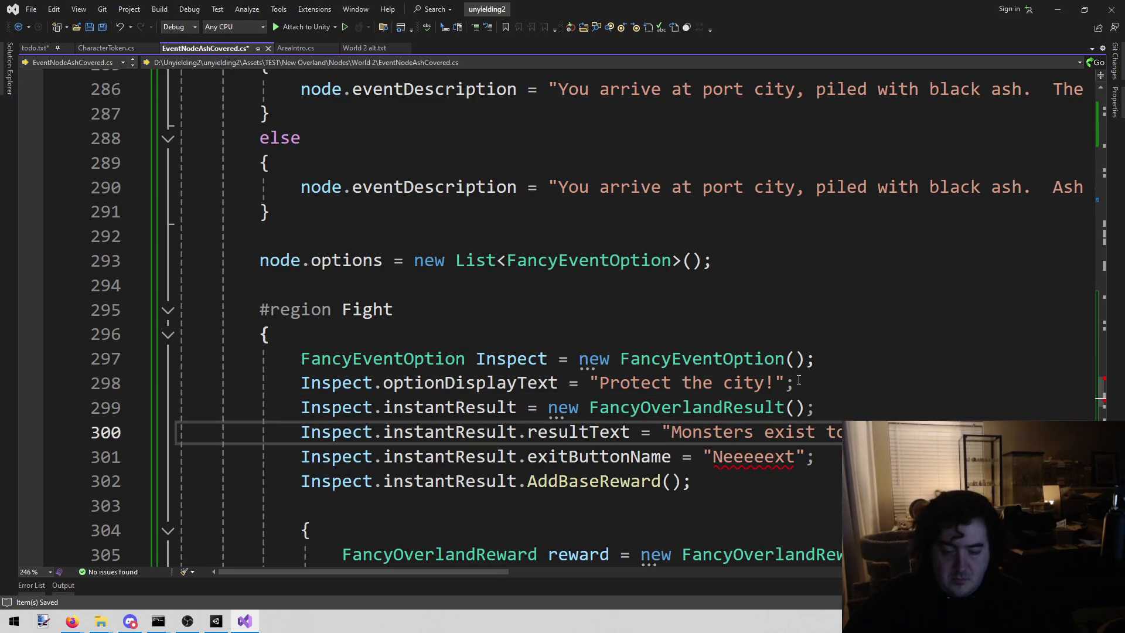
key("shift+End")
key("shift+Left")
key("shift+Left")
key("BackSpace")
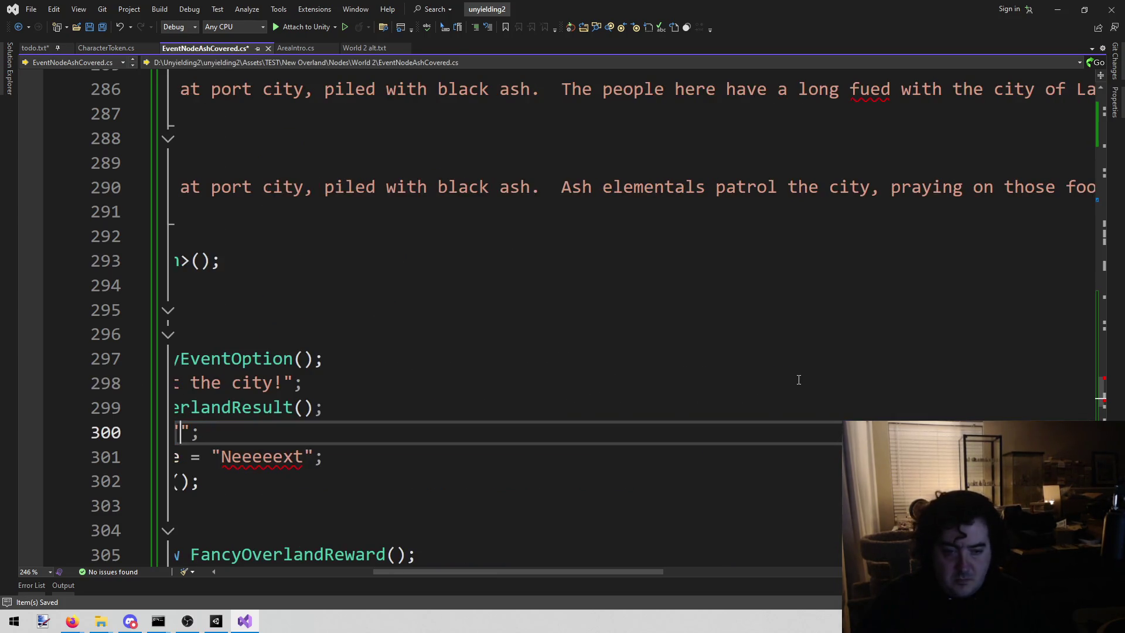
key("Home")
scroll(675, 354, "down", 1)
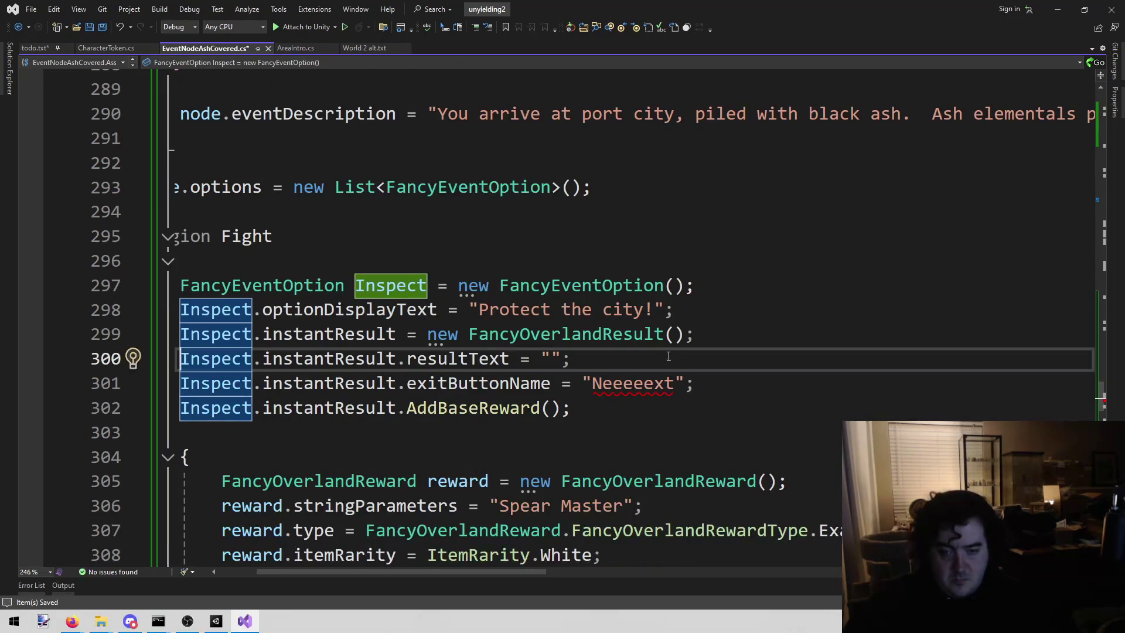
left_click(550, 358)
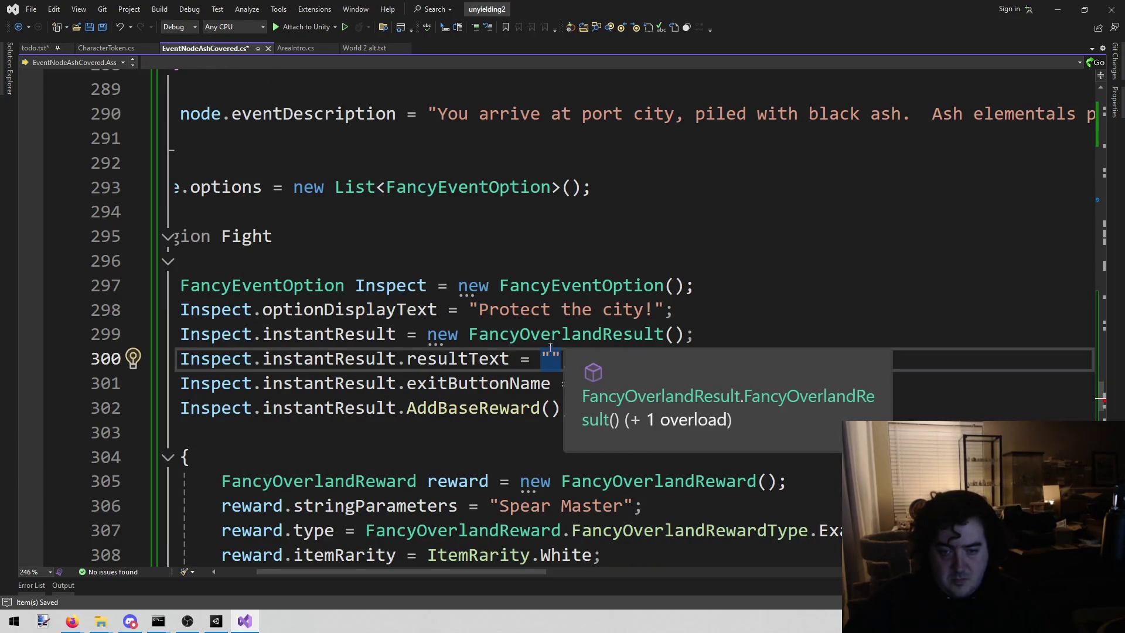
type("sadf")
Select the Neeeeext exit label and the Speary reward block below it
key("Down")
key("ctrl+shift+Right")
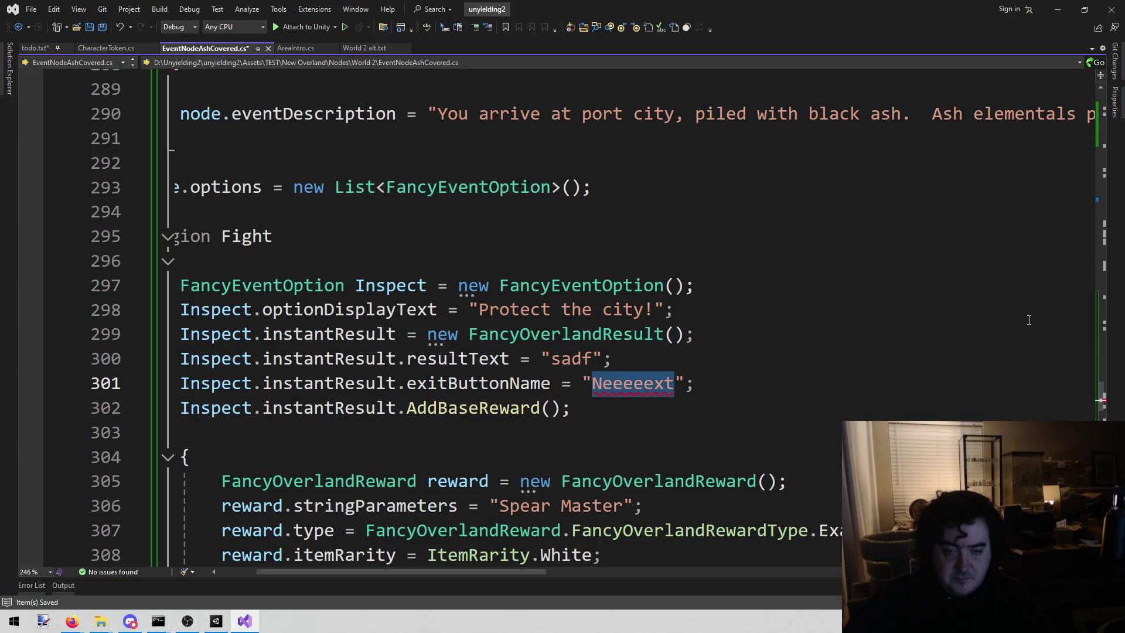
scroll(997, 328, "down", 2)
scroll(543, 527, "down", 1)
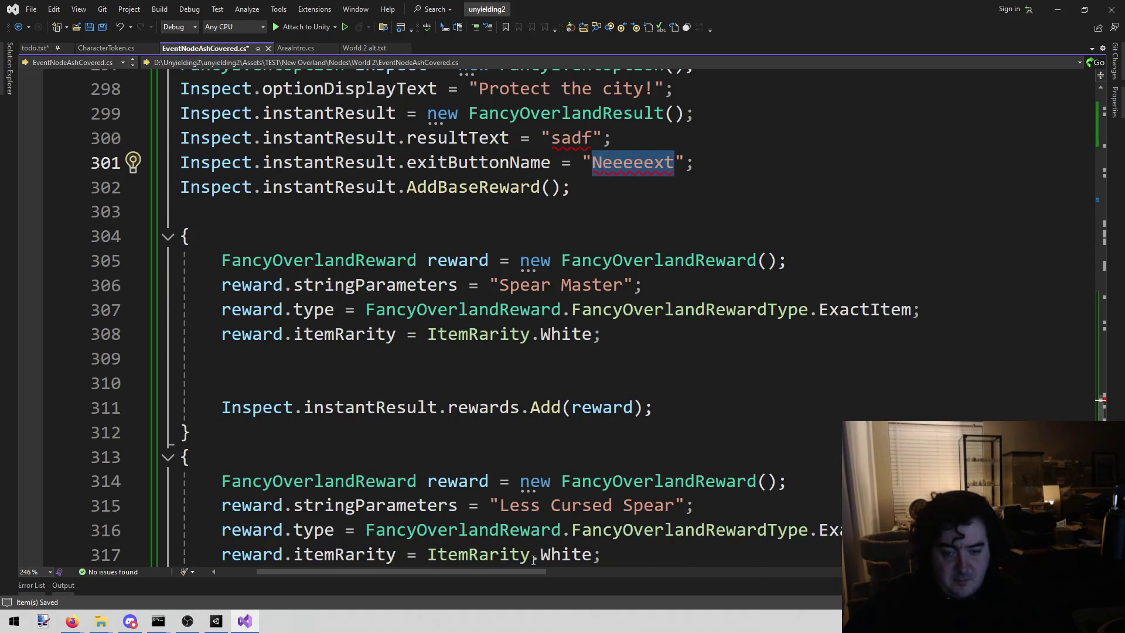
scroll(434, 486, "left", 3)
scroll(349, 404, "down", 6)
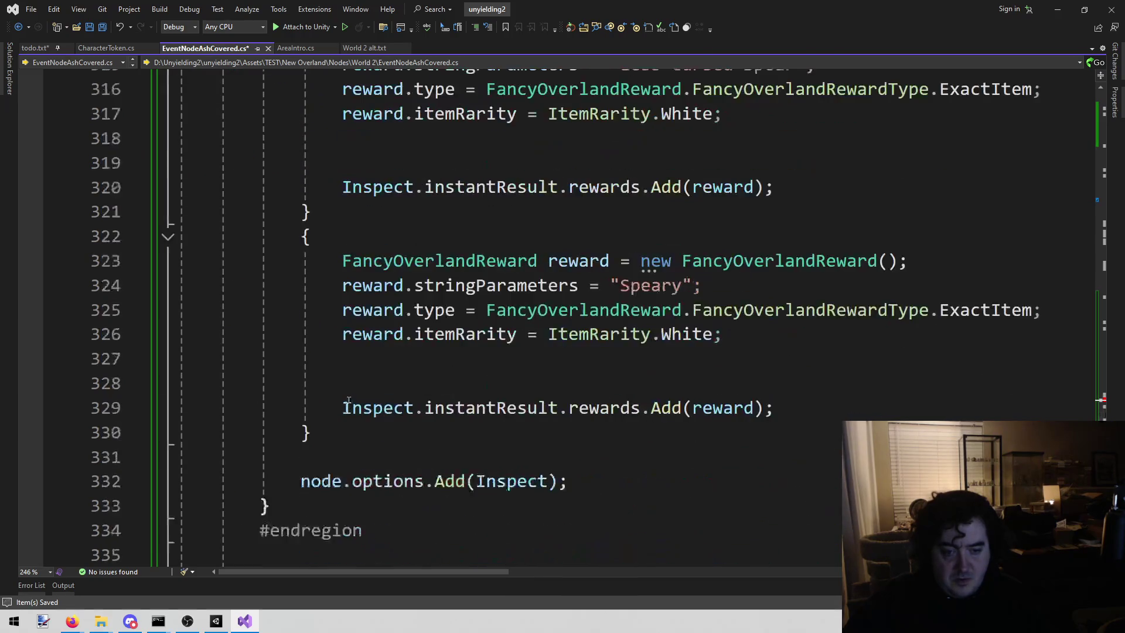
mouse_move(321, 432)
left_mouse_down()
mouse_move(422, 89)
mouse_move(424, 238)
left_mouse_up()
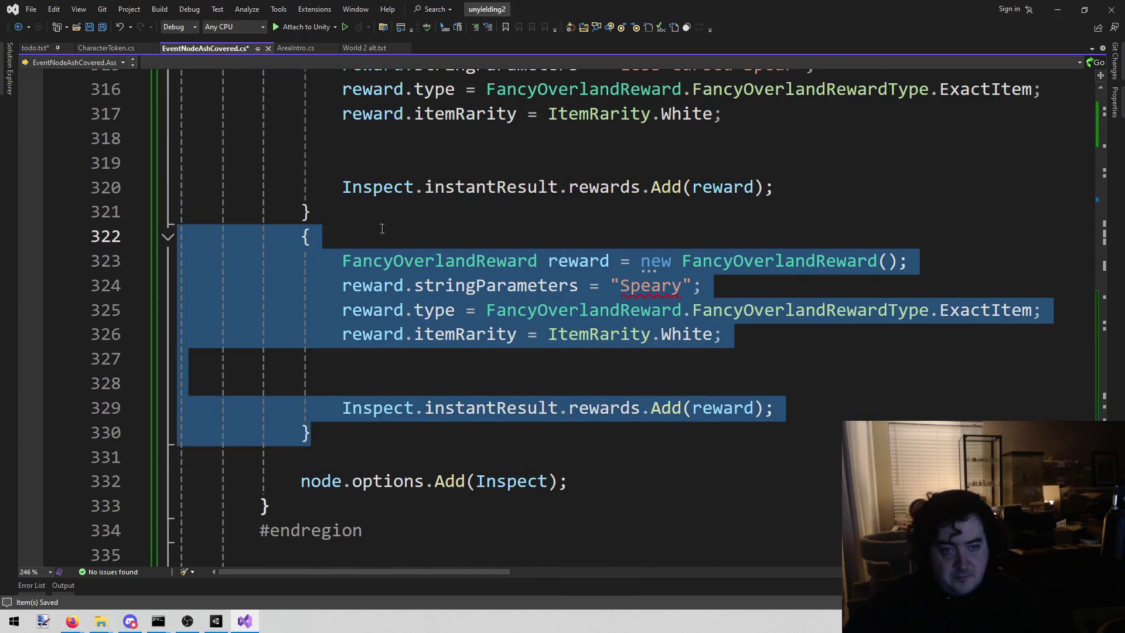
Delete the Speary reward block and add an empty if () with braces above the remaining rewards
key("Delete")
scroll(424, 240, "up", 3)
scroll(424, 240, "up", 4)
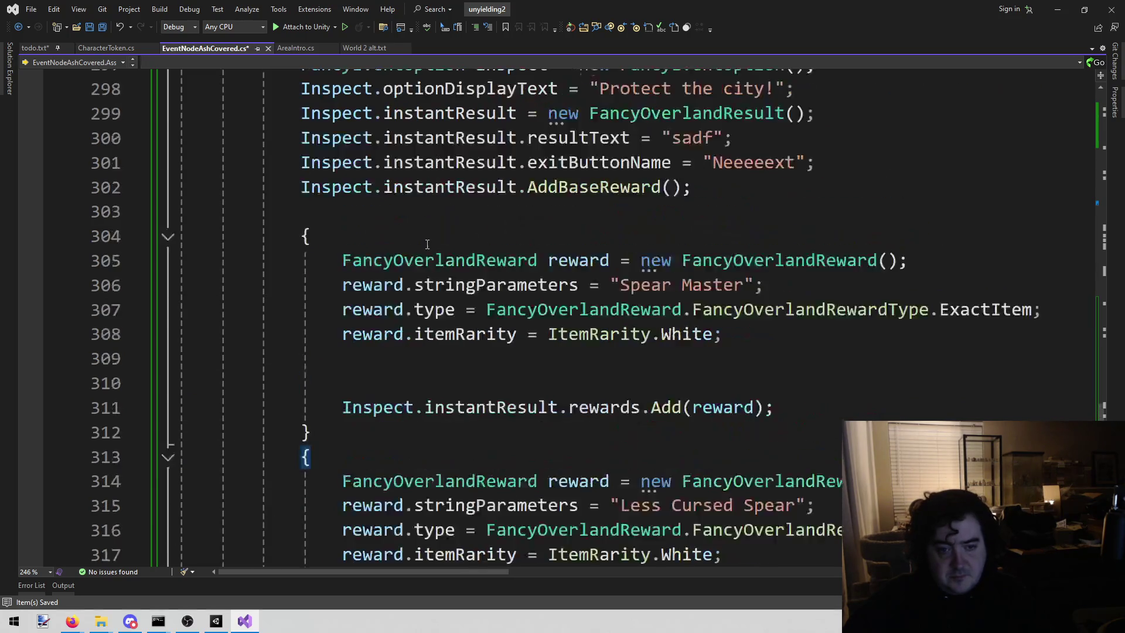
left_click(374, 274)
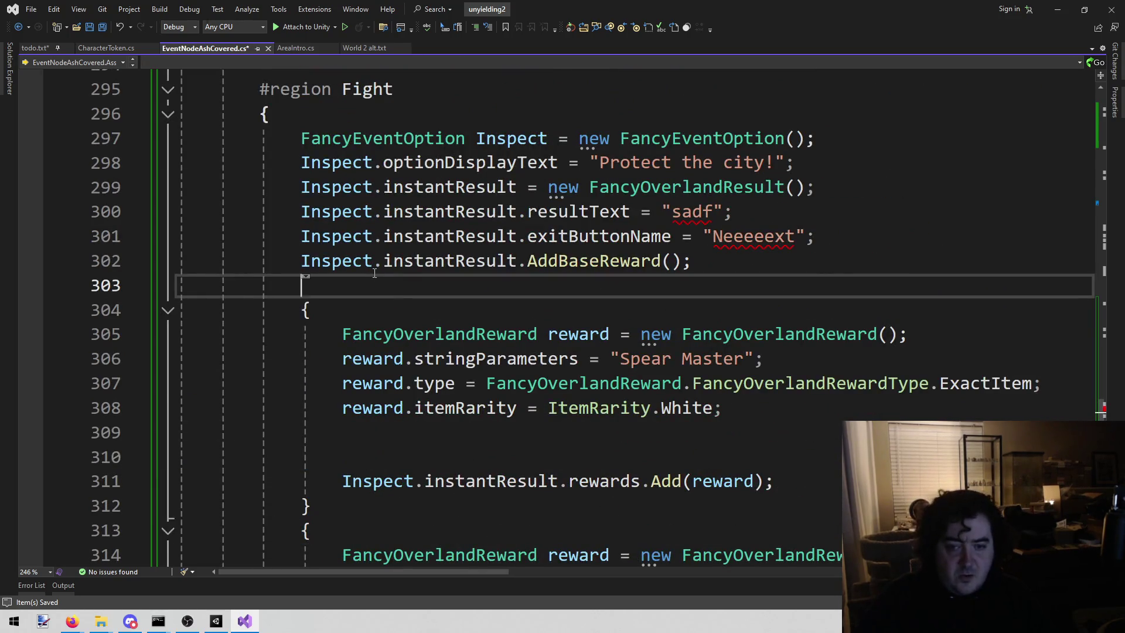
key("Return")
type("if ()")
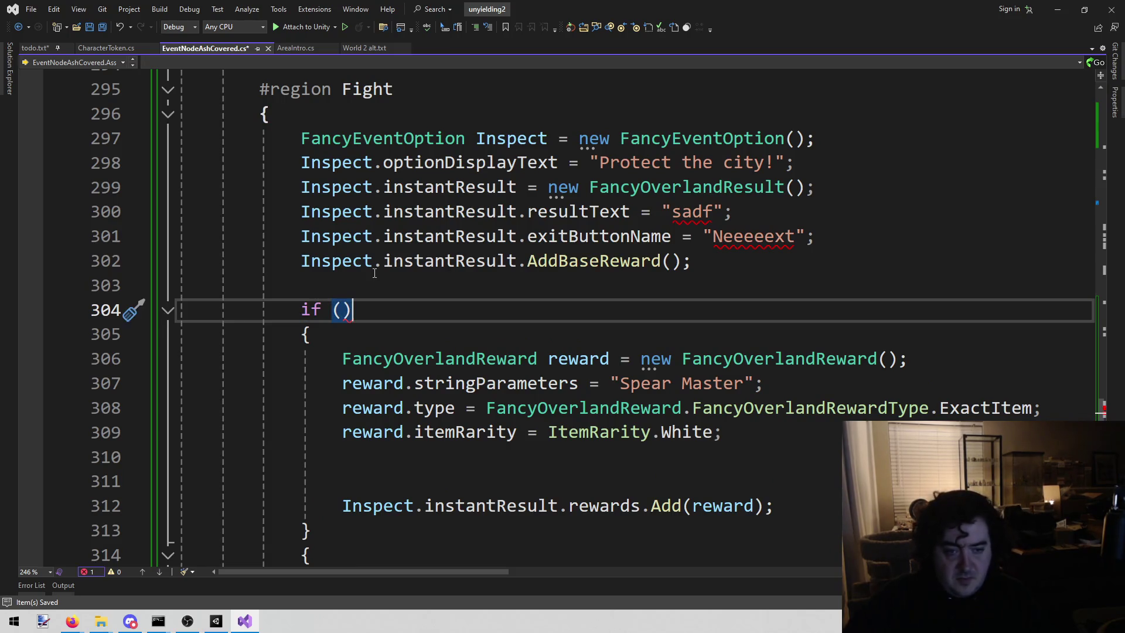
key("Return")
type("{")
key("Return")
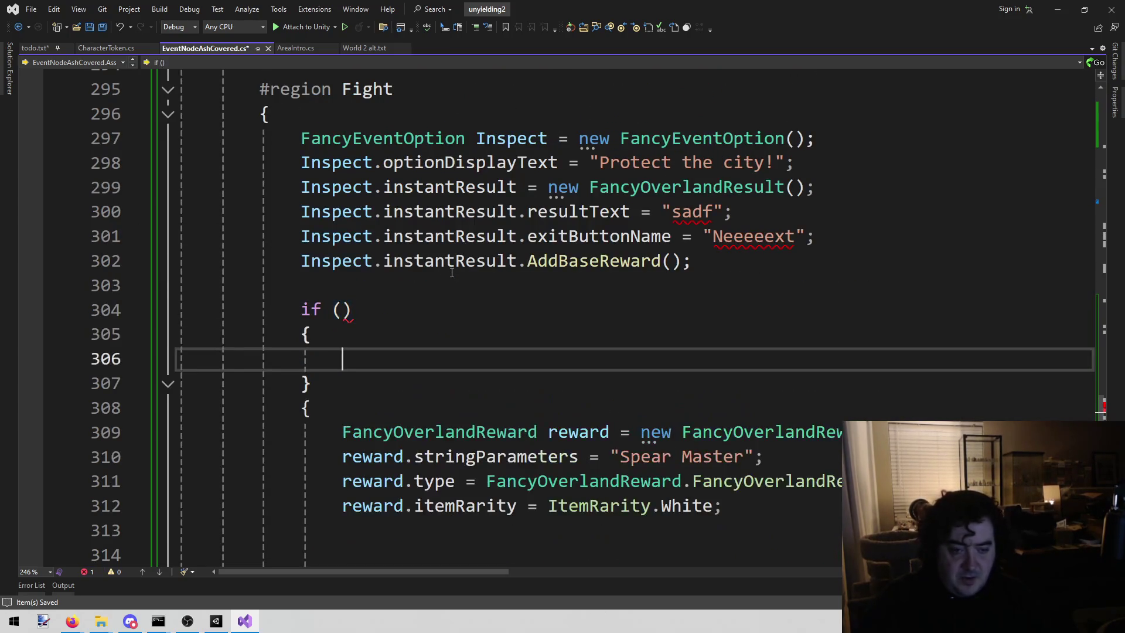
Move the Spear Master and Less Cursed Spear reward blocks into the if body
scroll(452, 273, "down", 2)
mouse_move(309, 258)
left_mouse_down()
mouse_move(376, 285)
mouse_move(346, 210)
mouse_move(375, 450)
left_mouse_up()
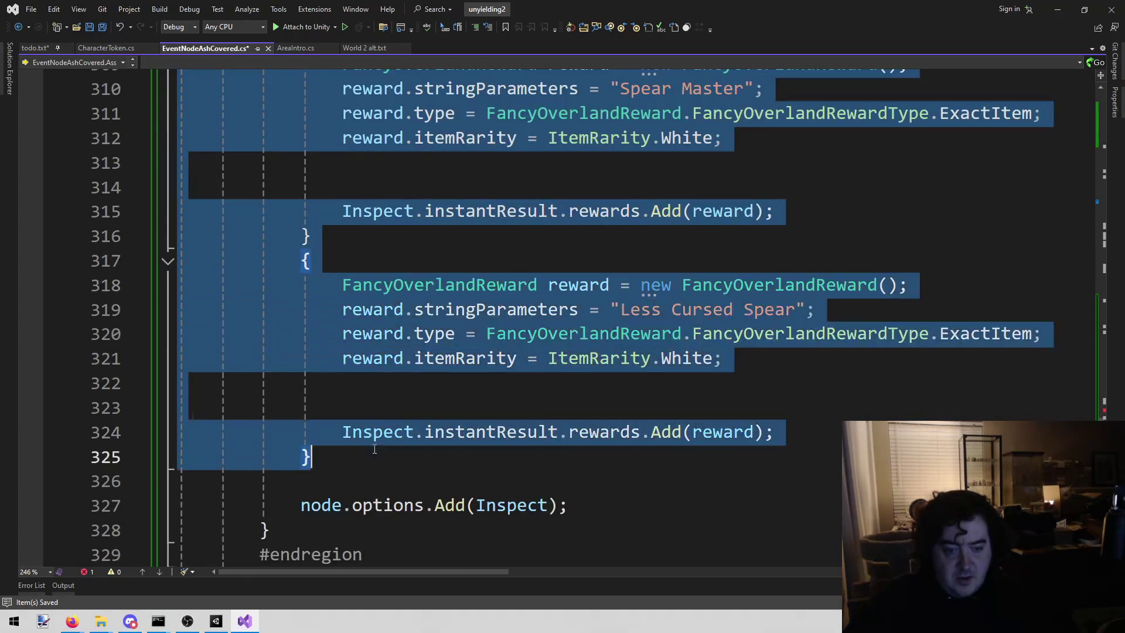
key("ctrl+x")
scroll(367, 271, "up", 3)
left_click(367, 249)
key("ctrl+v")
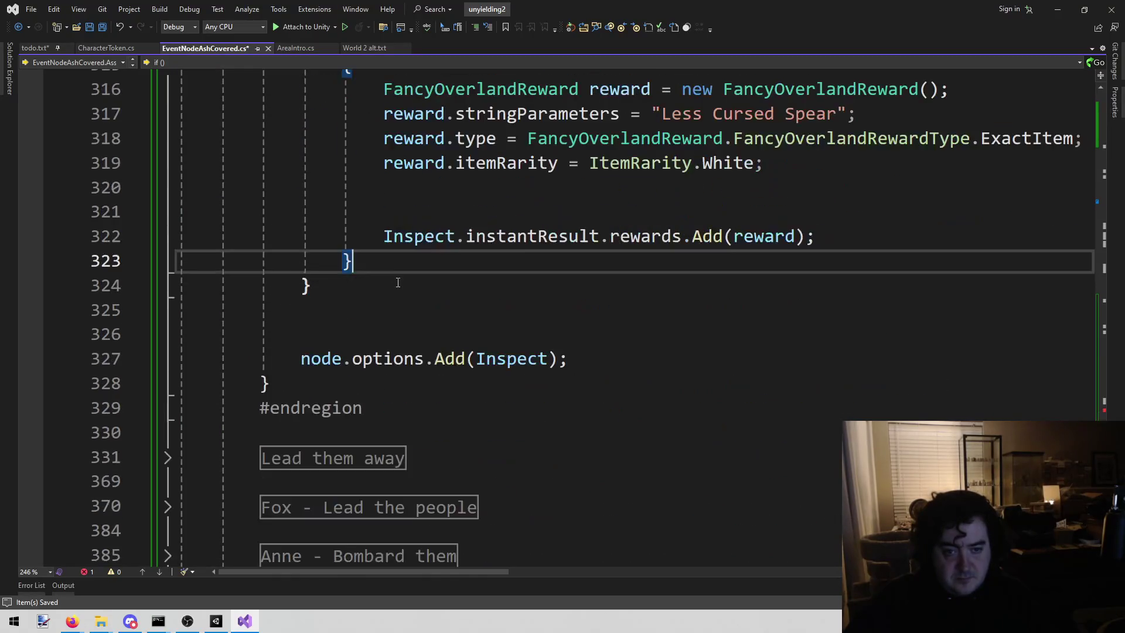
Add an empty else block with braces after the if block
key("Down")
key("Return")
type("else")
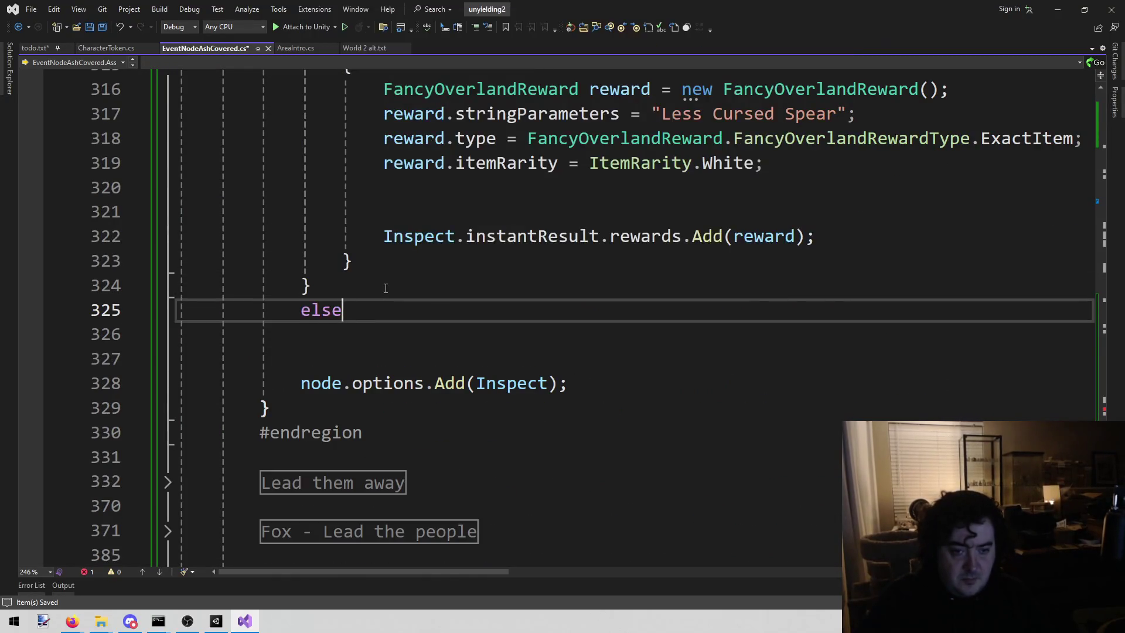
key("Return")
type("{")
key("Return")
Insert a blank line 306 right after the if block's opening brace
scroll(462, 281, "up", 4)
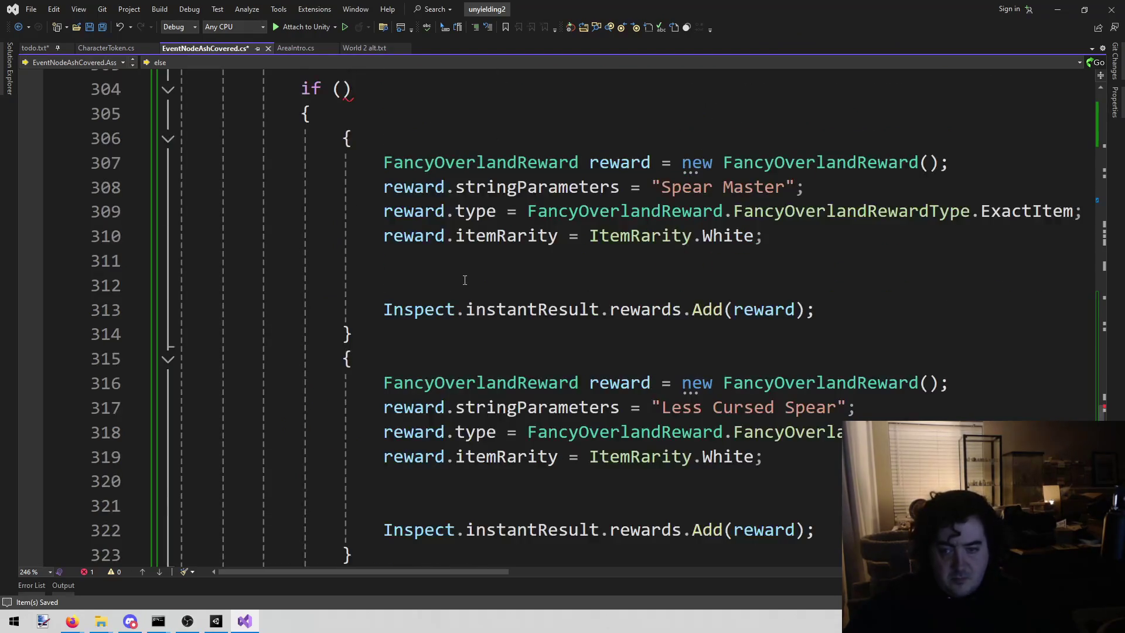
scroll(462, 282, "down", 3)
scroll(467, 280, "up", 2)
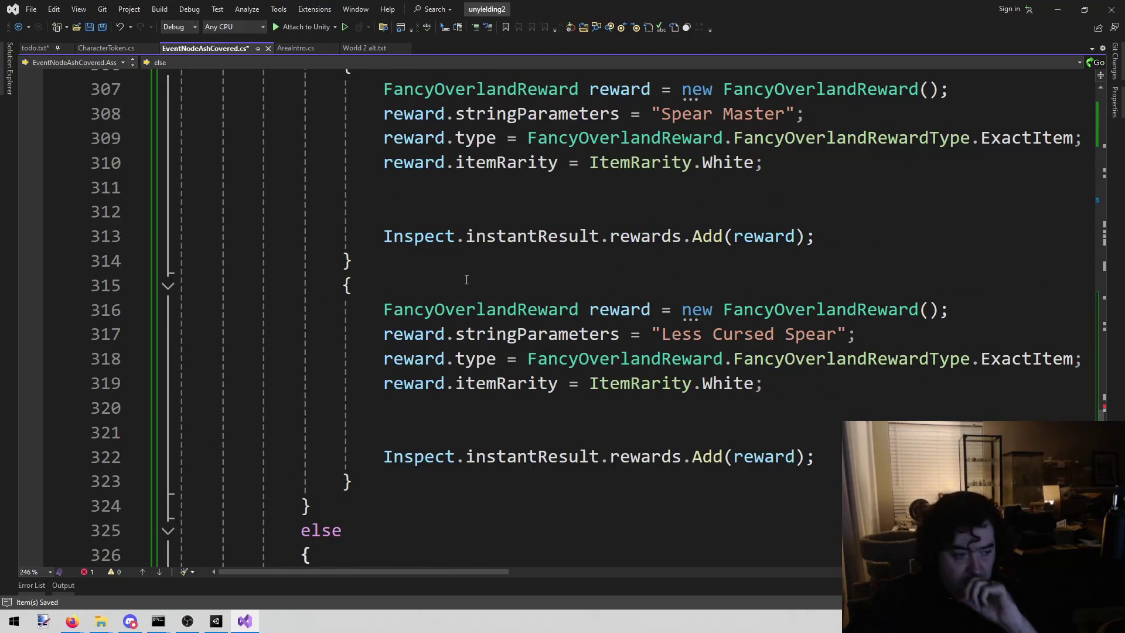
scroll(474, 299, "up", 2)
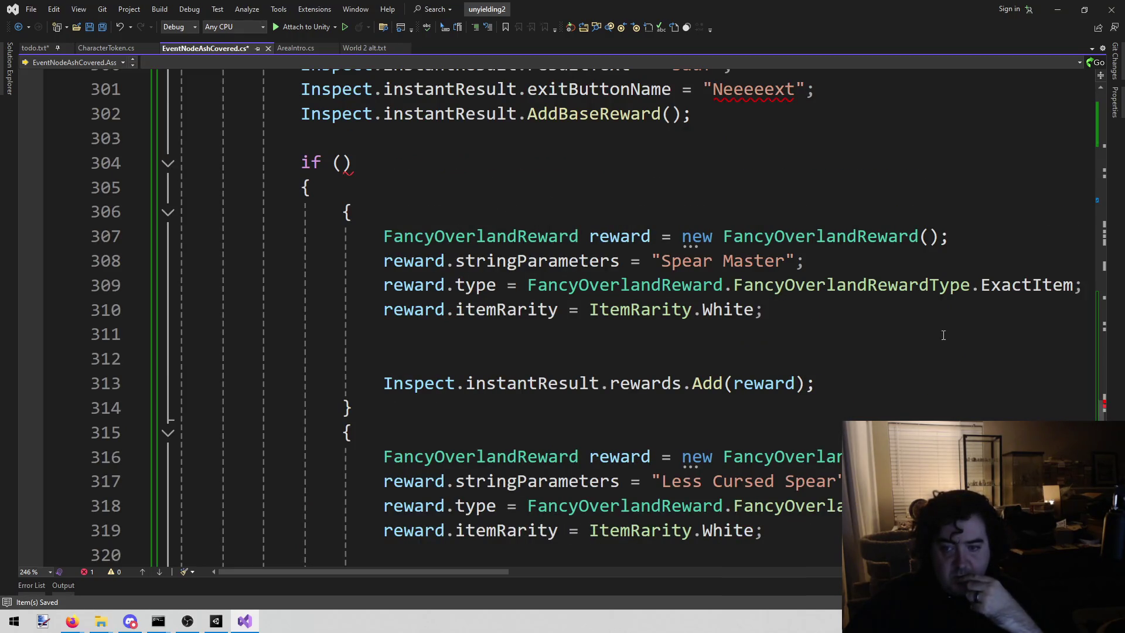
scroll(935, 341, "up", 1)
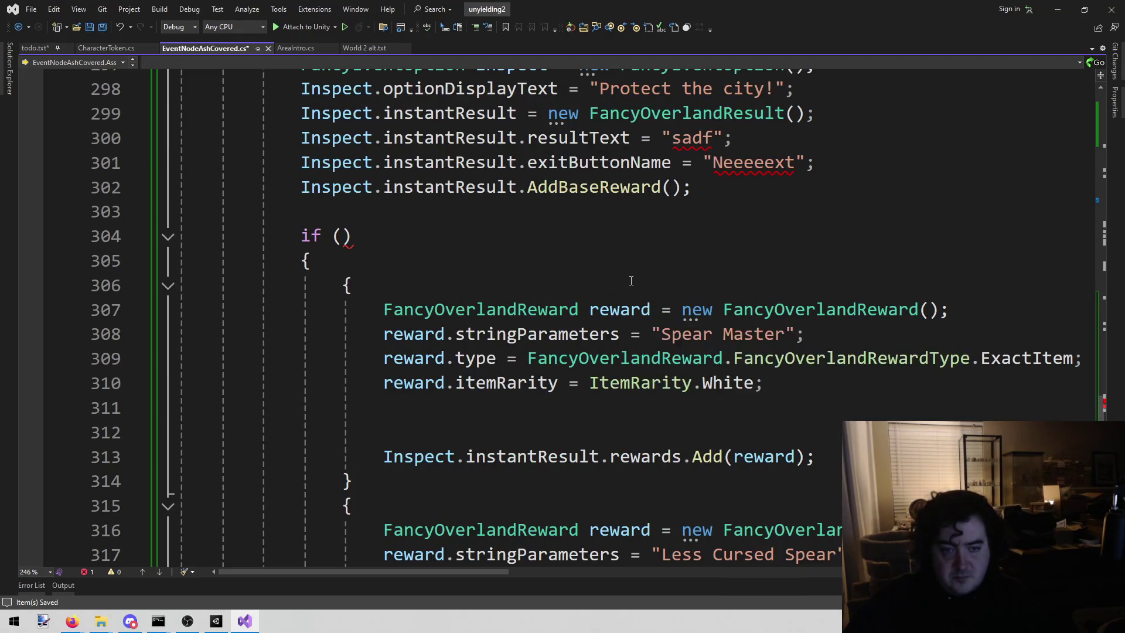
scroll(597, 281, "down", 2)
scroll(596, 281, "up", 3)
left_click(469, 309)
left_click(458, 336)
key("Return")
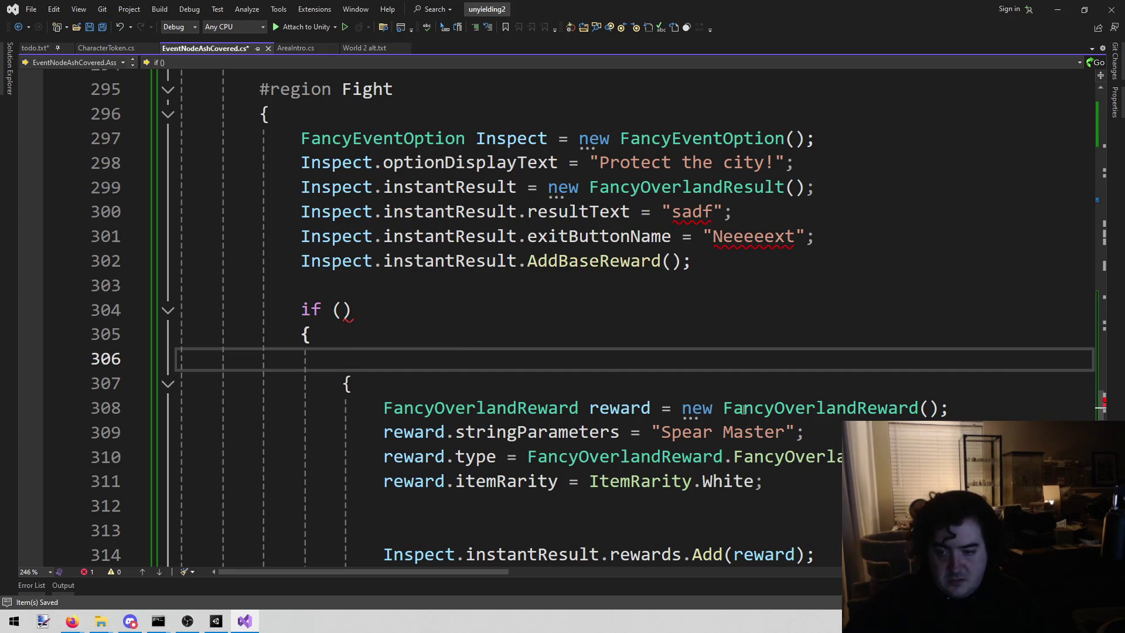
left_click(949, 407)
left_click(930, 408)
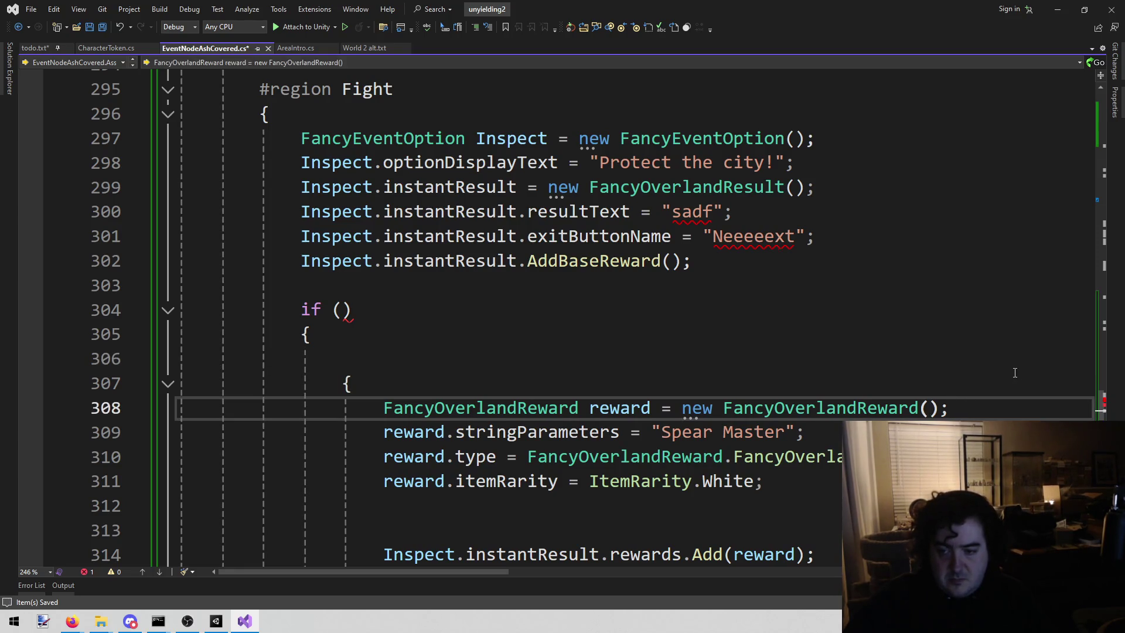
key("Up")
key("Up")
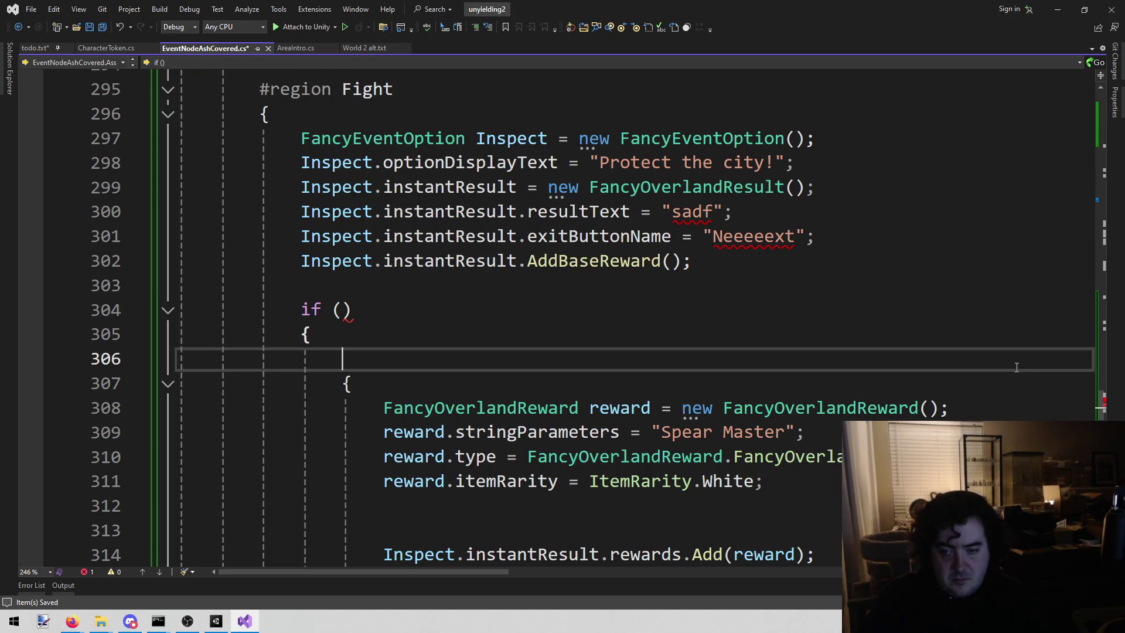
Type FancyOverlandResult on the new line 306
type("Fanc")
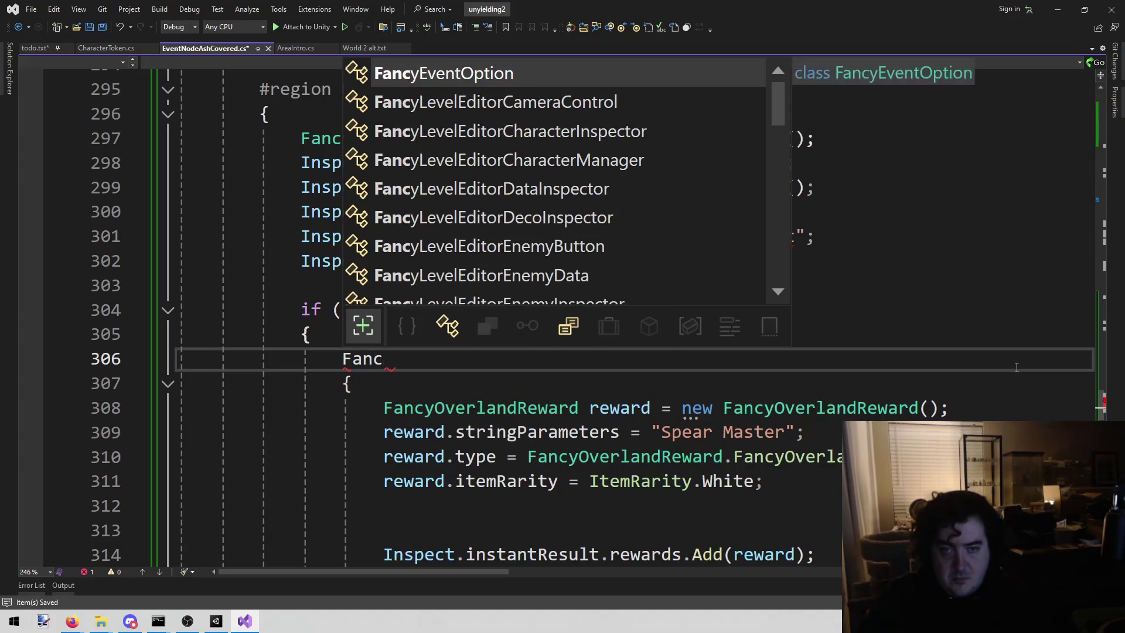
type("yre")
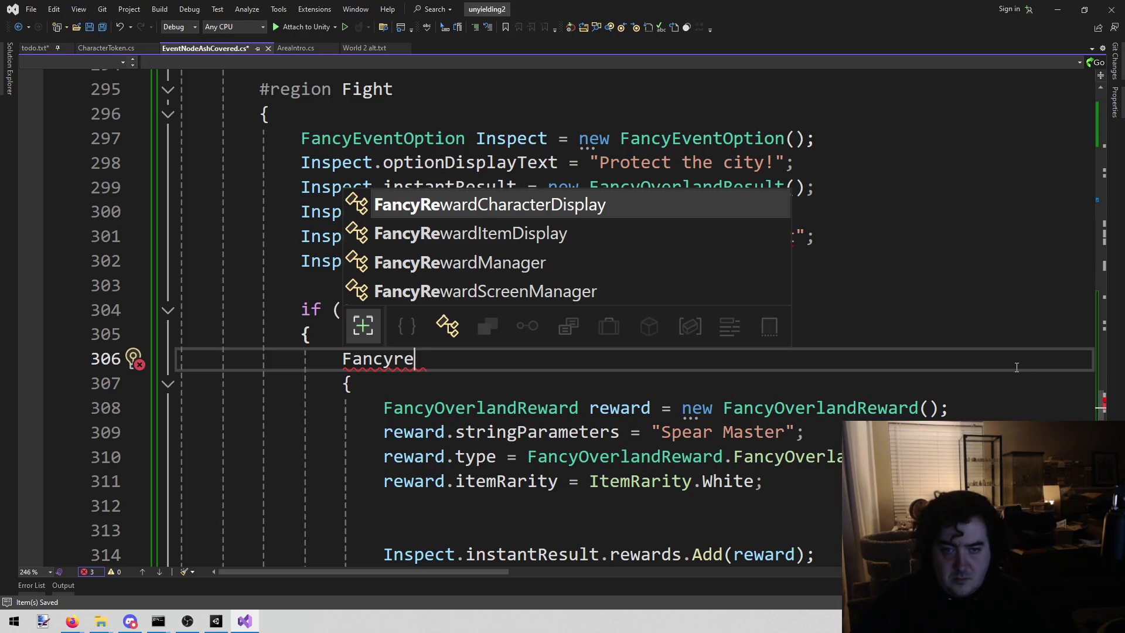
key("BackSpace")
key("BackSpace")
type("OverlandR")
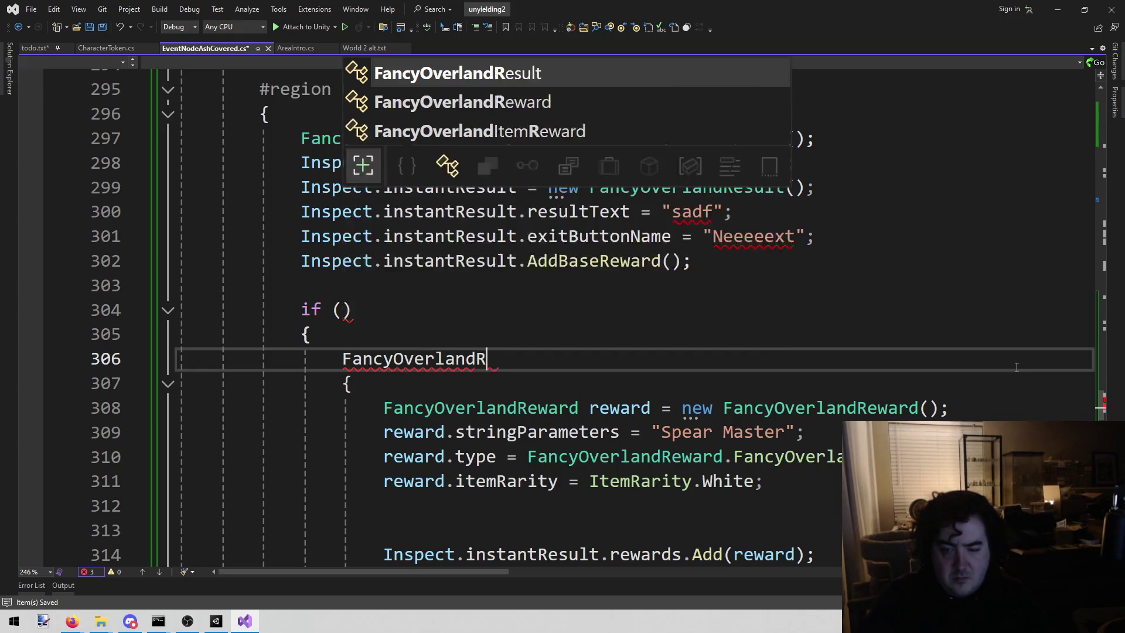
type("esult.")
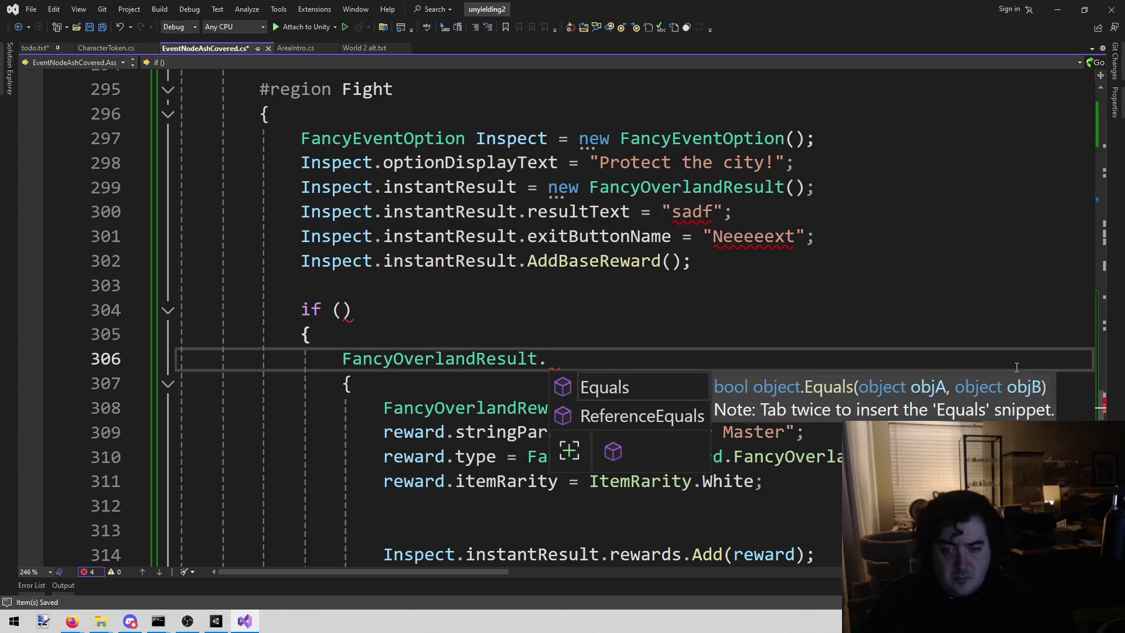
key("BackSpace")
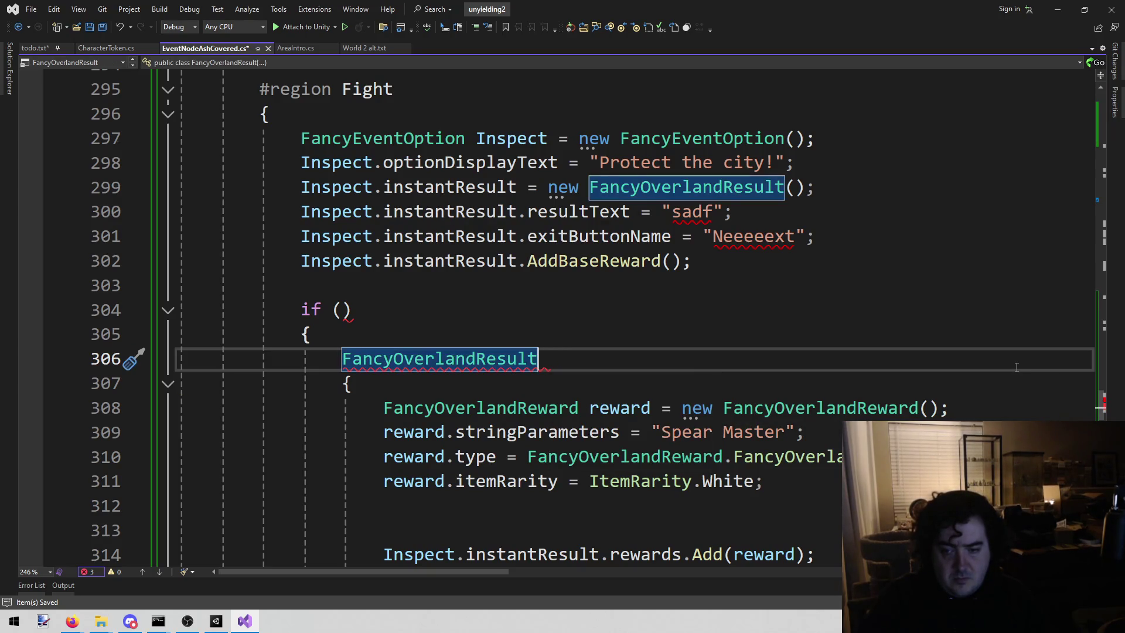
Expand the Fox - Lead the people region and copy FancyOverlandReward over FancyOverlandResult on line 306
scroll(1016, 366, "up", 4)
scroll(1010, 365, "down", 15)
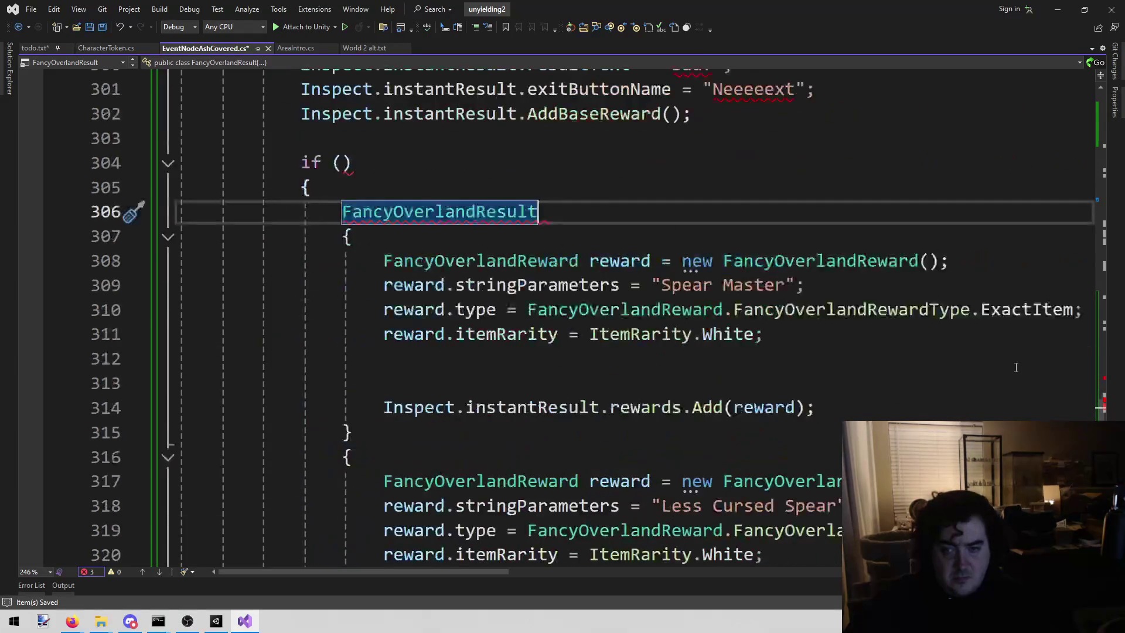
scroll(511, 352, "up", 2)
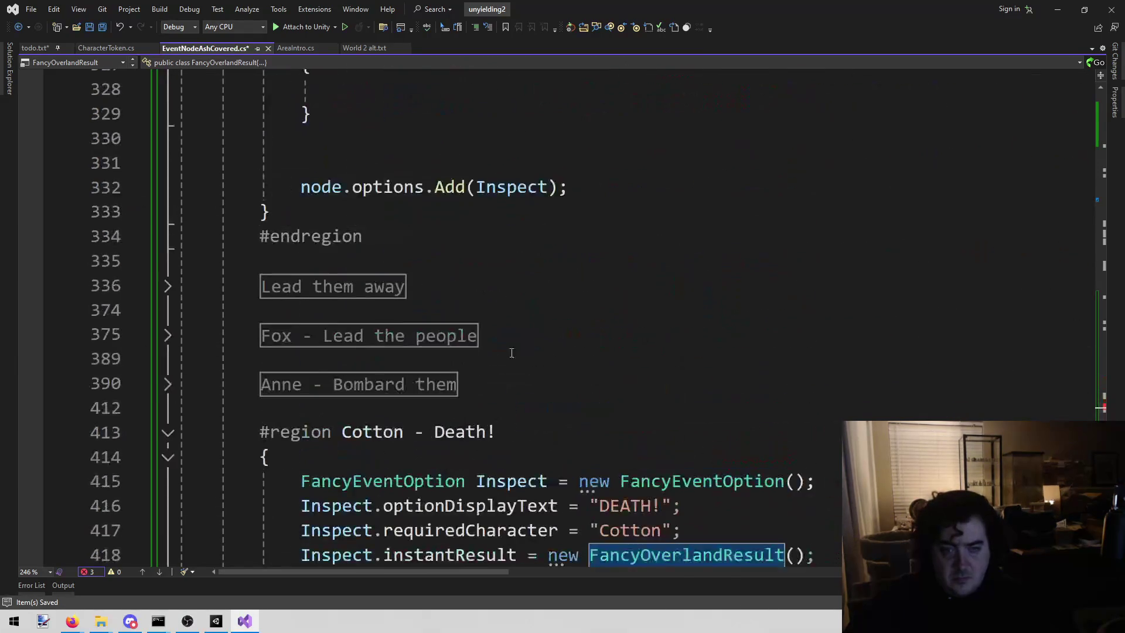
left_click(167, 336)
scroll(628, 436, "down", 3)
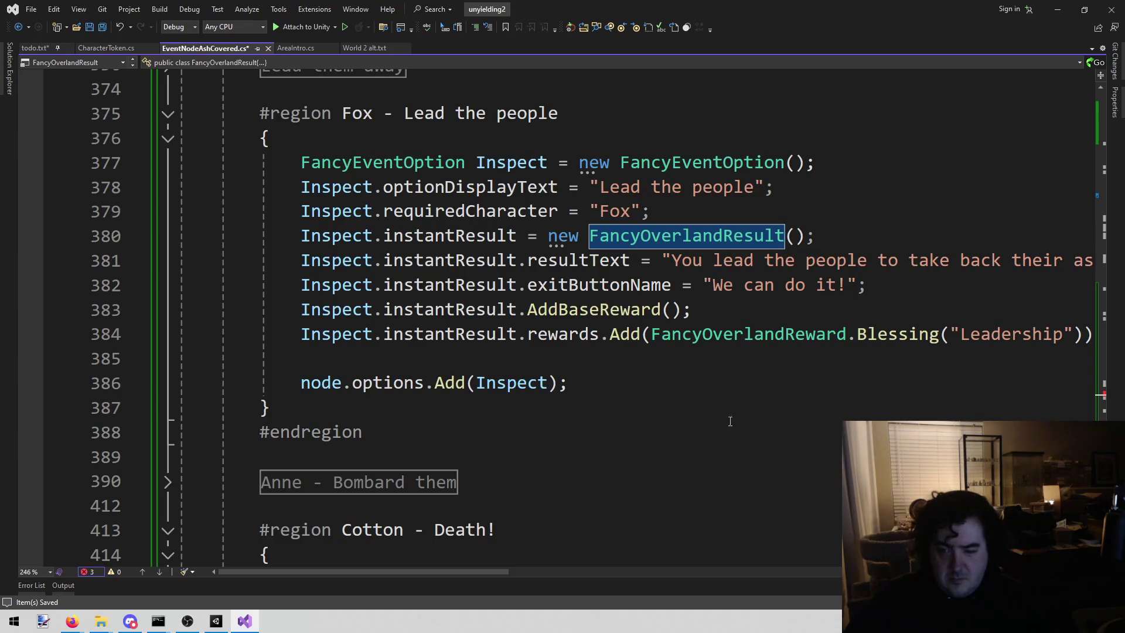
left_click_drag(651, 335, 849, 344)
key("ctrl+c")
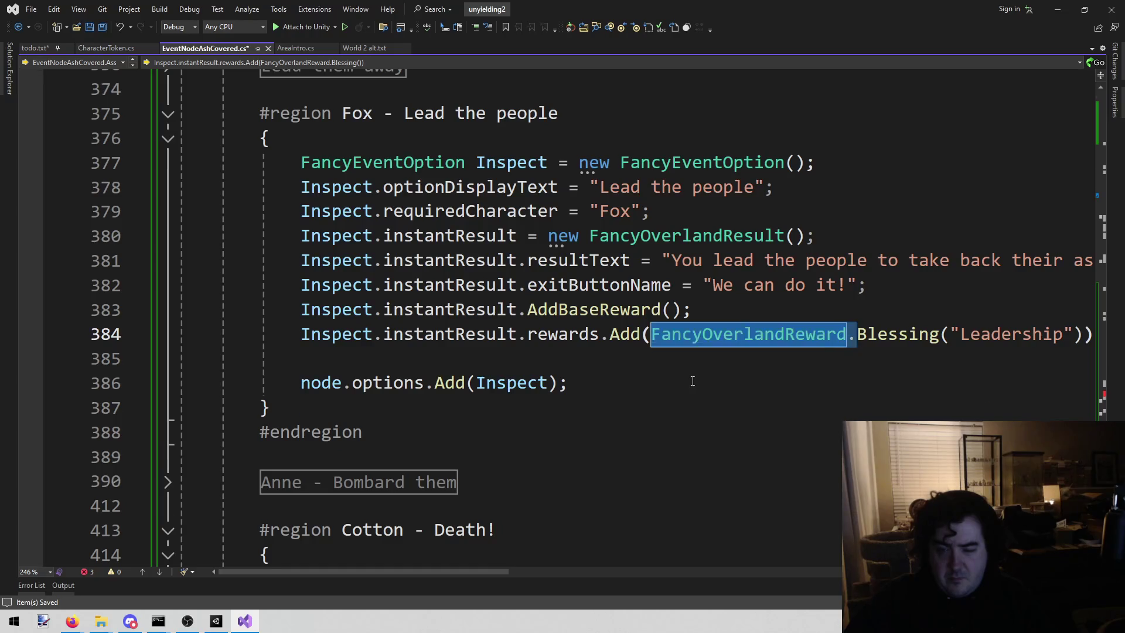
key("ctrl+minus")
left_click_drag(538, 433, 344, 432)
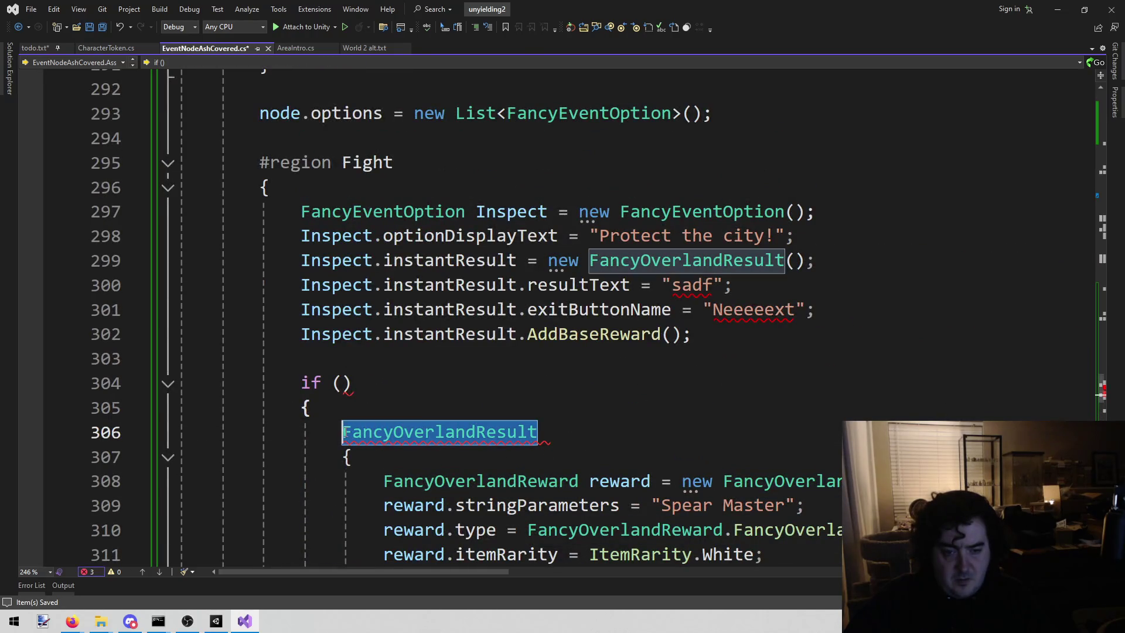
key("ctrl+v")
Add a dot after FancyOverlandReward and review the Item helper suggestion without inserting it
type("..")
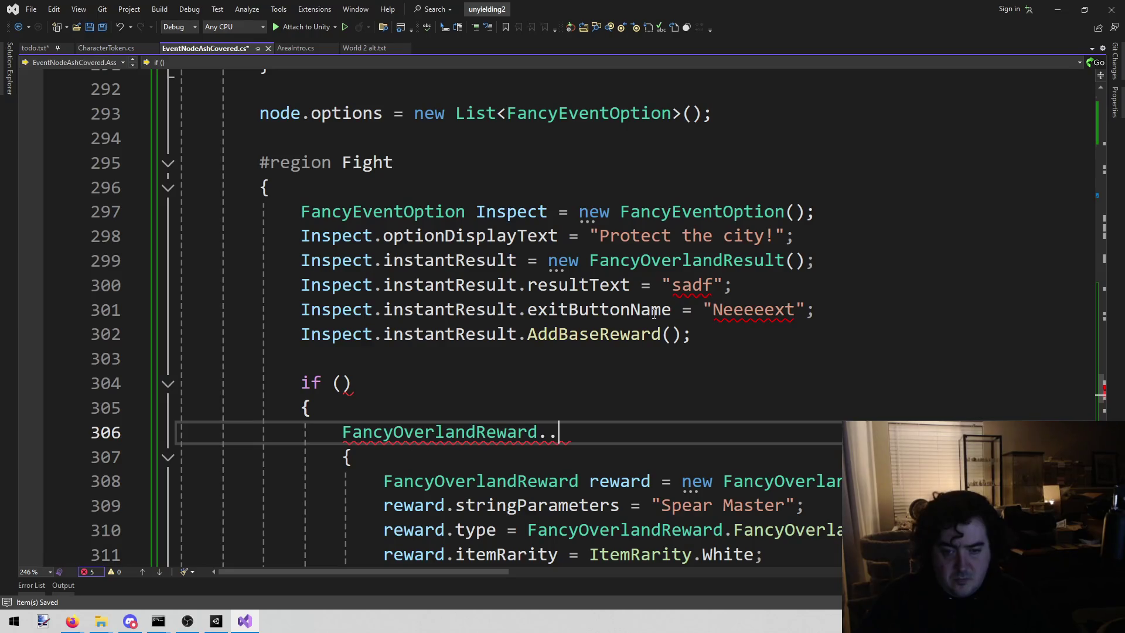
key("BackSpace")
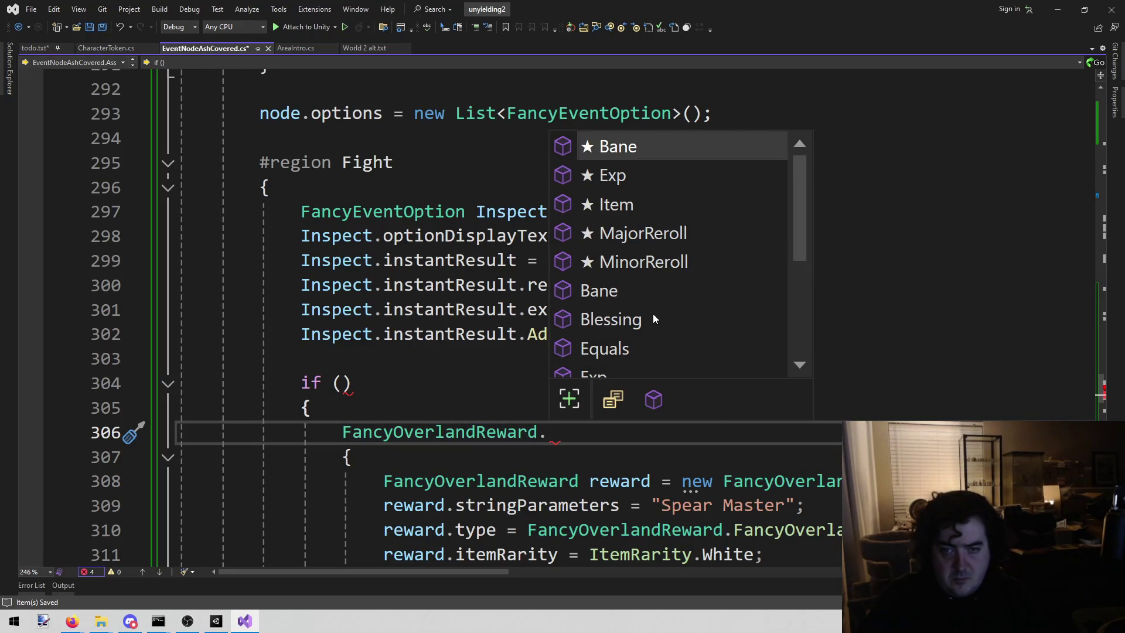
key("Down")
key("Down")
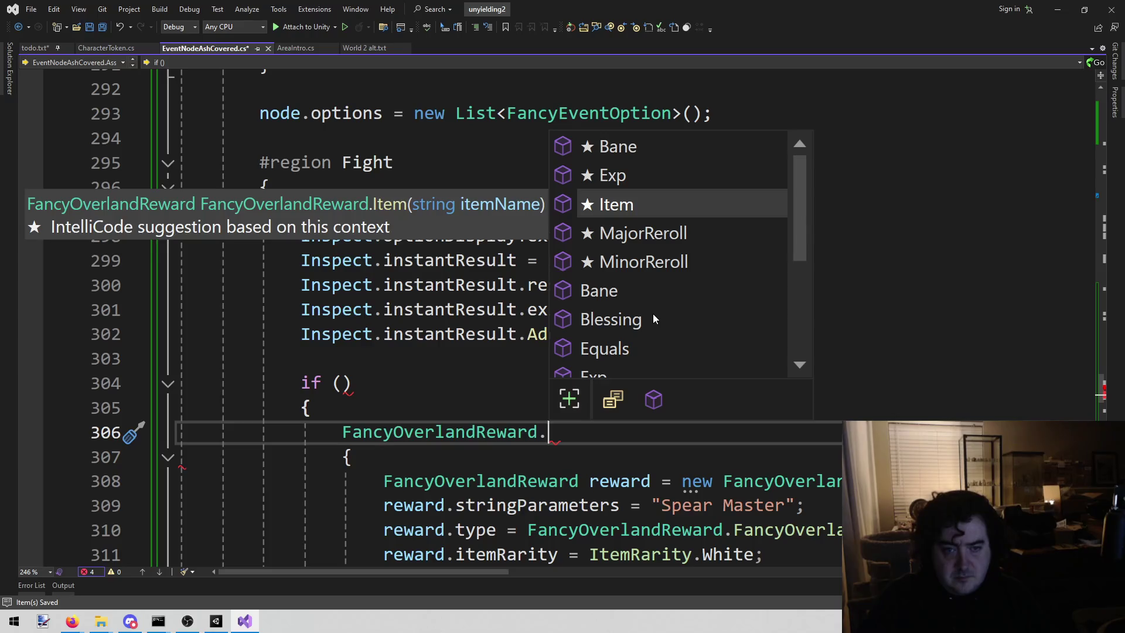
key("Escape")
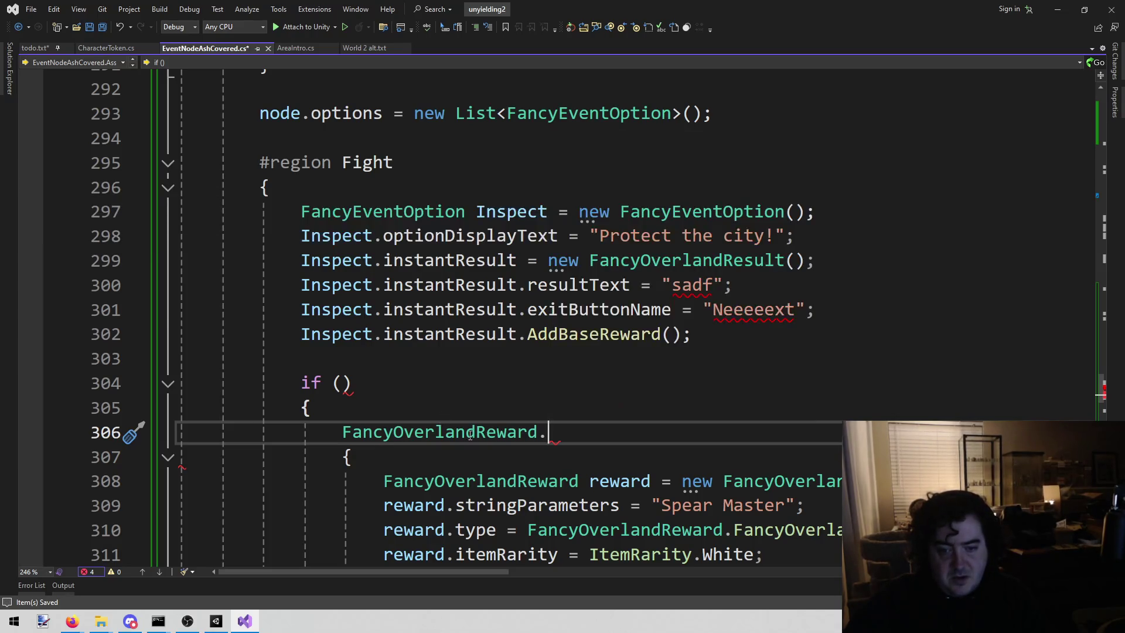
scroll(467, 434, "down", 2)
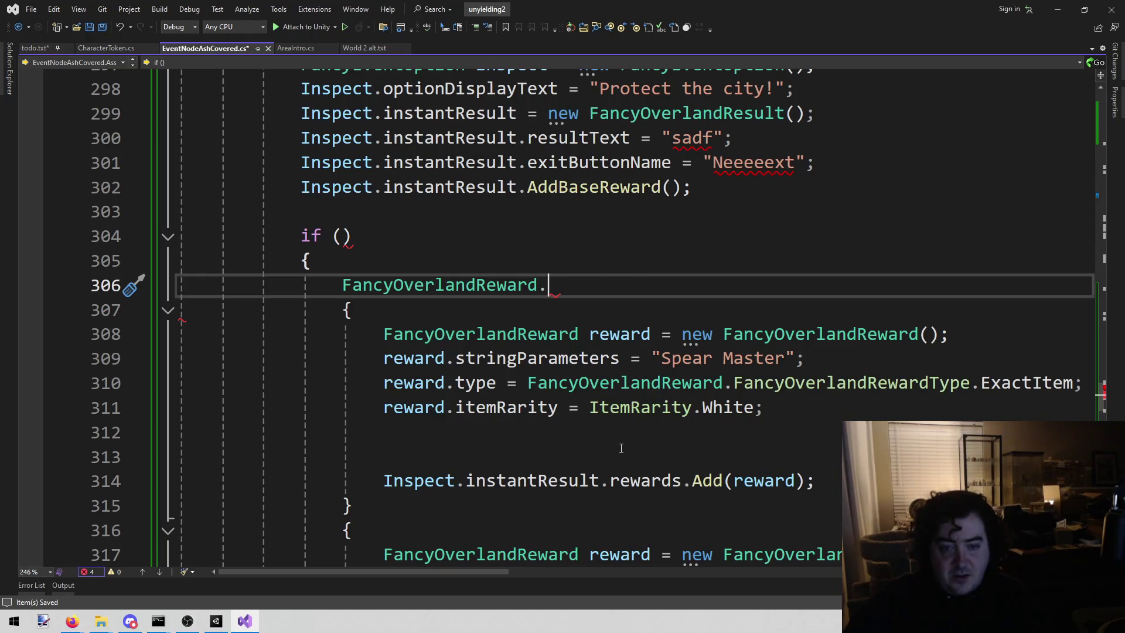
scroll(590, 373, "down", 3)
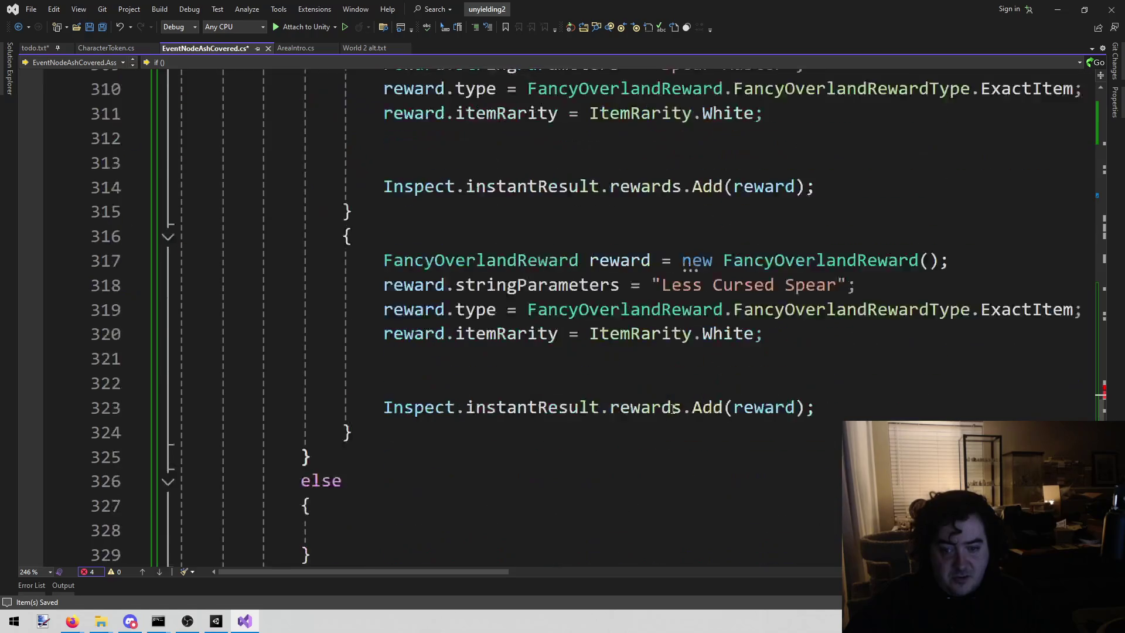
scroll(667, 406, "up", 3)
scroll(674, 381, "down", 2)
scroll(683, 357, "up", 1)
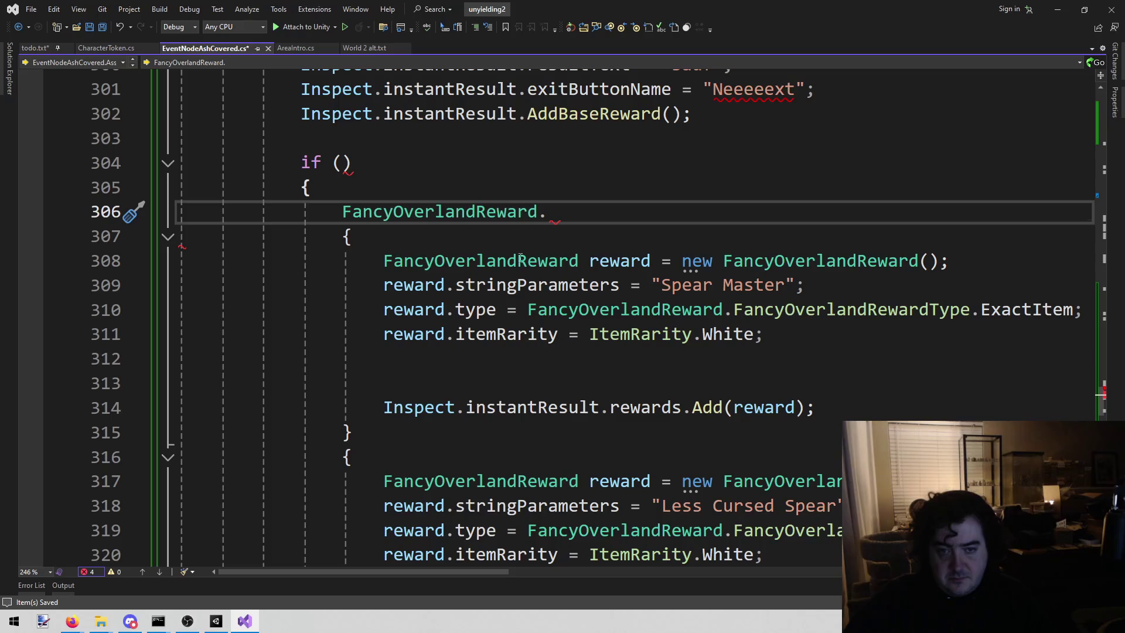
Change the Spear Master Add call to FancyOverlandReward.Item("Spear Master")
double_click(463, 211)
key("ctrl+c")
double_click(761, 407)
key("ctrl+v")
type(".")
key("Tab")
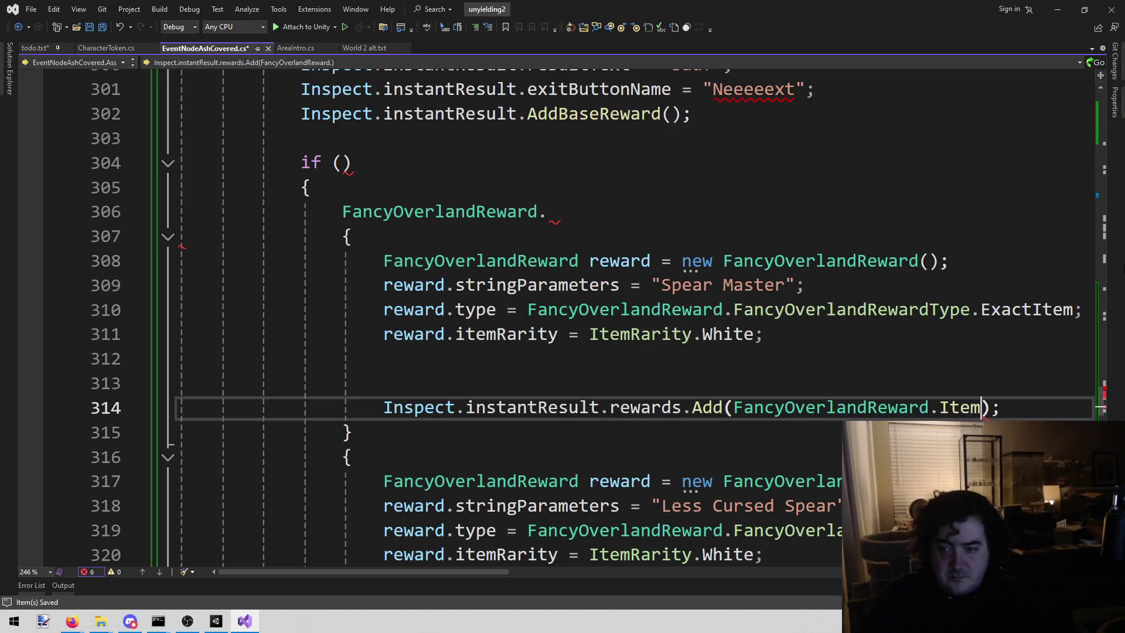
type("(")
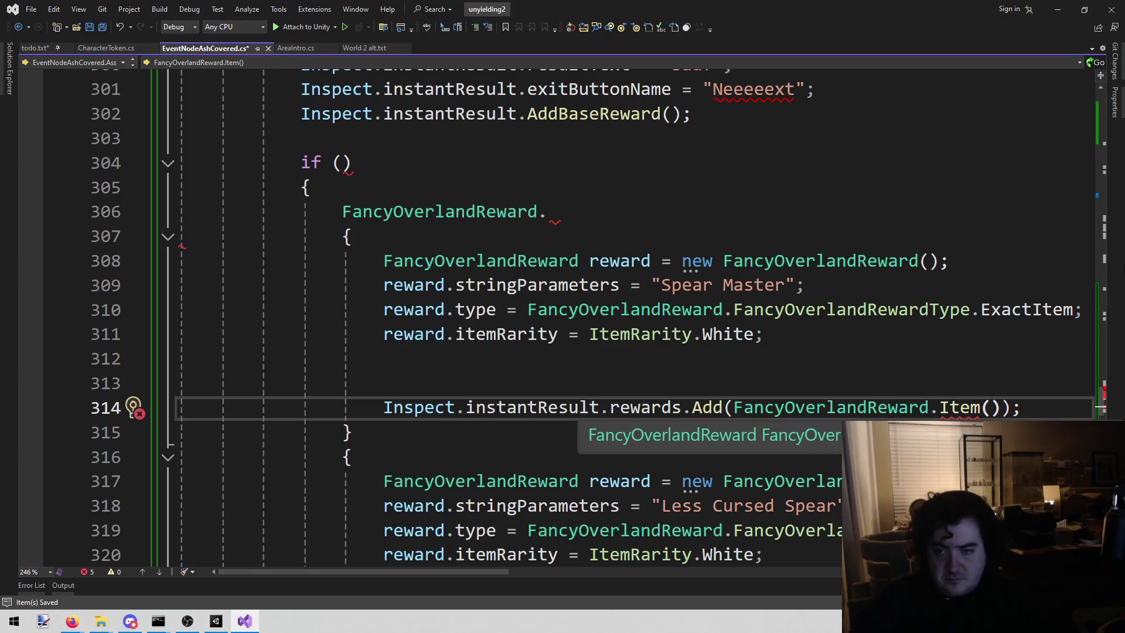
type("Spear")
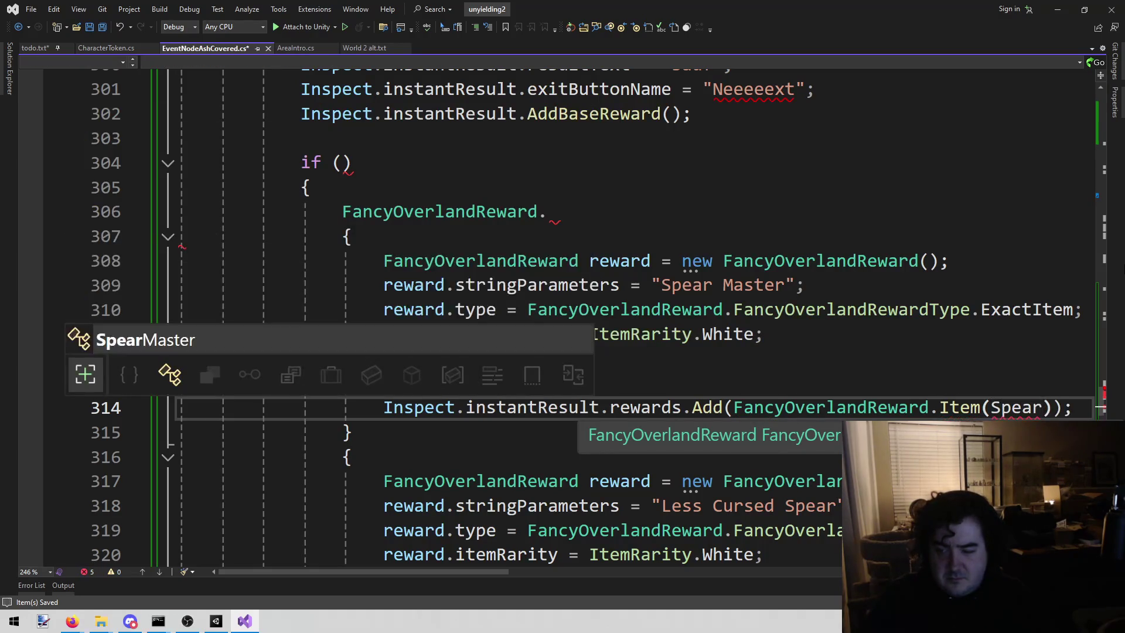
key("BackSpace")
key("BackSpace")
key("BackSpace")
key("BackSpace")
type("\"\"")
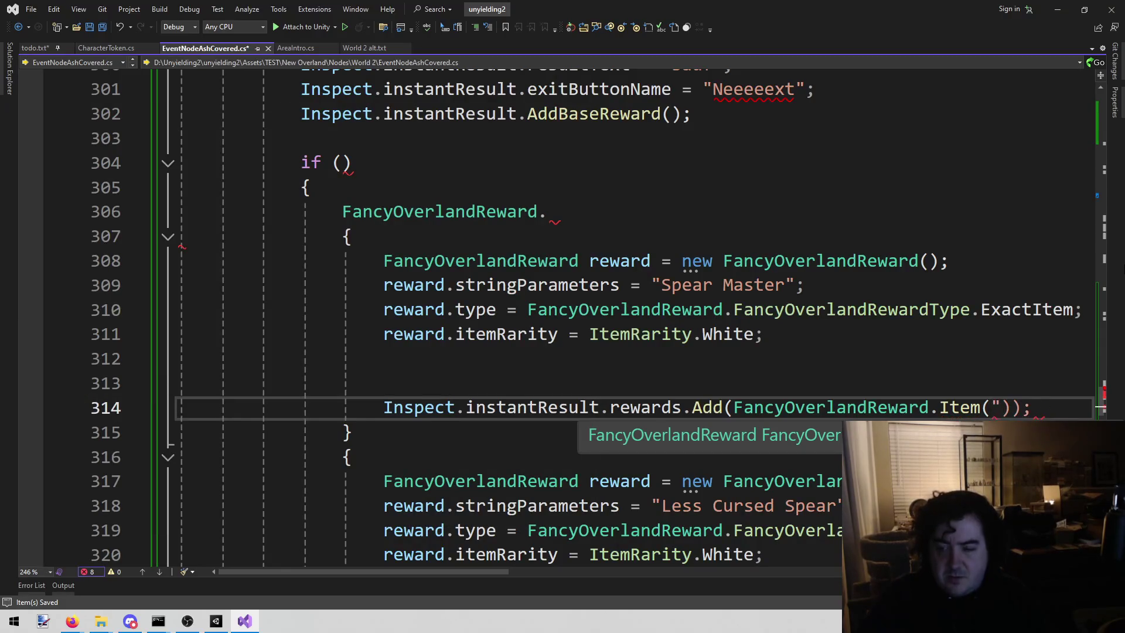
type("Spear Mas")
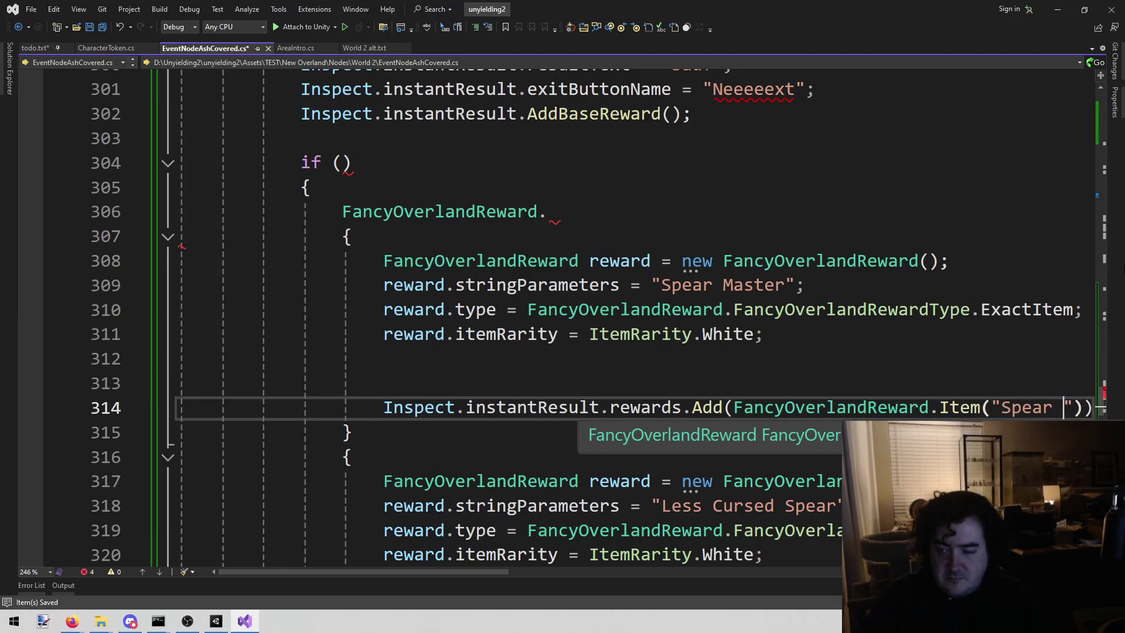
type("ter")
Delete the old Spear Master reward setup lines
left_click(728, 333)
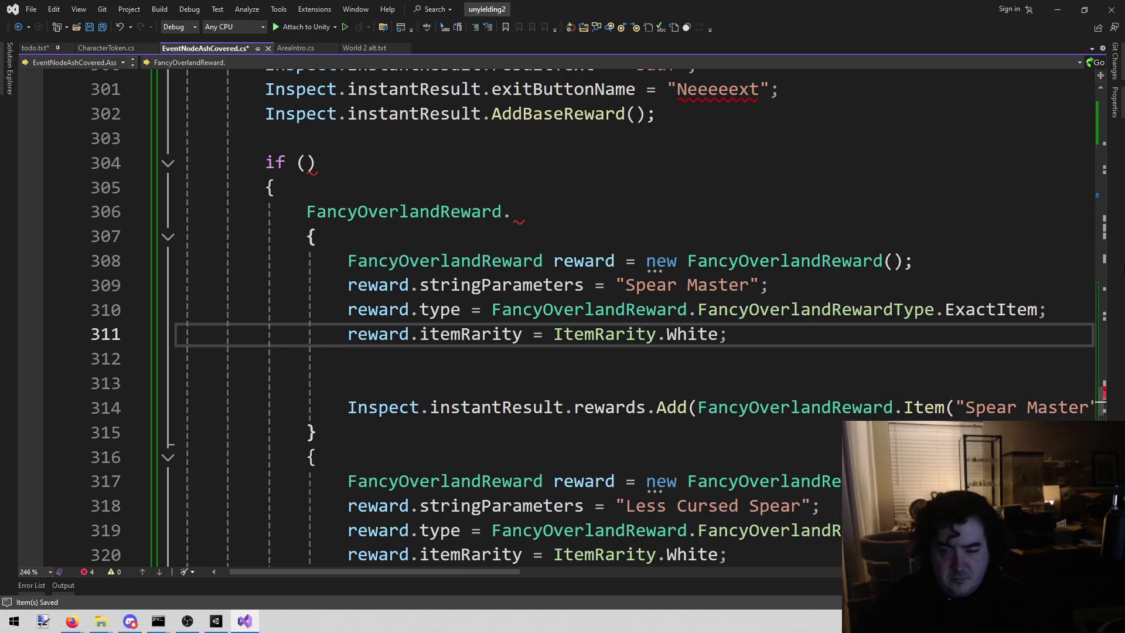
key("shift+Home")
key("shift+Up")
key("shift+Up")
key("shift+Up")
key("Delete")
key("Down")
key("Down")
key("Down")
key("Down")
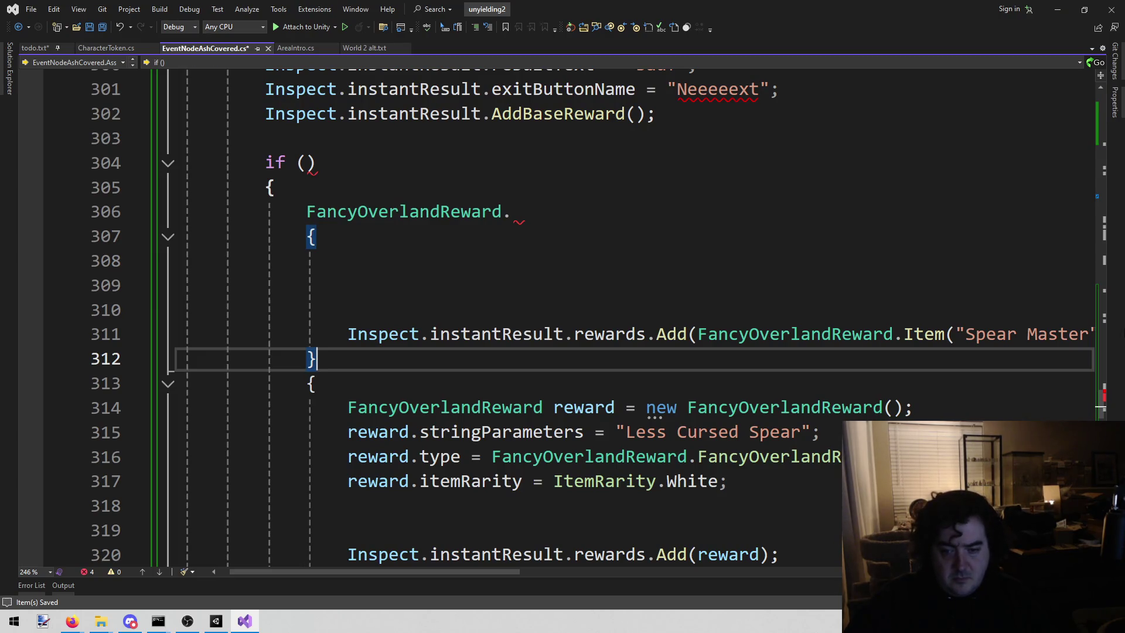
Duplicate the Spear Master Item line and rename the copy to Less Cursed Spear
left_click(897, 334)
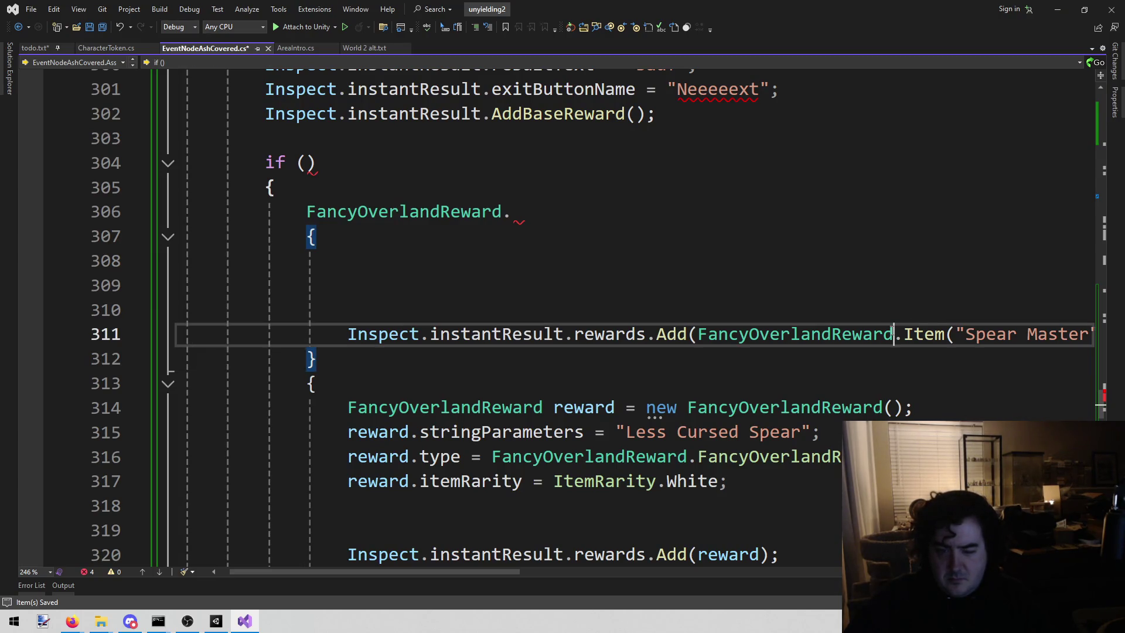
key("End")
key("shift+Home")
key("ctrl+c")
key("End")
key("Return")
key("ctrl+v")
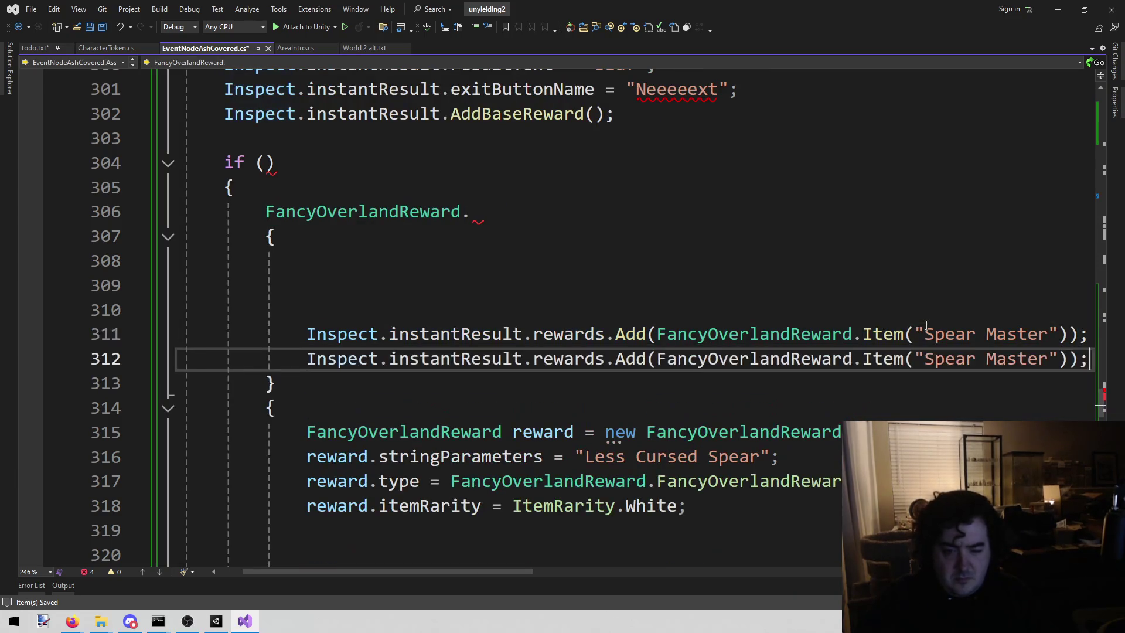
left_click_drag(585, 457, 742, 472)
left_click_drag(924, 359, 1048, 358)
key("ctrl+v")
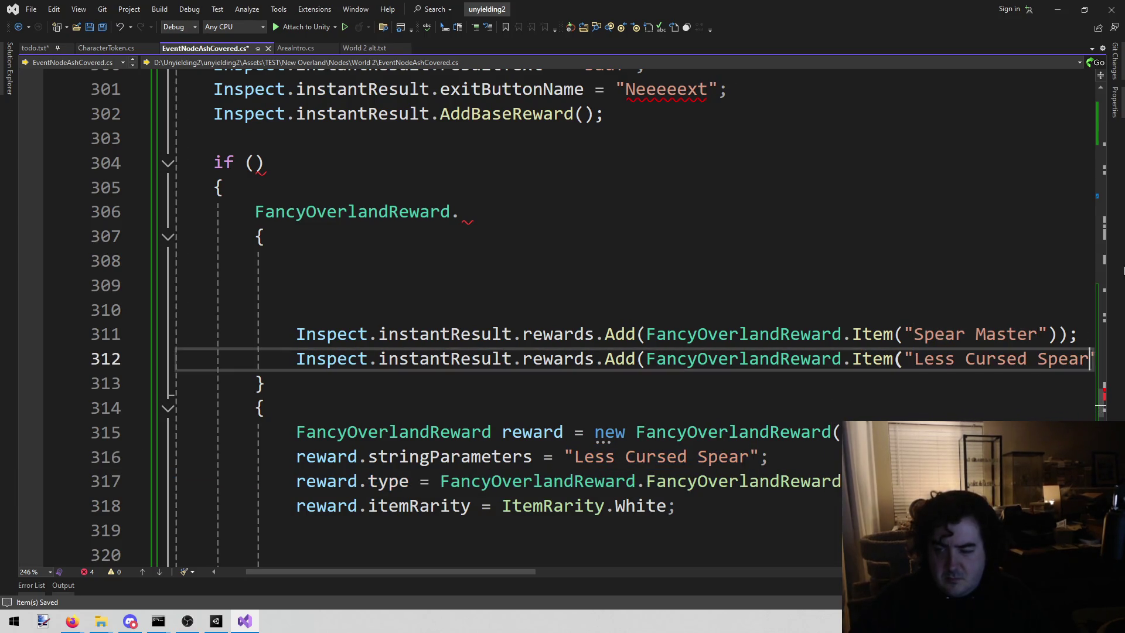
Delete the leftover old reward blocks below the new Item calls
scroll(519, 504, "down", 4)
scroll(519, 504, "up", 2)
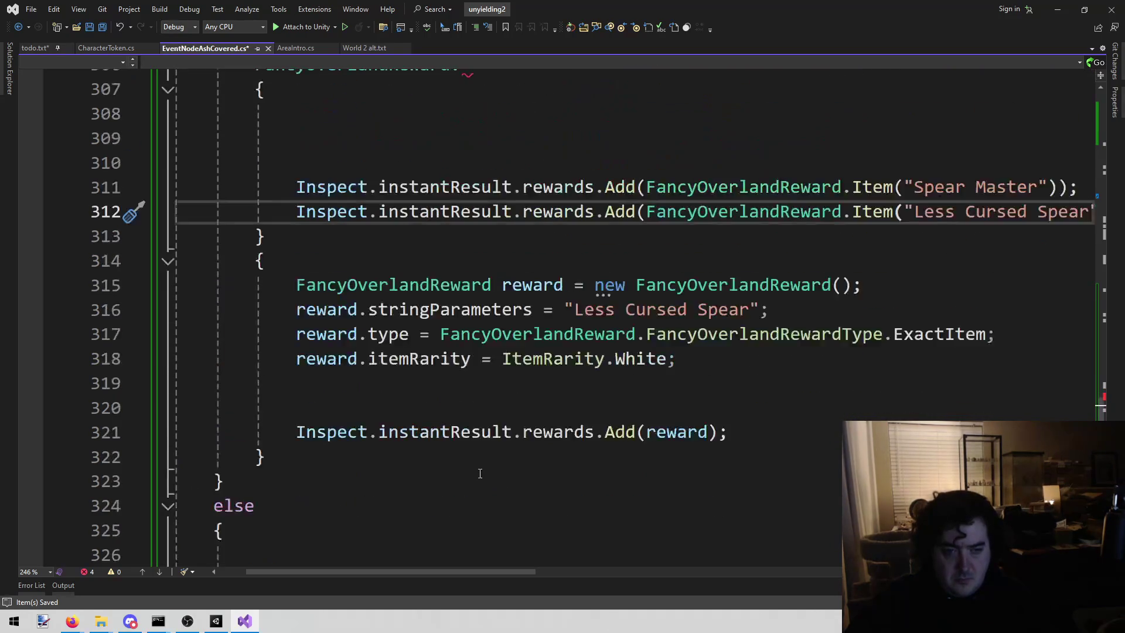
scroll(480, 466, "up", 1)
scroll(498, 486, "down", 1)
scroll(410, 439, "down", 1)
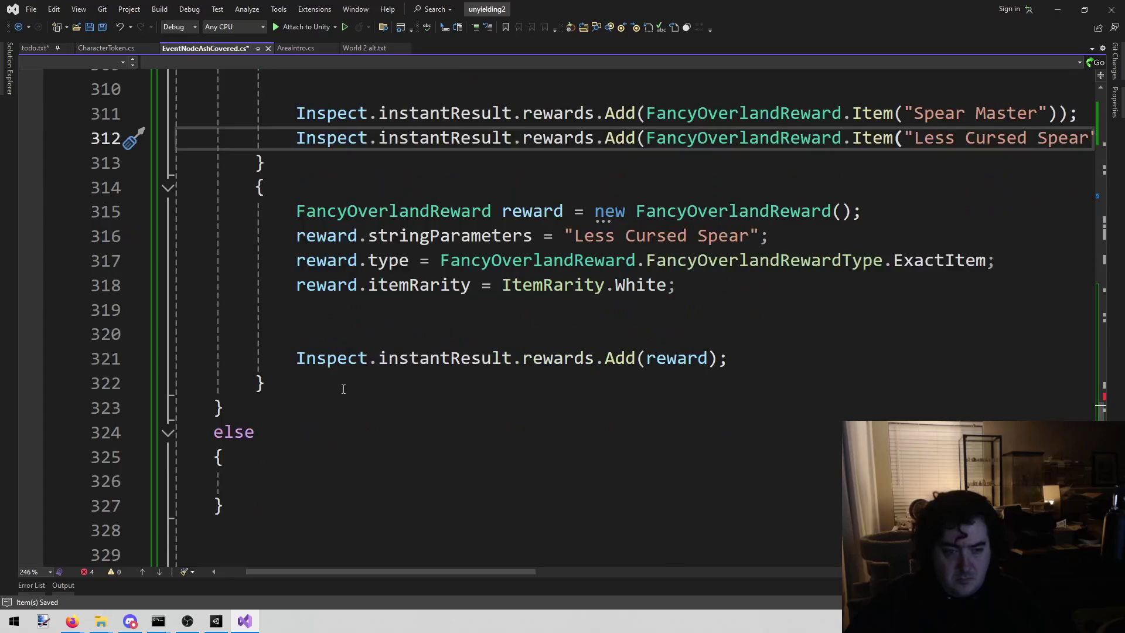
left_click(347, 392)
key("shift+Up")
key("shift+Up")
key("shift+Up")
scroll(329, 375, "up", 2)
key("shift+Up")
key("shift+Up")
key("shift+Up")
key("Delete")
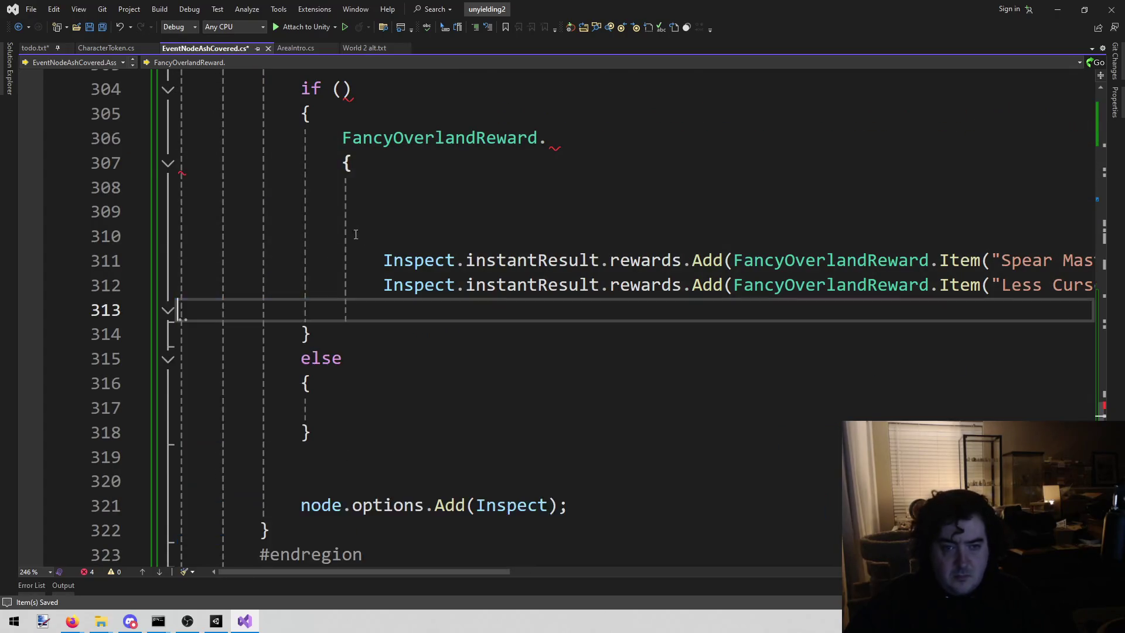
Remove the unfinished FancyOverlandReward code and the empty lines around the reward calls
key("Up")
key("Up")
key("Up")
key("shift+Up")
key("shift+Up")
key("shift+Up")
key("Delete")
scroll(375, 293, "up", 1)
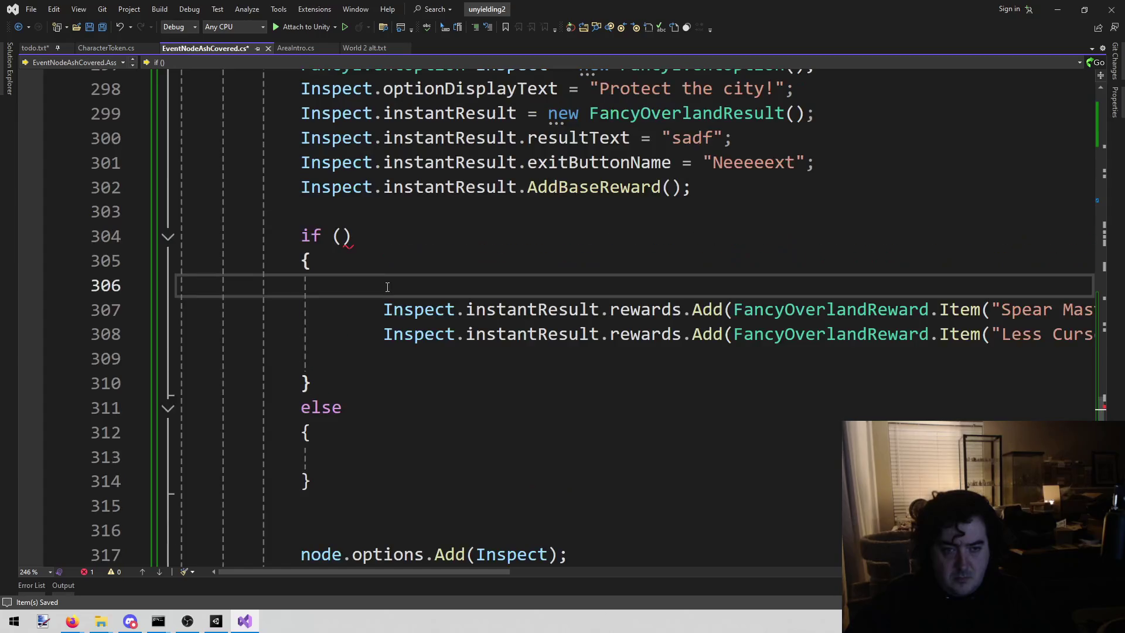
key("BackSpace")
left_click(379, 334)
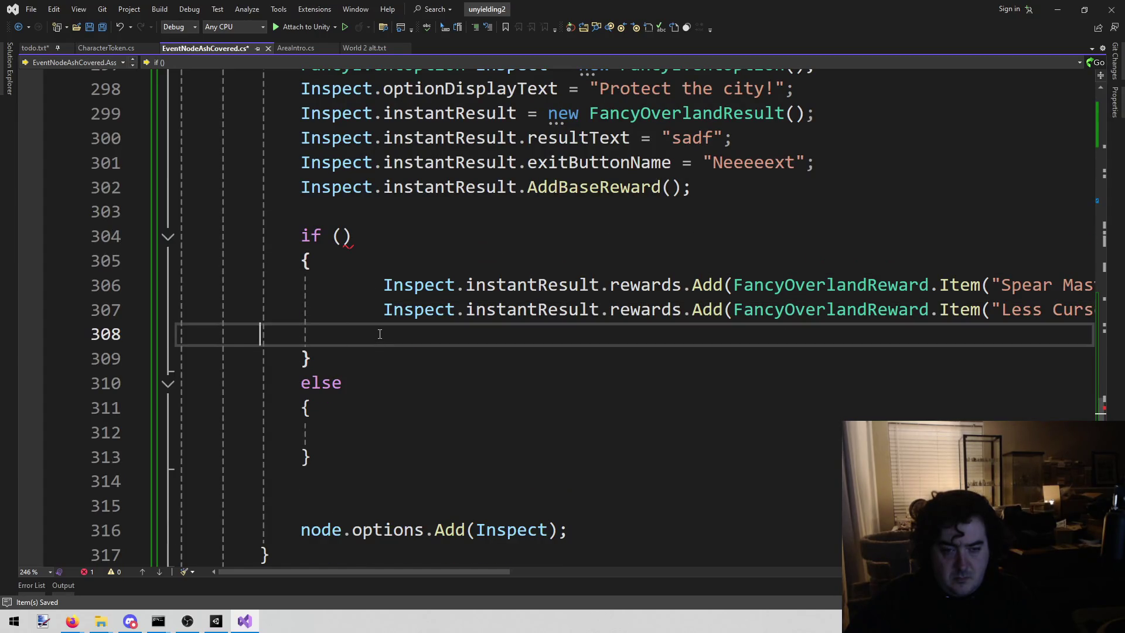
key("BackSpace")
Fix the indentation of the Spear Master and Less Cursed Spear lines inside the if
key("Up")
key("Home")
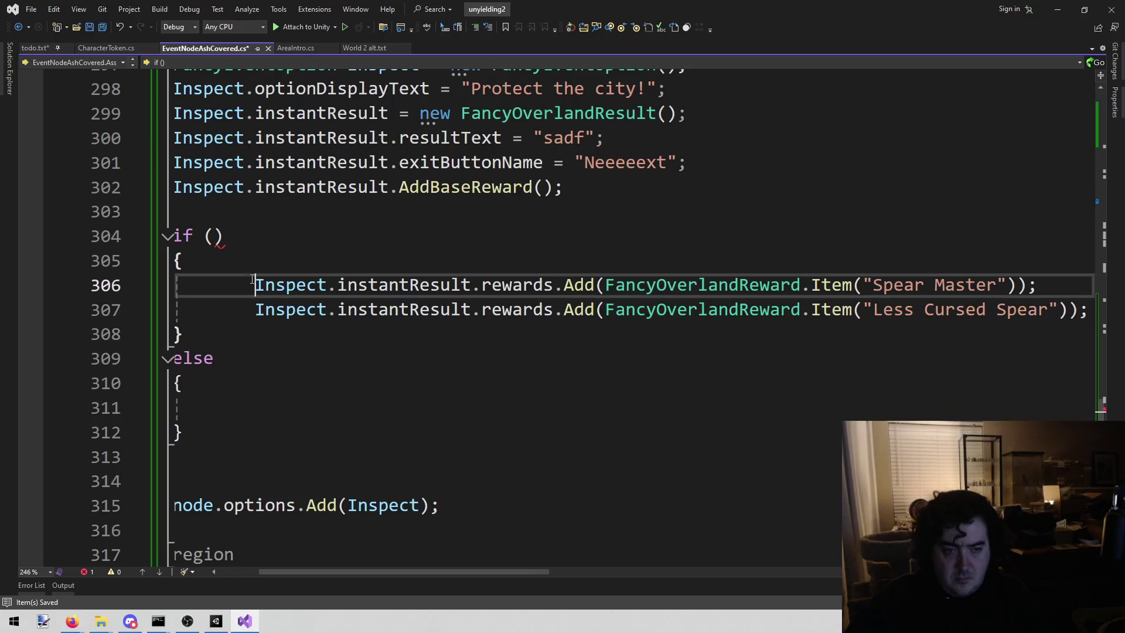
key("shift+Home")
key("BackSpace")
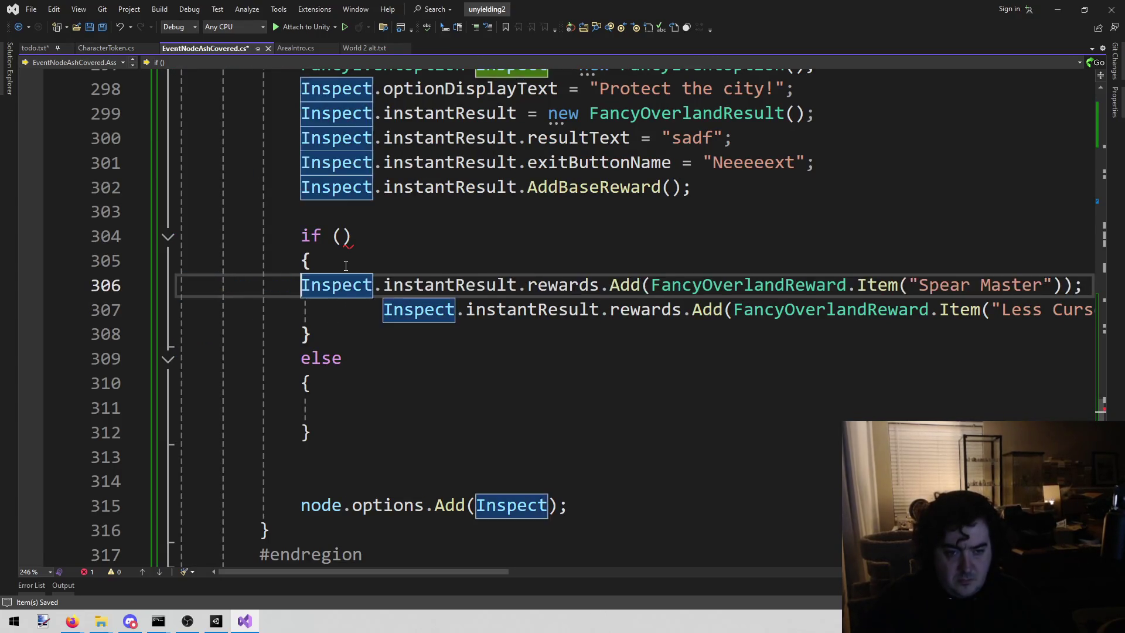
key("Tab")
key("Tab")
key("Tab")
key("Down")
key("Delete")
key("Delete")
key("Delete")
key("Delete")
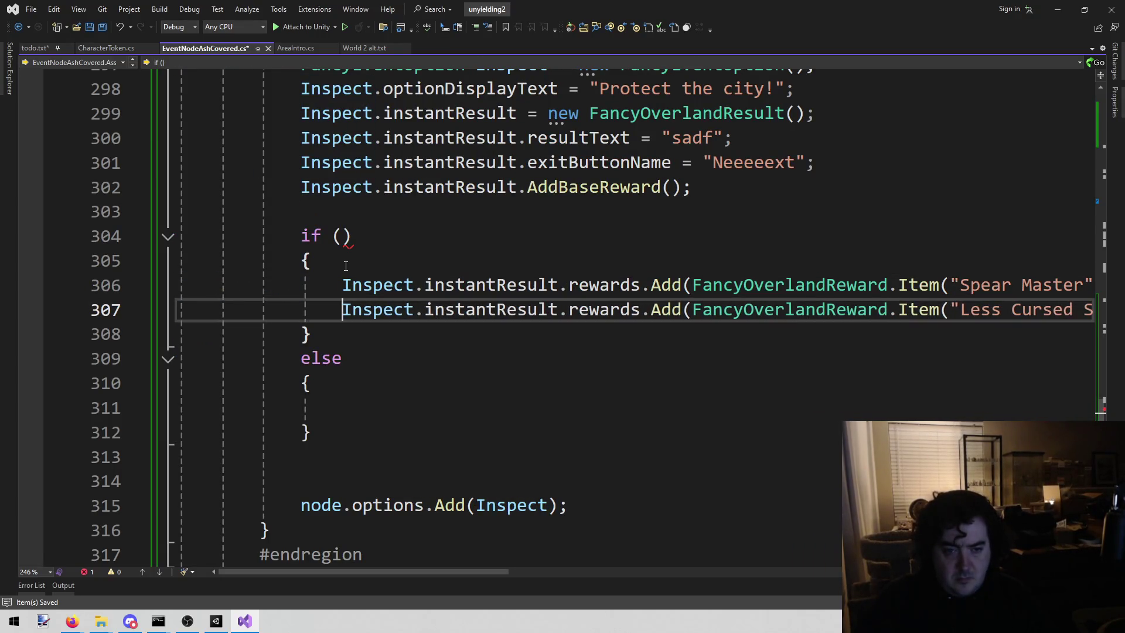
key("Up")
Select and copy both one-line Item reward calls
key("shift+End")
left_click(398, 321)
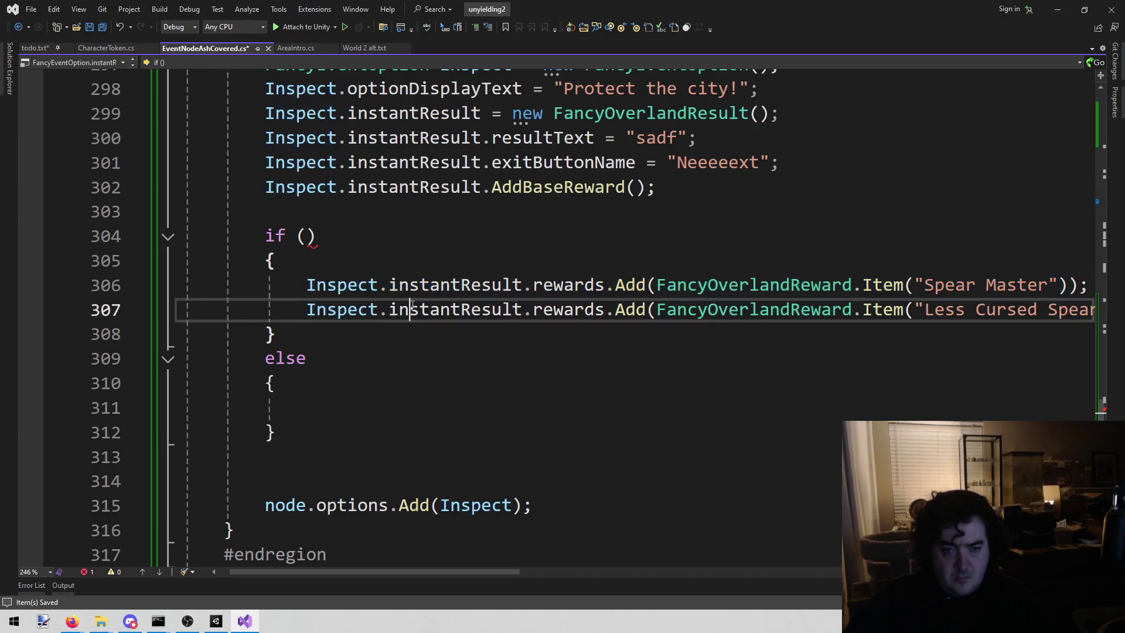
key("Up")
key("Home")
key("shift+Down")
key("shift+End")
scroll(594, 344, "down", 6)
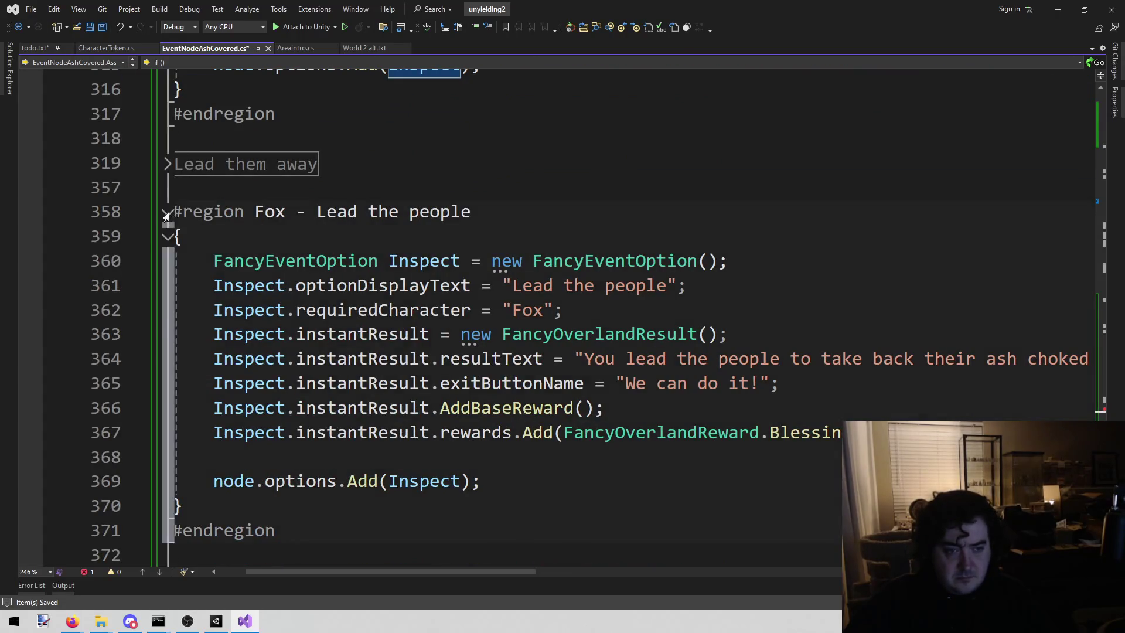
Collapse the Fox region and replace Cotton's old reward blocks with the two copied Item lines
left_click(168, 212)
left_click_drag(281, 571, 169, 555)
scroll(563, 352, "down", 7)
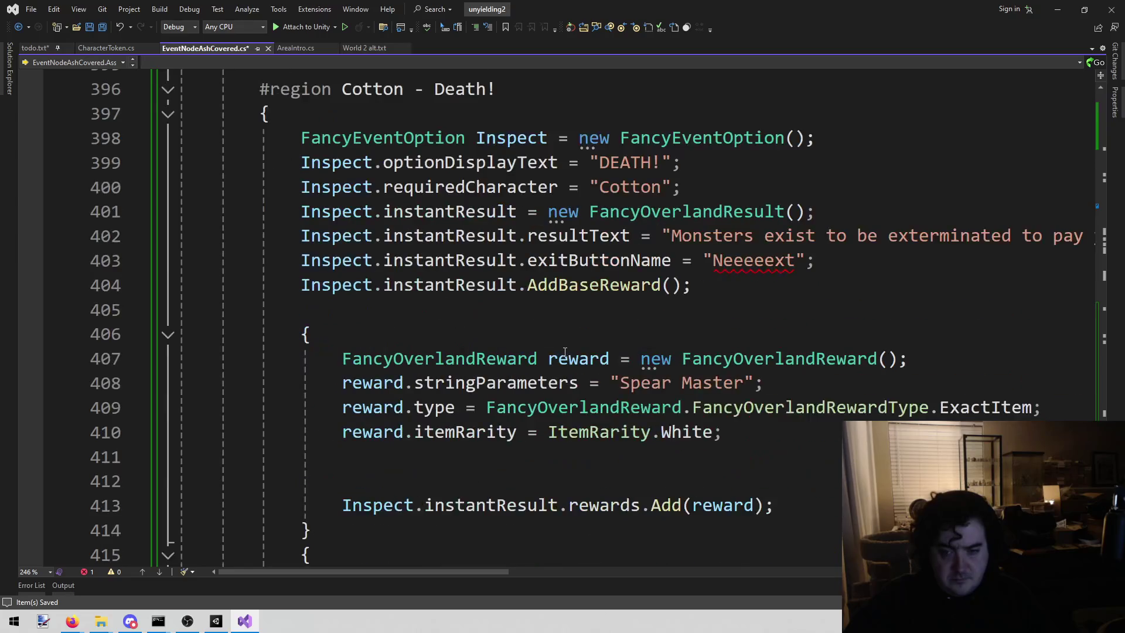
scroll(791, 239, "down", 1)
scroll(813, 311, "down", 1)
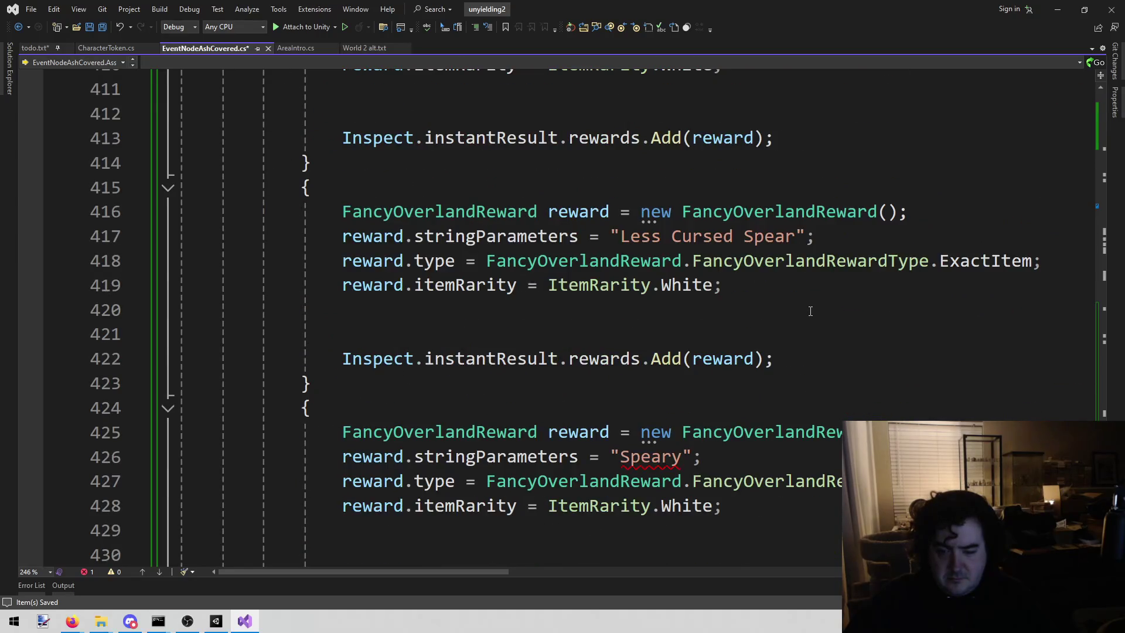
scroll(473, 332, "up", 3)
mouse_move(305, 189)
left_mouse_down()
mouse_move(311, 236)
mouse_move(389, 324)
mouse_move(382, 358)
mouse_move(314, 383)
left_mouse_up()
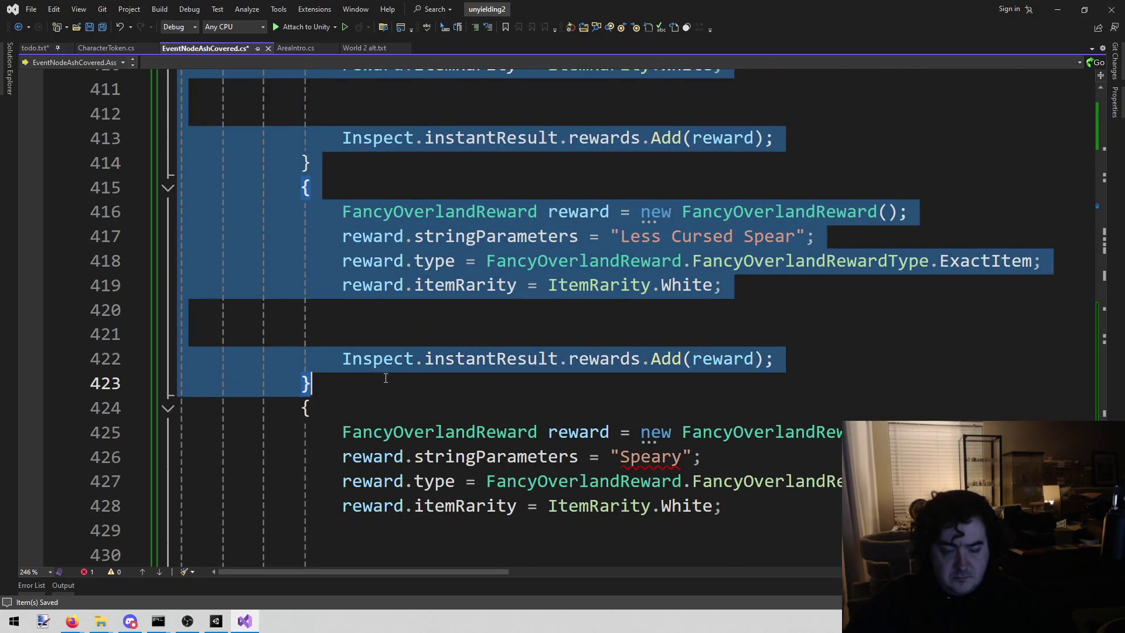
key("ctrl+v")
Duplicate the Less Cursed Spear line and rename the copy to Speary
left_click(682, 253)
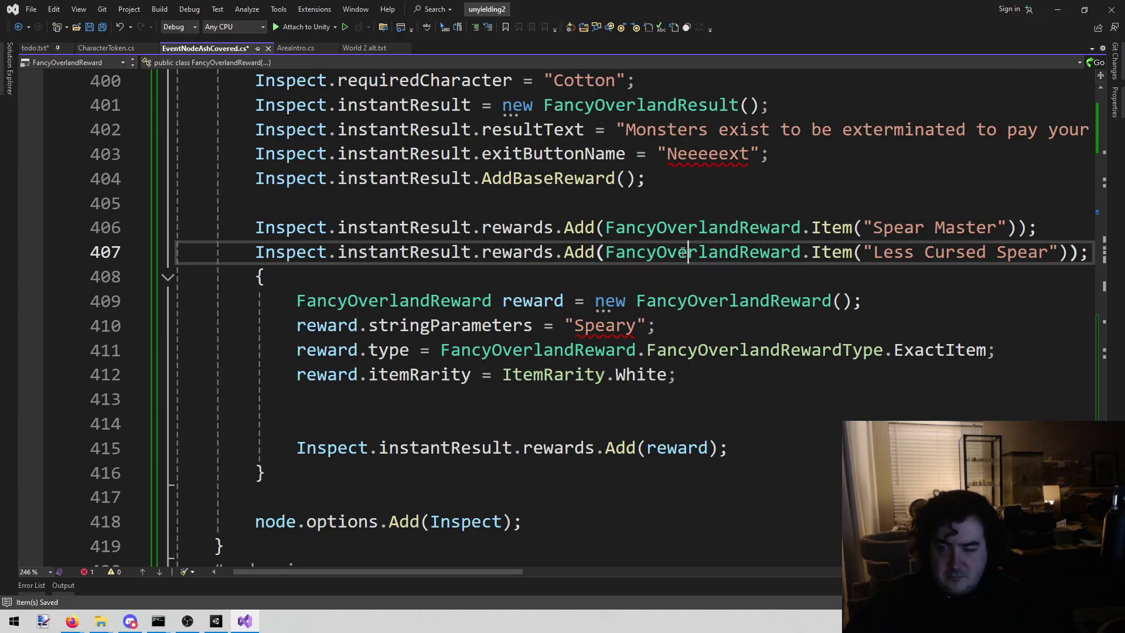
key("End")
key("shift+Home")
key("ctrl+d")
key("Down")
key("Down")
key("Down")
key("Up")
key("Up")
key("Up")
key("End")
key("ctrl+Left")
key("ctrl+shift+Left")
key("ctrl+shift+Left")
key("ctrl+shift+Left")
type("Speary")
Delete the leftover Speary reward block
key("Down")
key("Down")
key("Down")
key("Down")
key("Down")
key("Down")
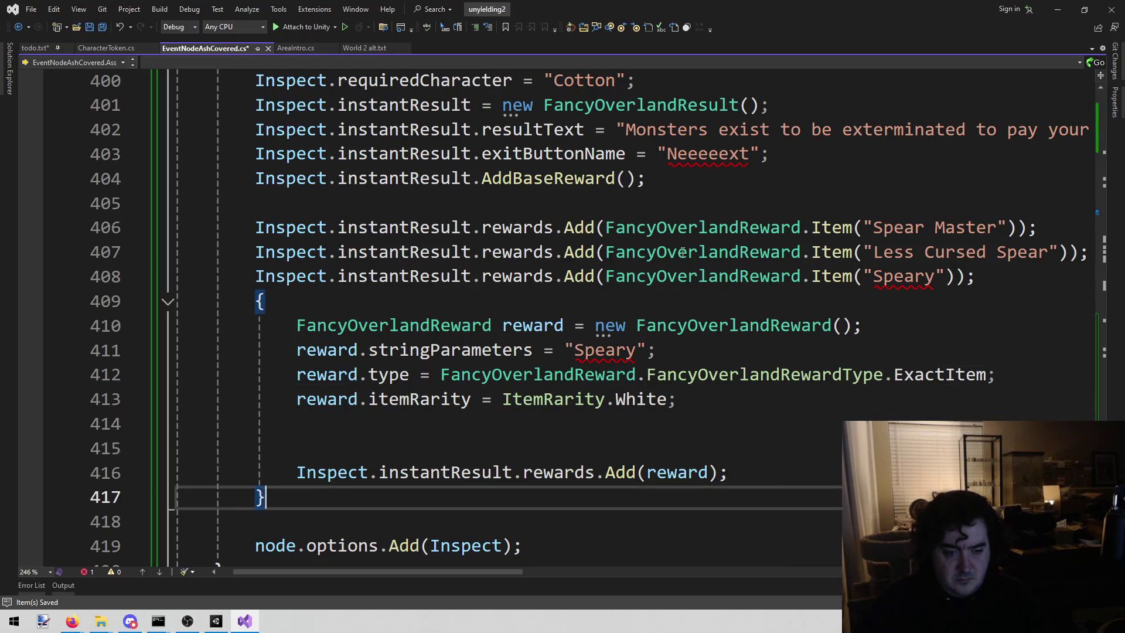
key("shift+Up")
key("shift+Up")
key("shift+Up")
key("shift+Up")
key("shift+Up")
key("Delete")
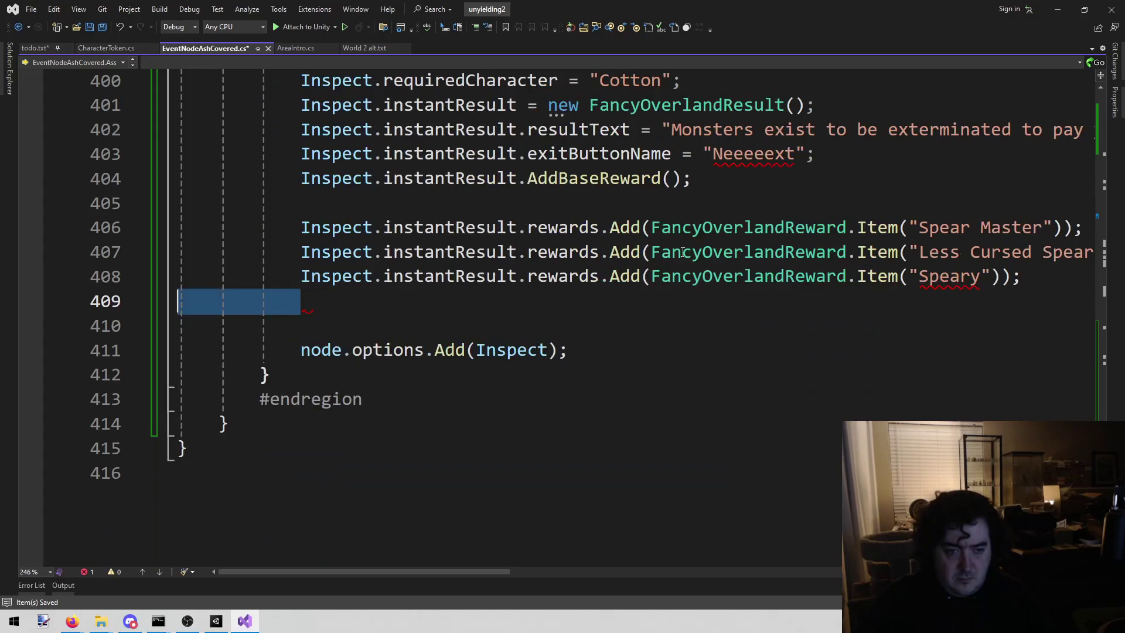
key("BackSpace")
scroll(683, 252, "up", 3)
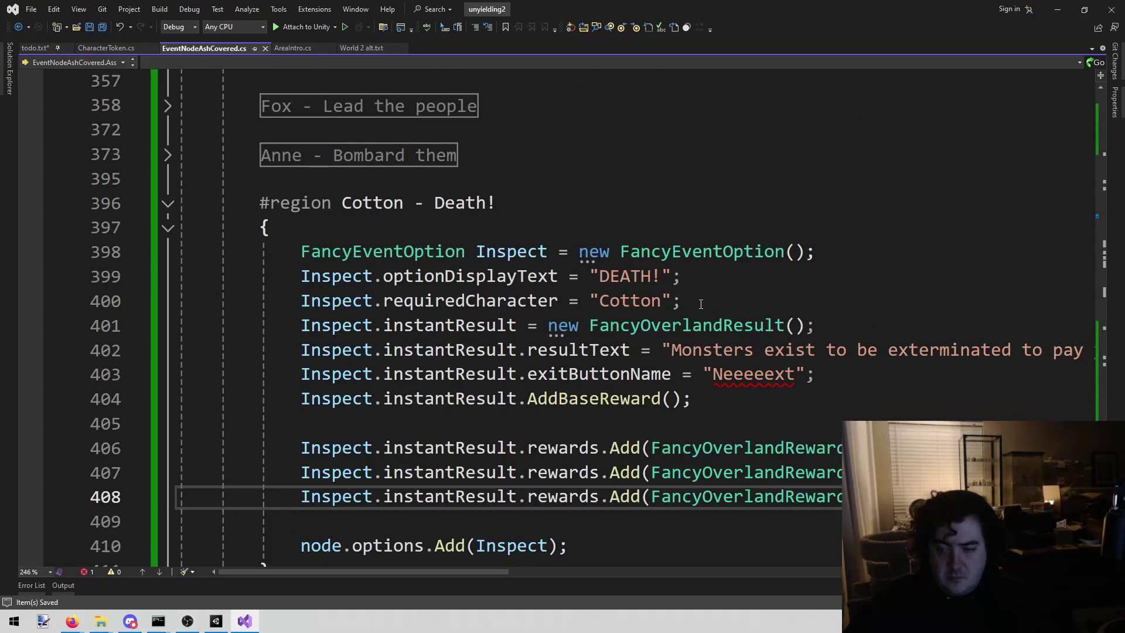
Delete the Fight option's empty else block, close the if with a brace, save, and select the Spear Master line
scroll(708, 307, "up", 7)
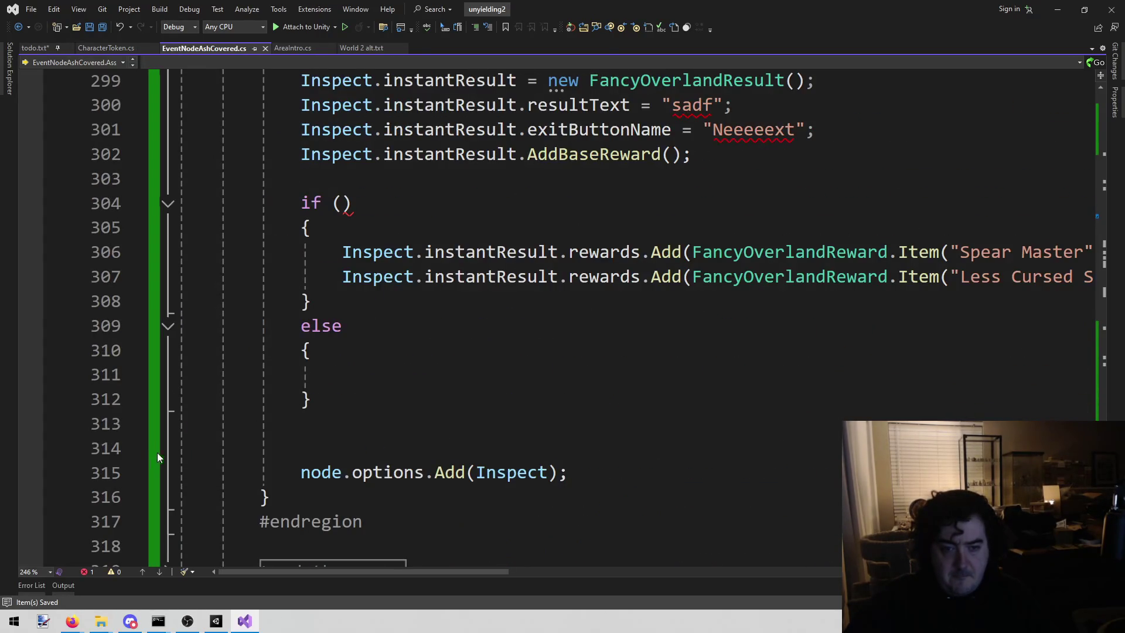
left_click_drag(334, 418, 176, 300)
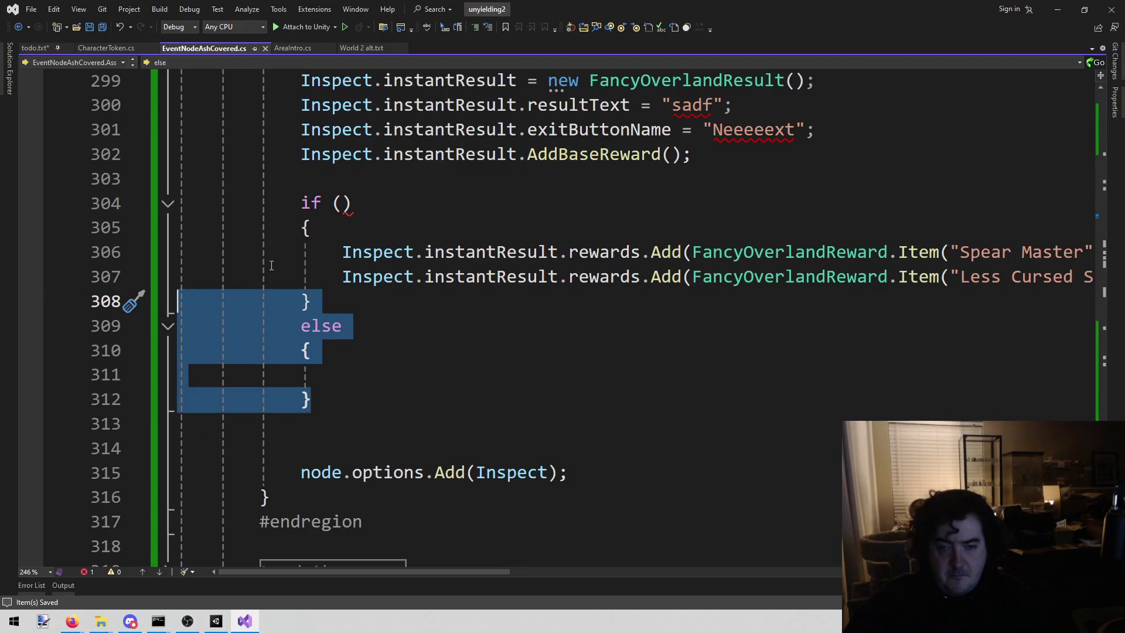
key("Delete")
key("BackSpace")
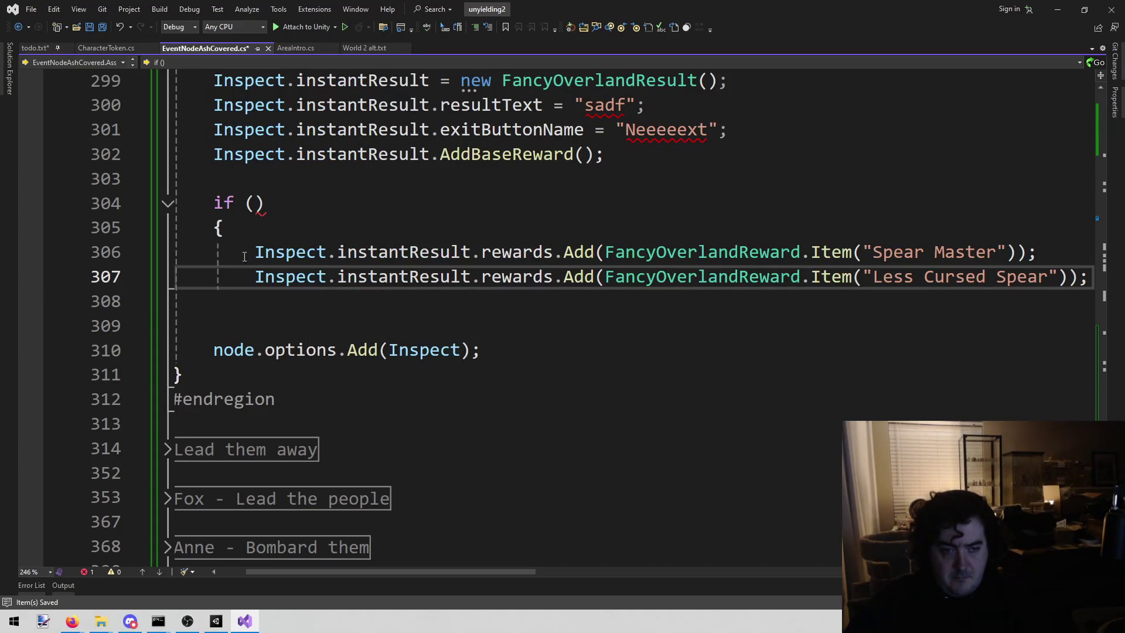
key("Down")
key("Down")
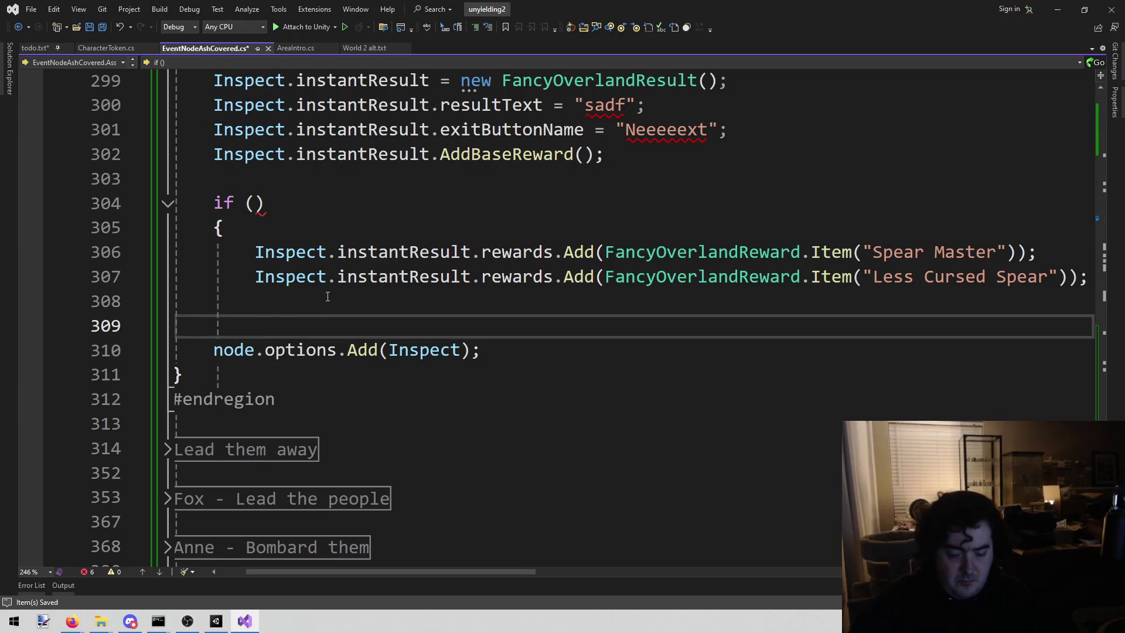
key("Up")
type("}")
key("ctrl+s")
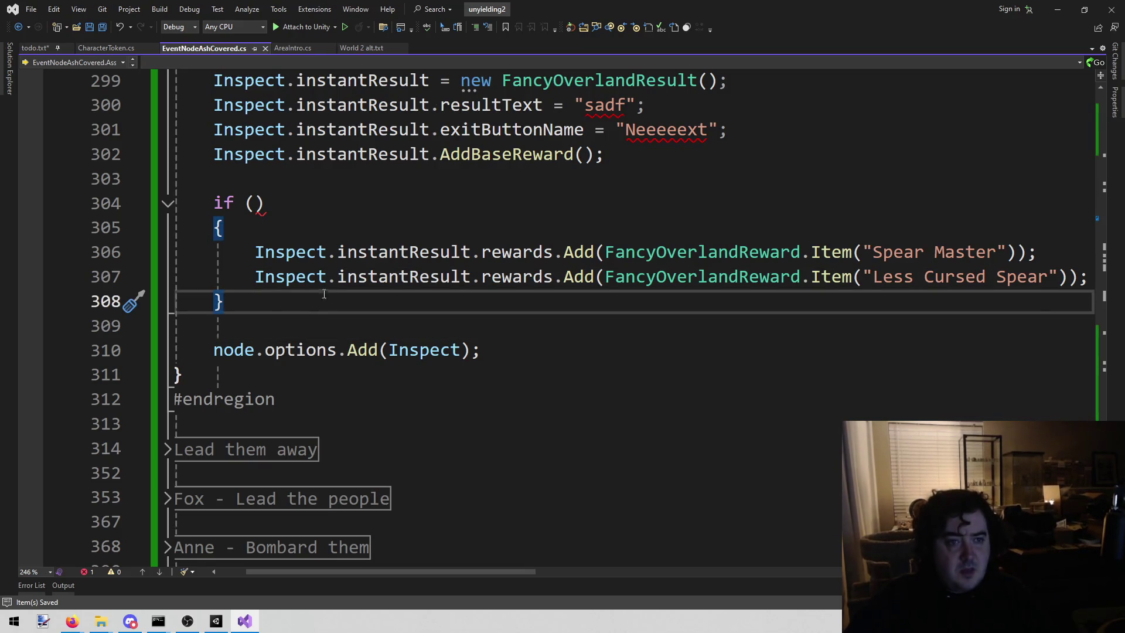
mouse_move(247, 252)
left_mouse_down()
mouse_move(1048, 276)
mouse_move(1038, 252)
left_mouse_up()
left_click(33, 49)
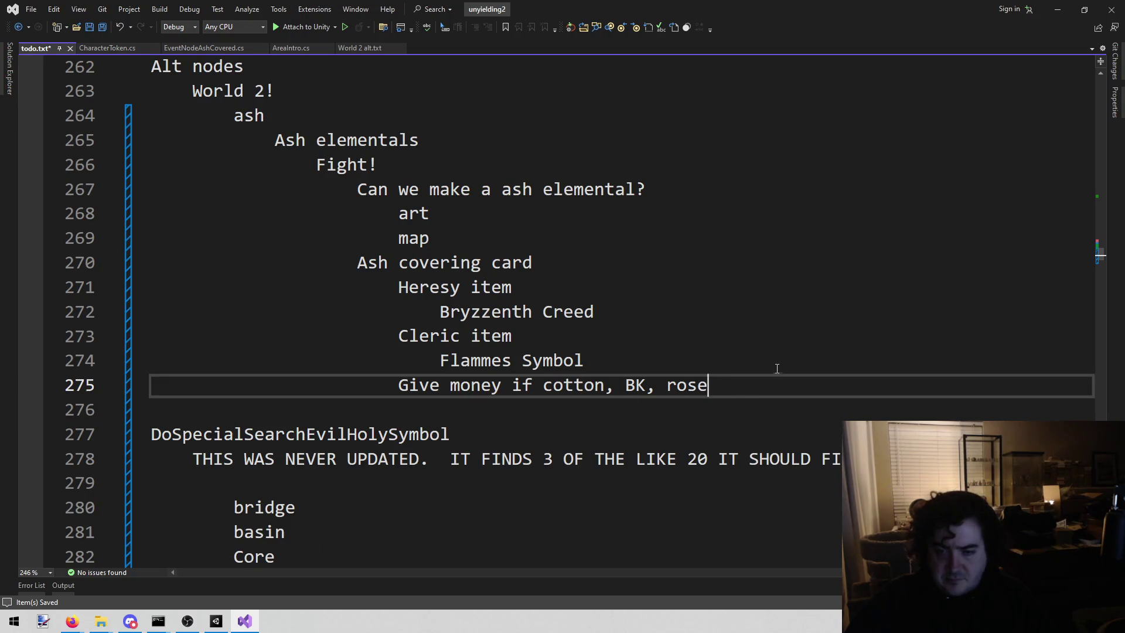
Add the note 'Find all copies of:' to todo.txt with the Spear Master reward line pasted below it
key("Return")
key("Return")
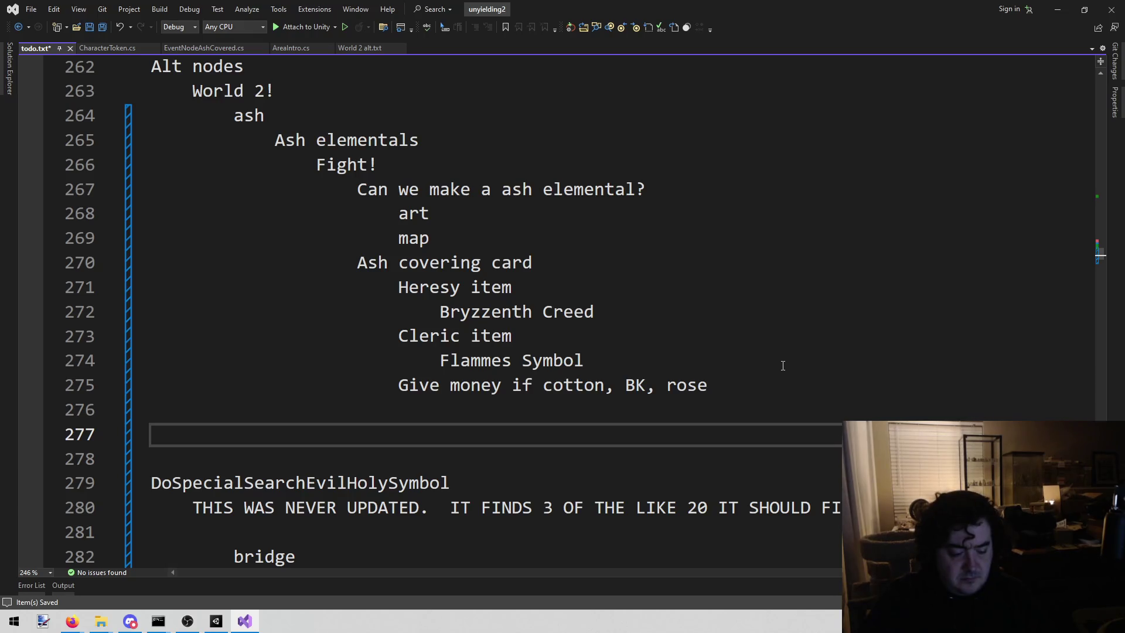
type("Find all c")
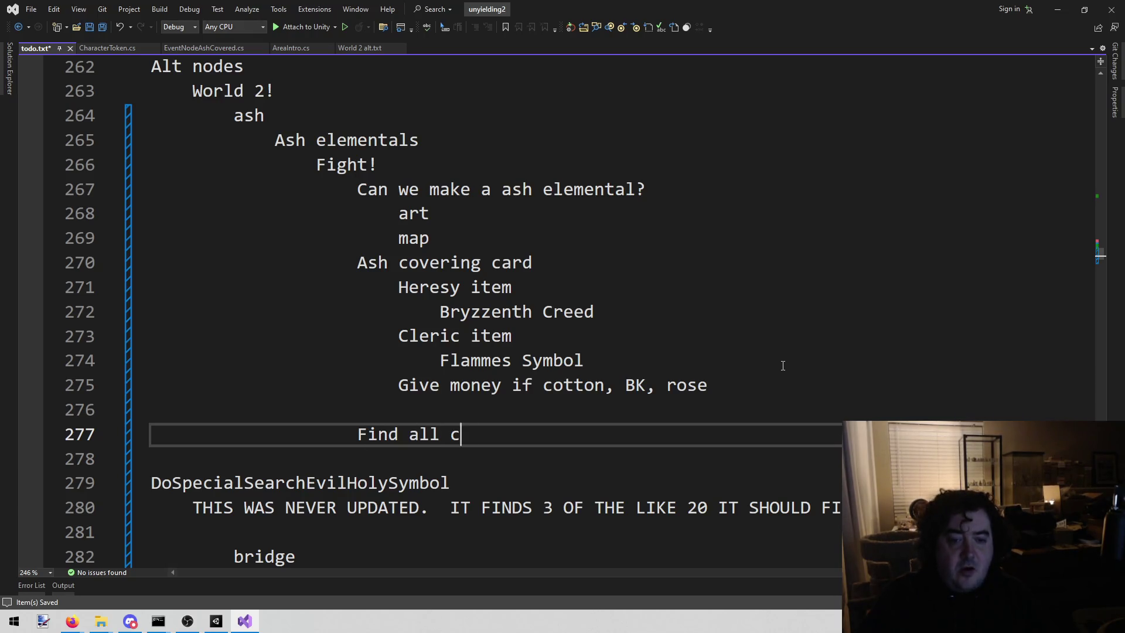
type("opies of:")
key("Return")
key("ctrl+v")
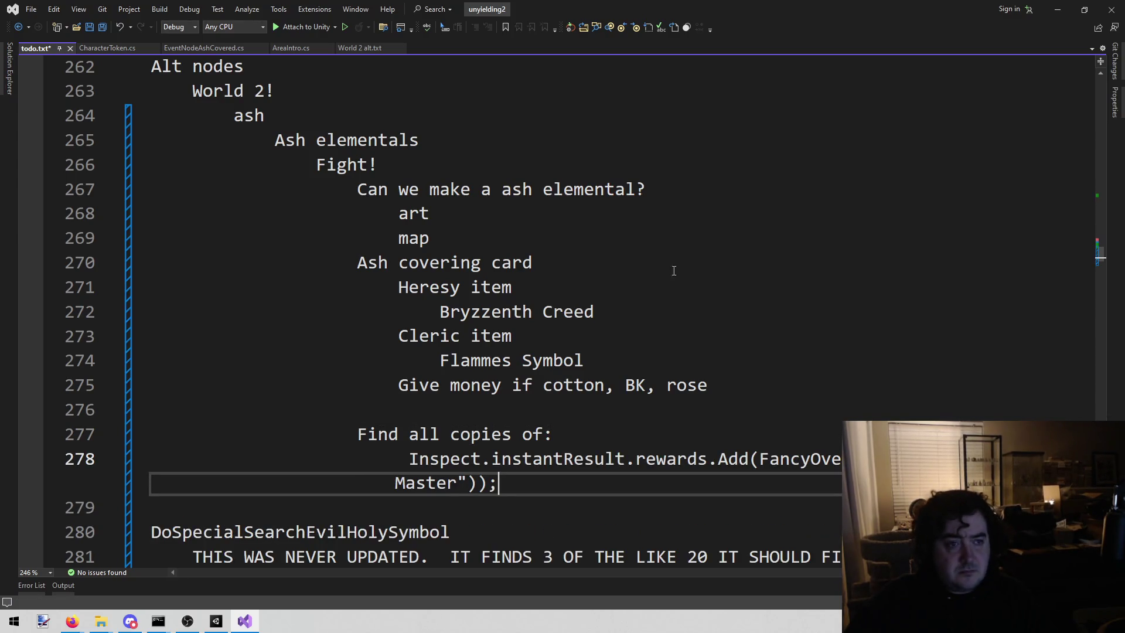
left_click(273, 181)
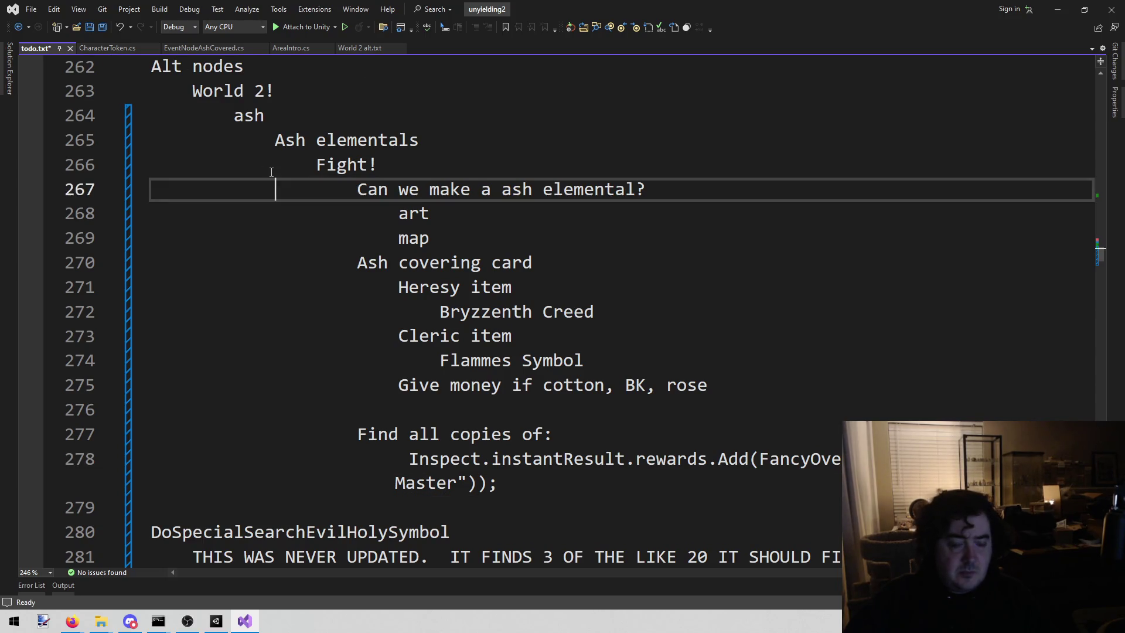
key("alt+shift+o")
Open EventNodeMonastery.cs, find the Pepper region, and select its ExactItem reward.type line
type("eventnodemon")
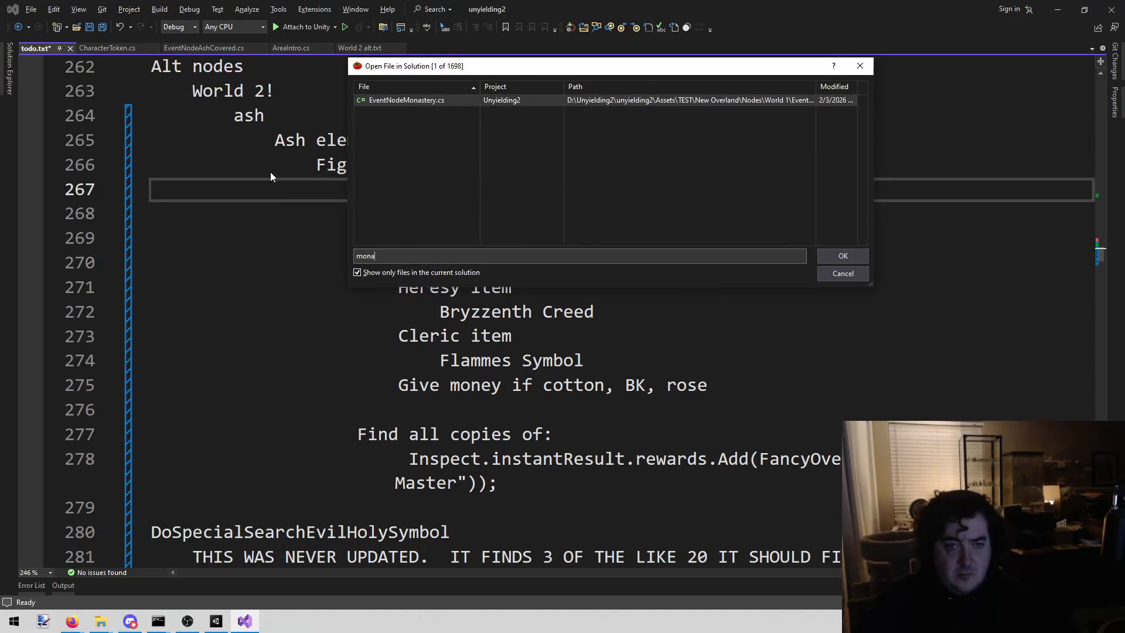
key("Return")
key("ctrl+f")
type("pepper")
key("Escape")
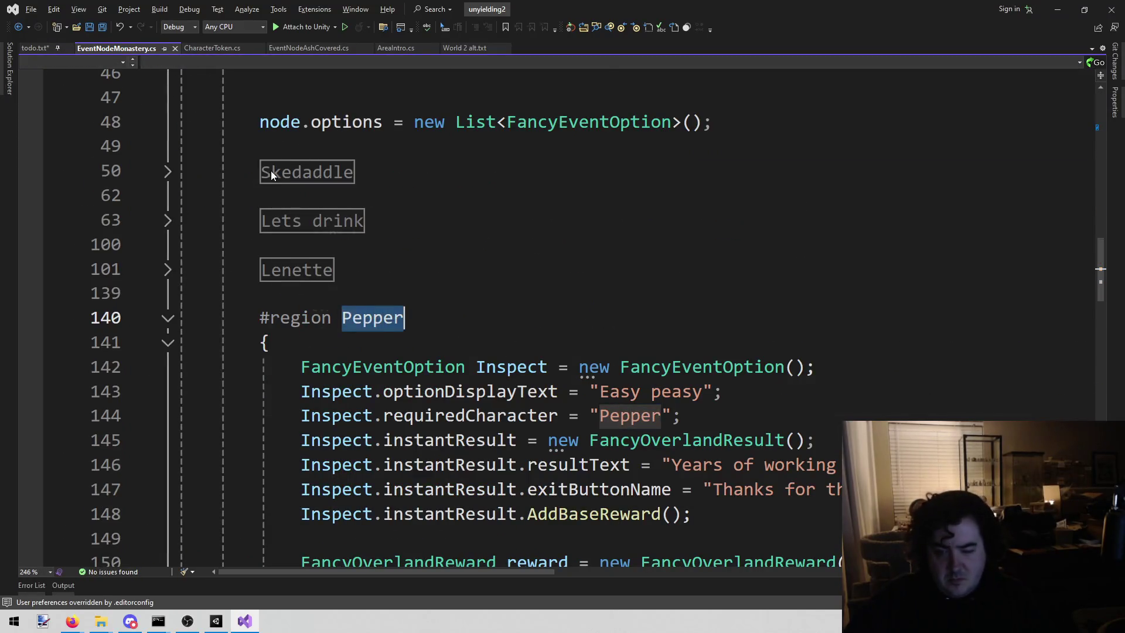
scroll(373, 368, "down", 4)
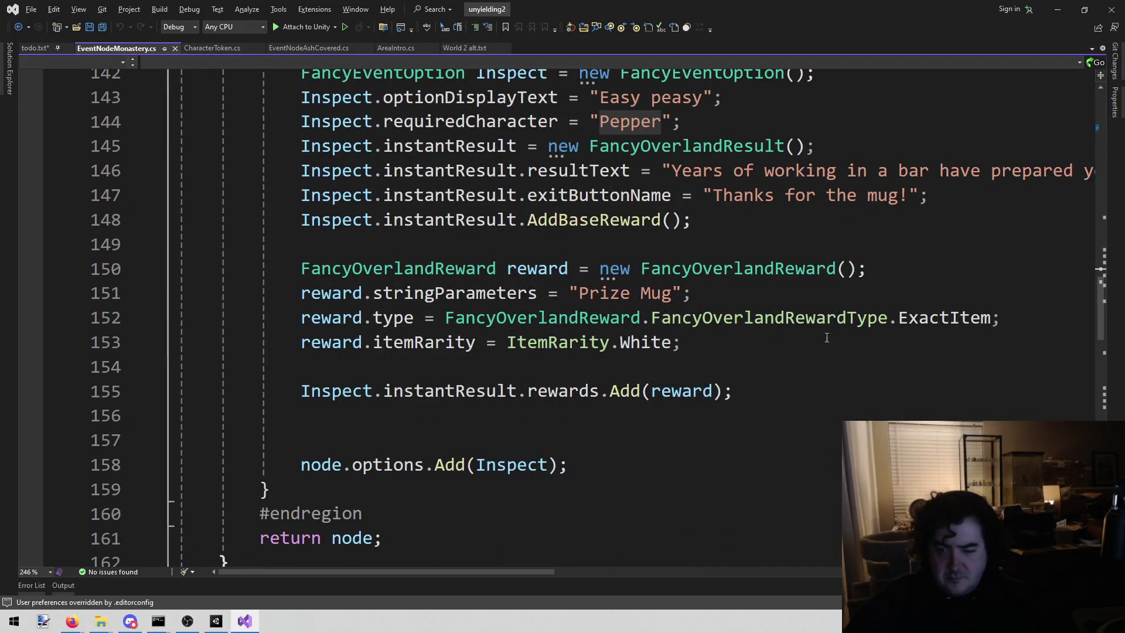
left_click(962, 316)
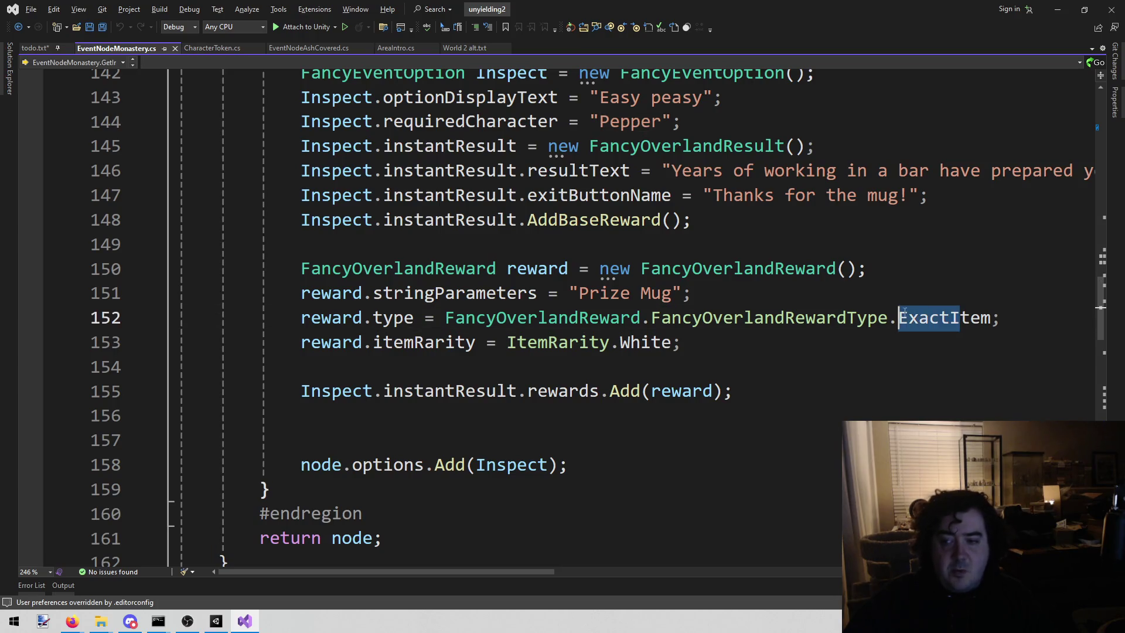
double_click(955, 317)
left_click_drag(620, 342, 678, 345)
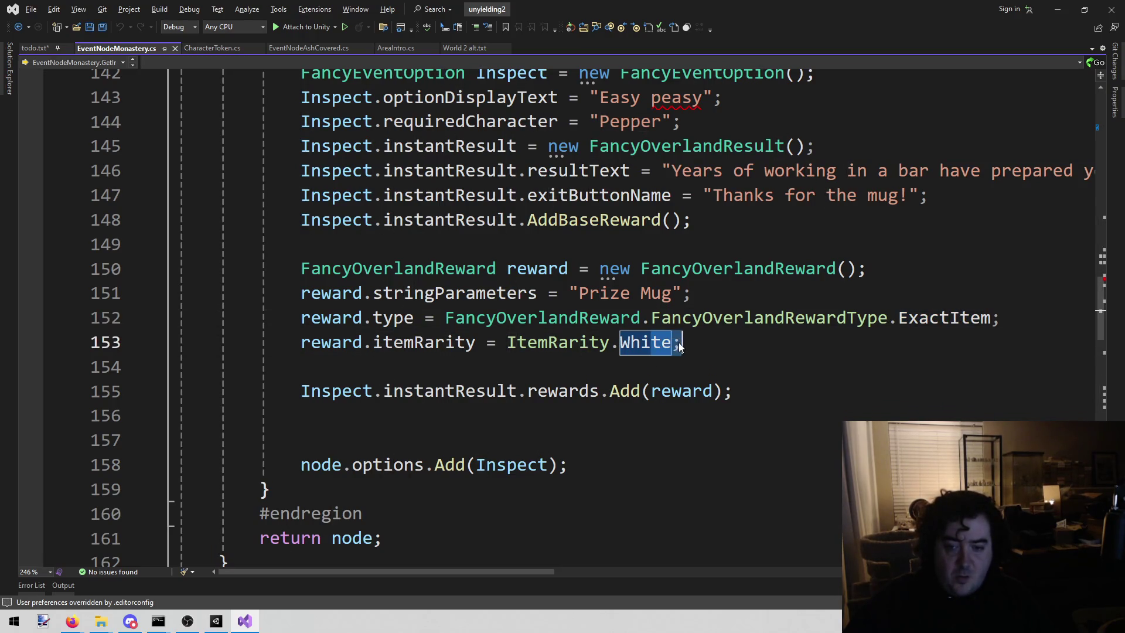
mouse_move(1000, 319)
left_mouse_down()
mouse_move(729, 317)
mouse_move(363, 342)
mouse_move(302, 318)
left_mouse_up()
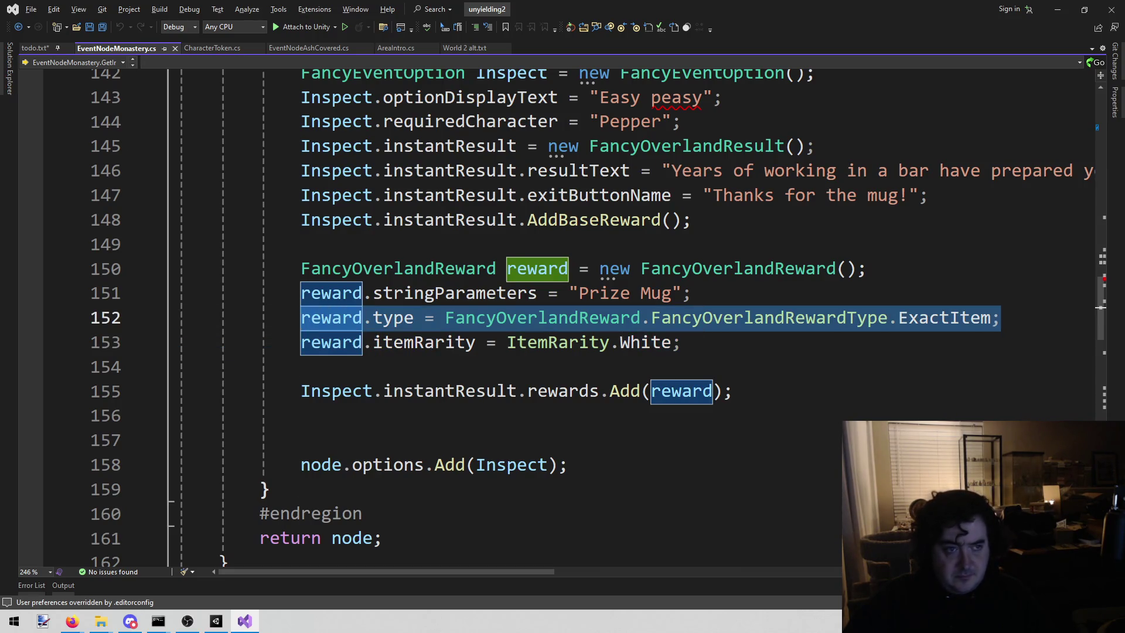
Paste the reward.type line, indented, under 'Find all copies of:' in todo.txt, save, and close EventNodeMonastery.cs
left_click(48, 46)
left_click(553, 434)
key("Return")
key("ctrl+v")
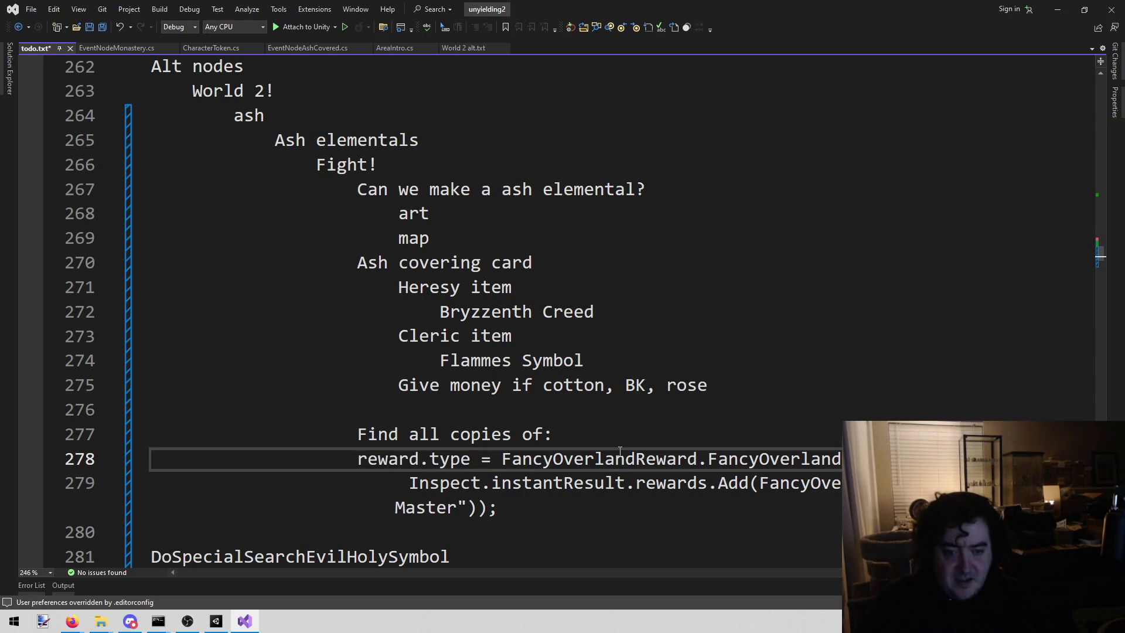
key("Tab")
key("ctrl+s")
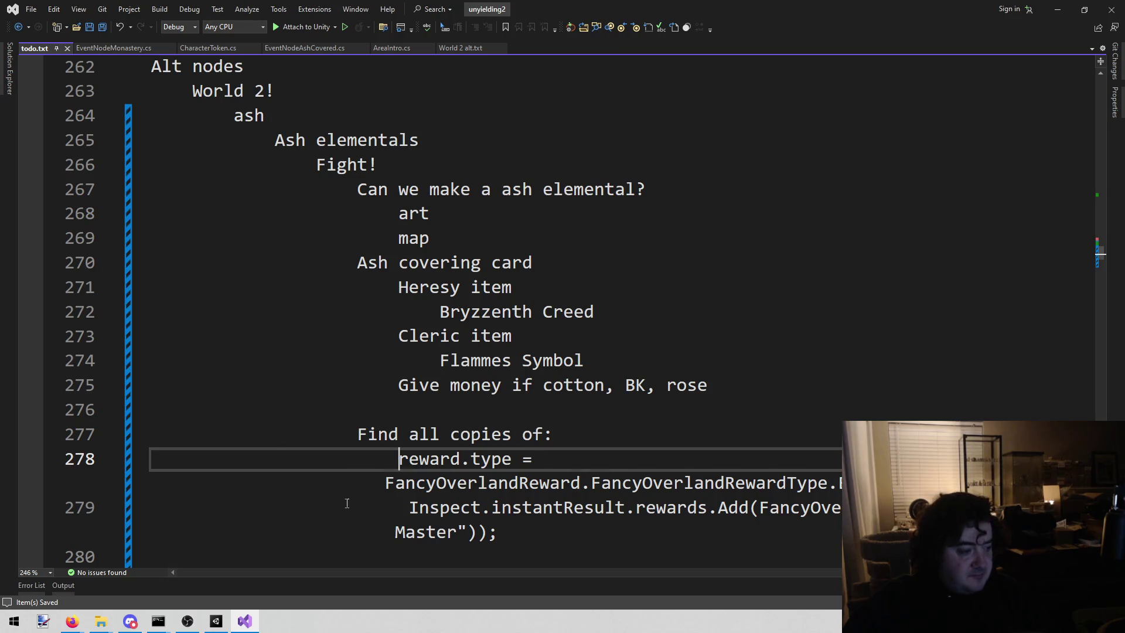
key("alt+Tab")
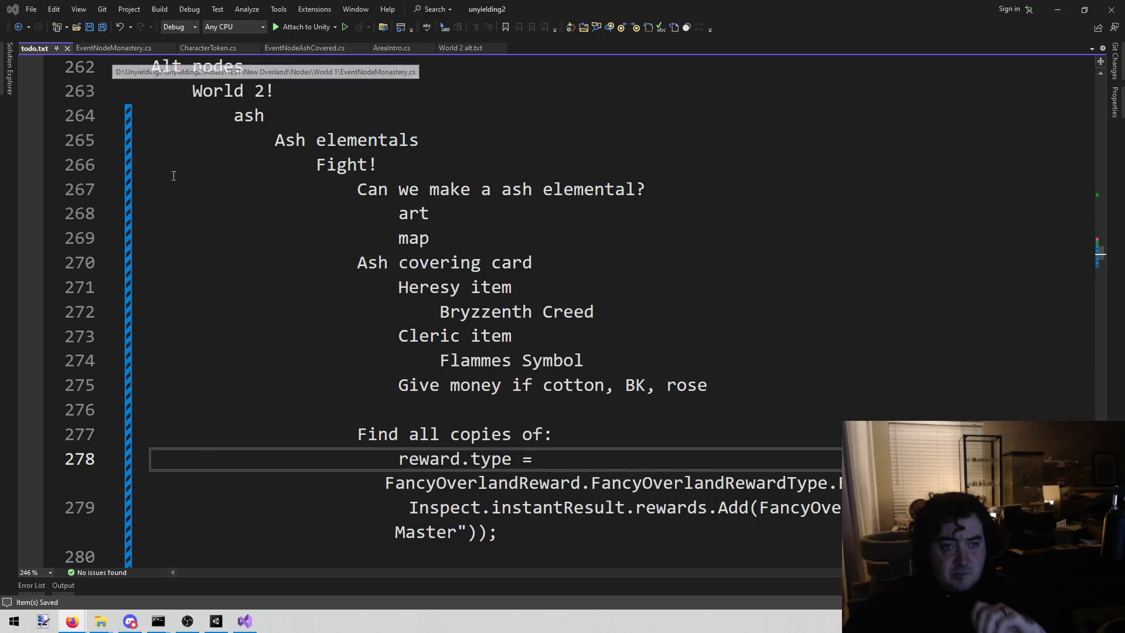
middle_click(116, 48)
Return to EventNodeAshCovered.cs and review the Fight option's if with its empty condition
left_click(202, 47)
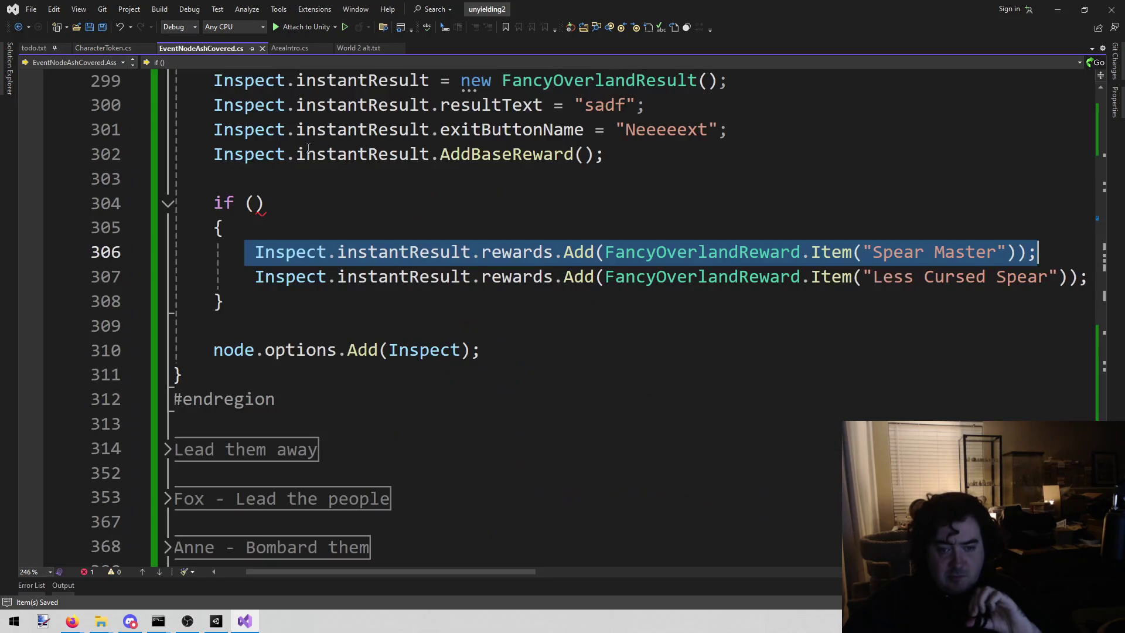
left_click_drag(432, 572, 403, 574)
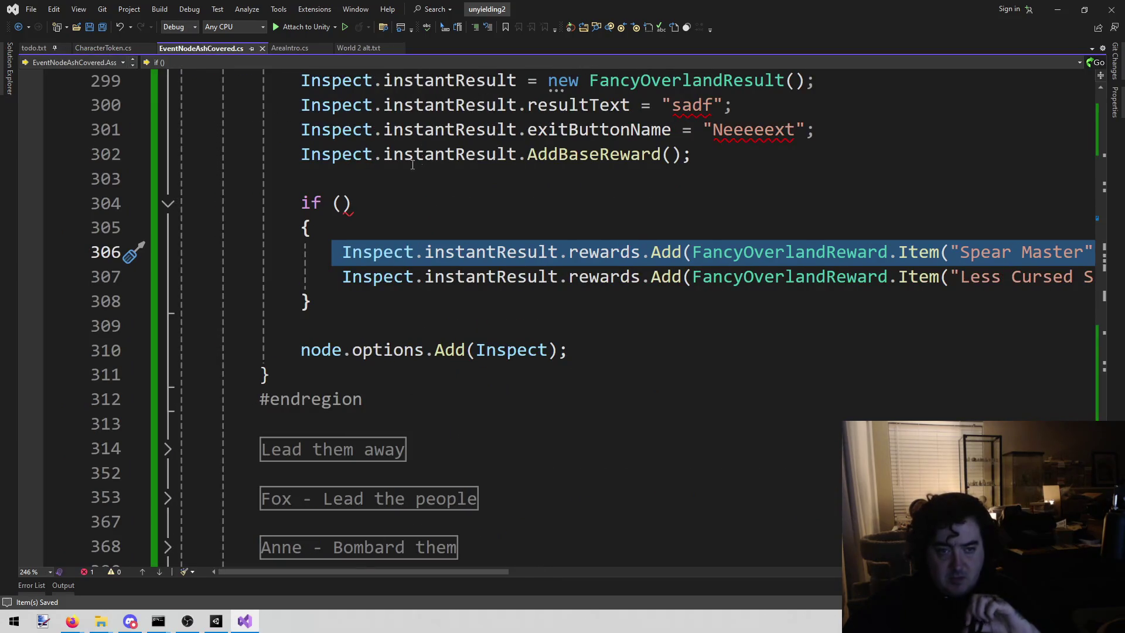
left_click(342, 203)
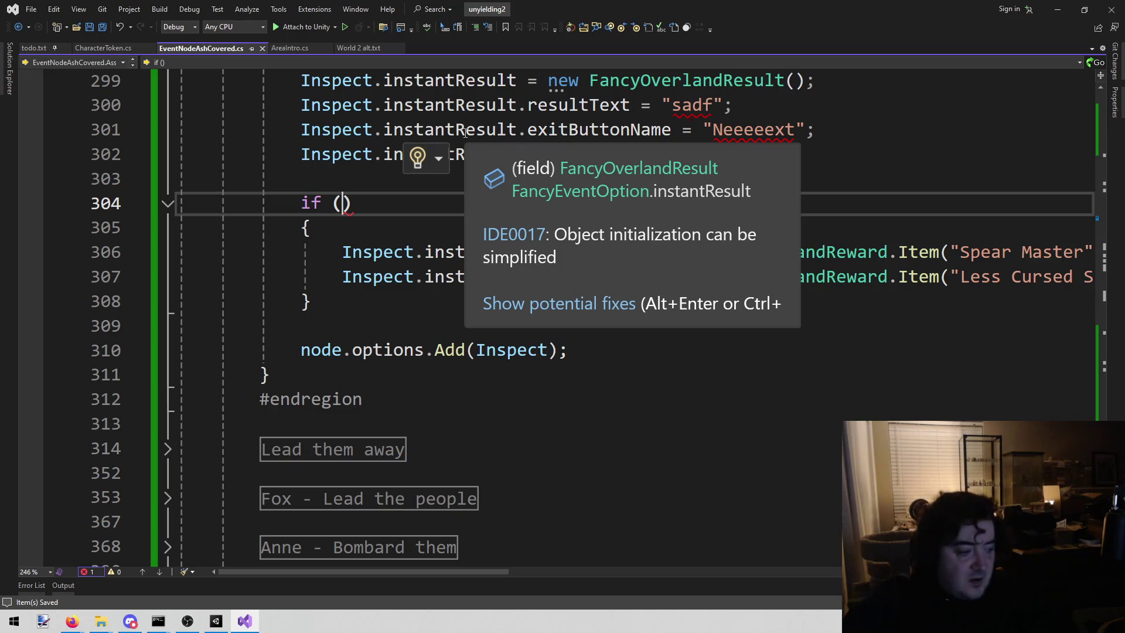
left_click(348, 217)
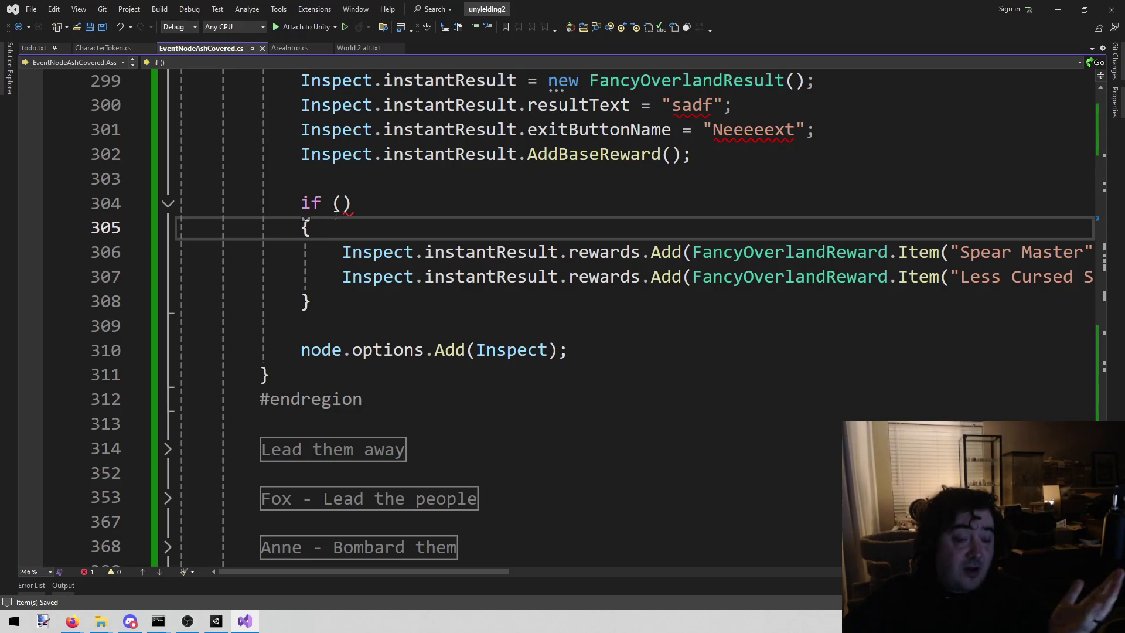
left_click(343, 202)
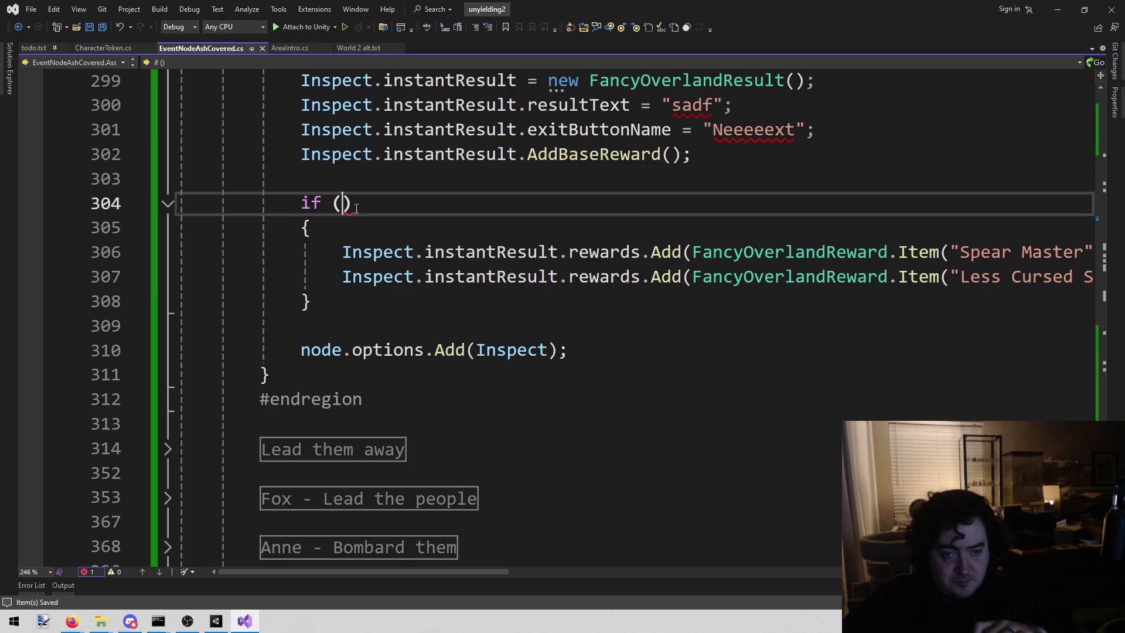
scroll(523, 225, "up", 1)
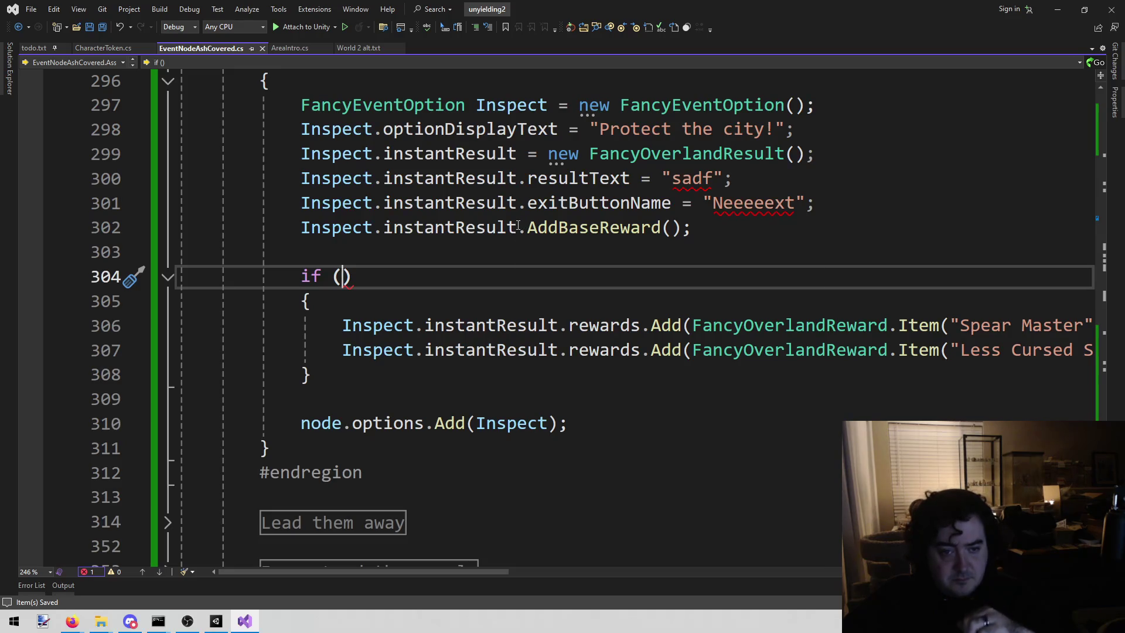
scroll(505, 239, "down", 3)
scroll(499, 241, "up", 4)
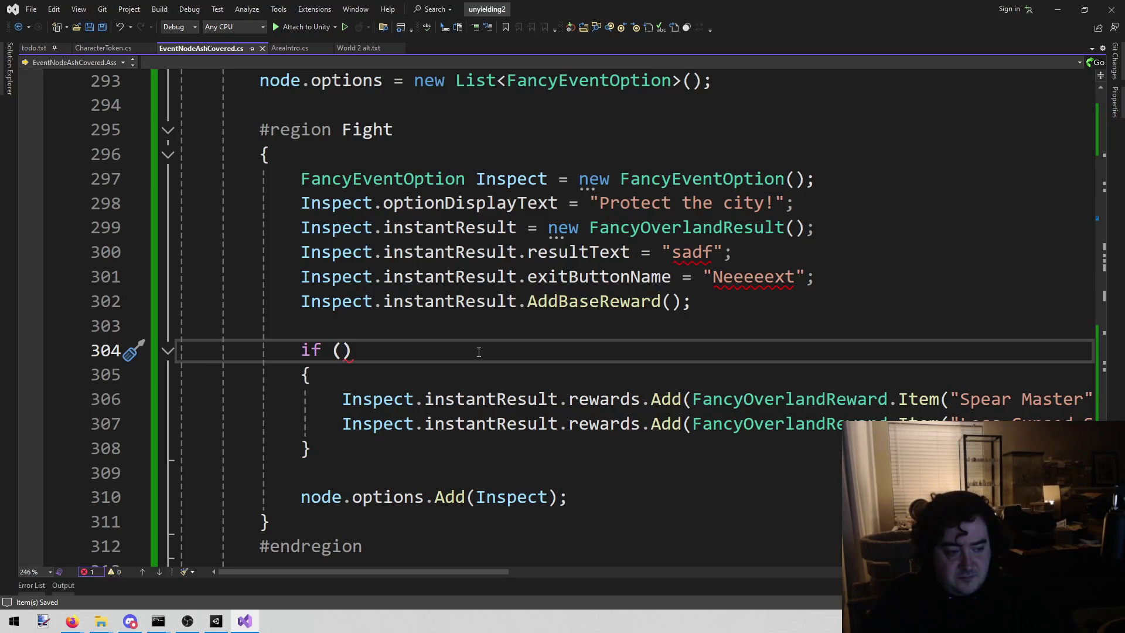
scroll(478, 352, "up", 8)
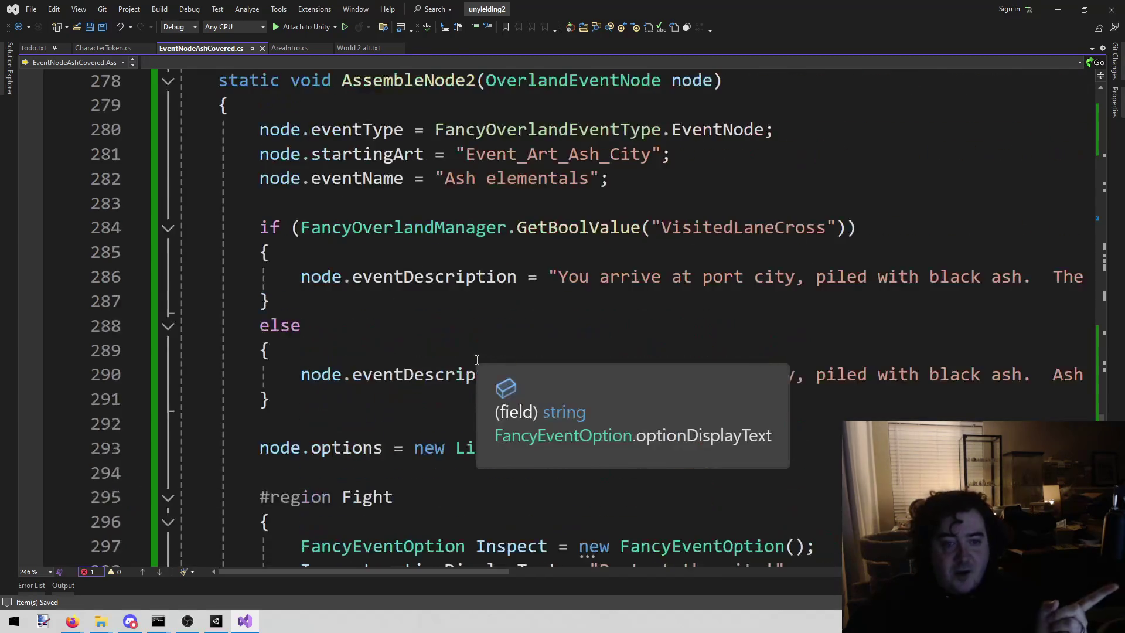
scroll(502, 307, "down", 13)
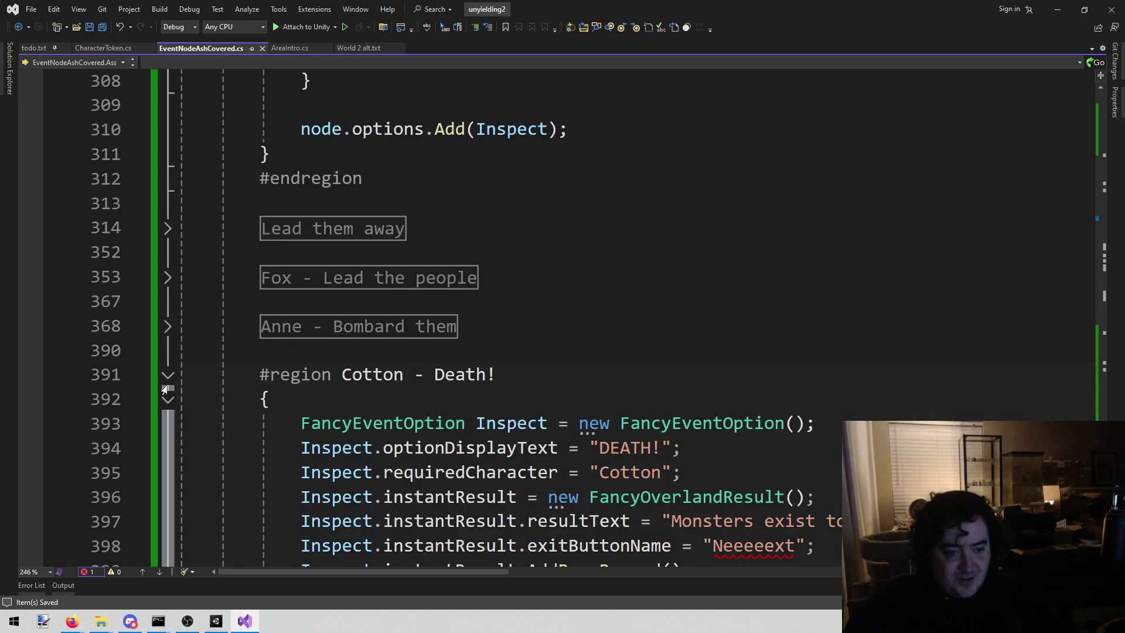
Collapse the Cotton - Death! region and add an empty bool IsMatchingCharacter() method with braces at the end
left_click(164, 387)
scroll(294, 291, "down", 2)
left_click(303, 251)
scroll(295, 307, "up", 3)
scroll(295, 307, "down", 3)
key("Return")
key("Return")
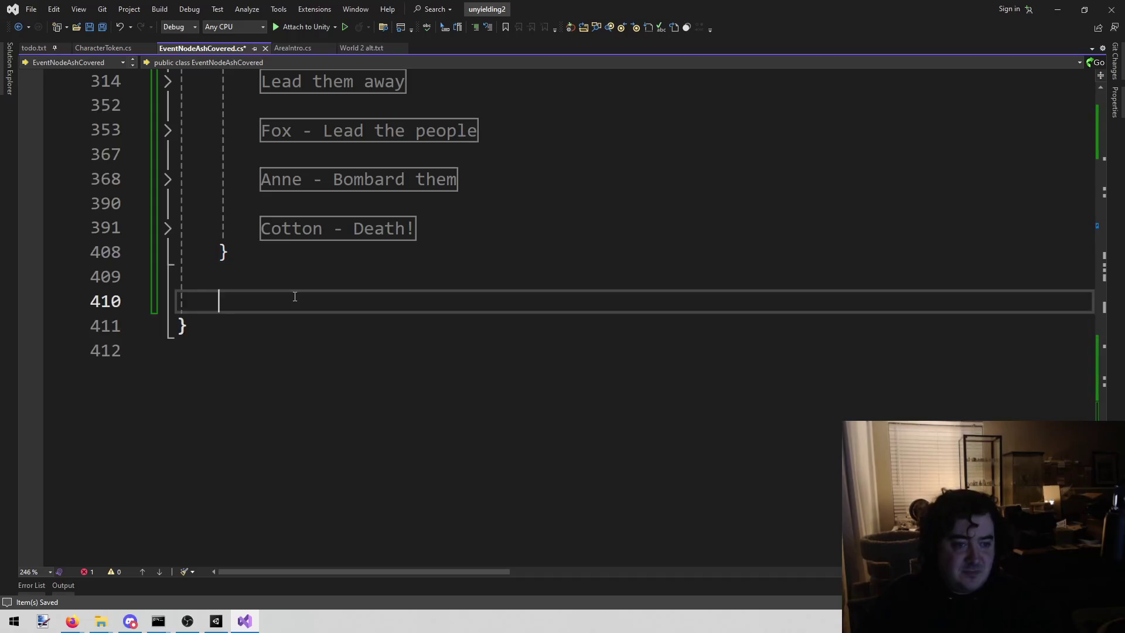
type("bool Is")
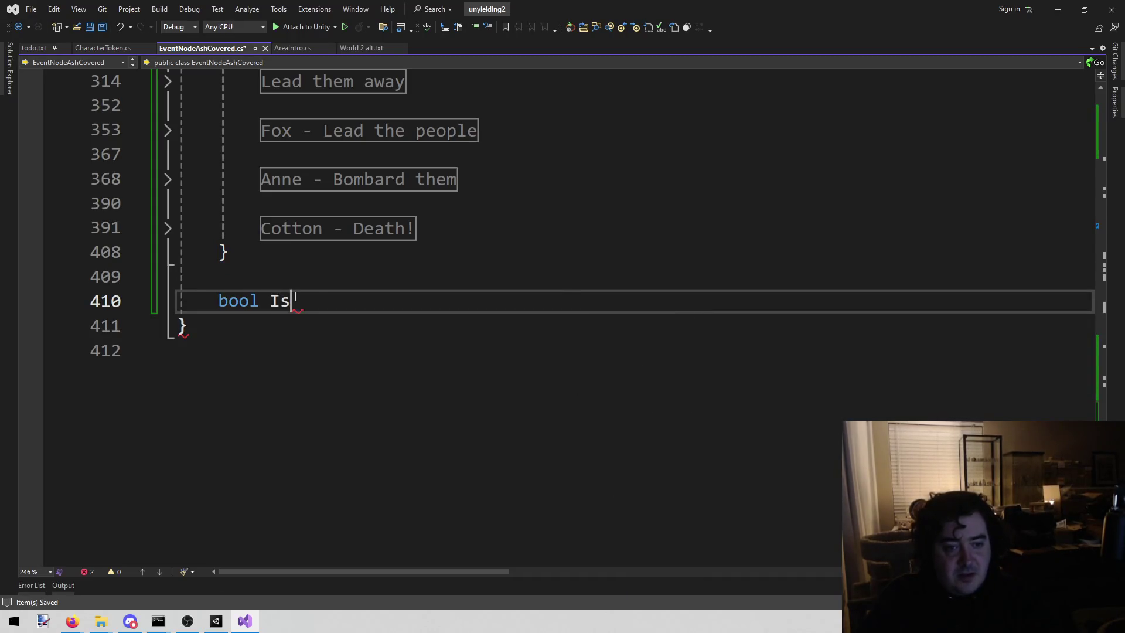
type("MatchingC")
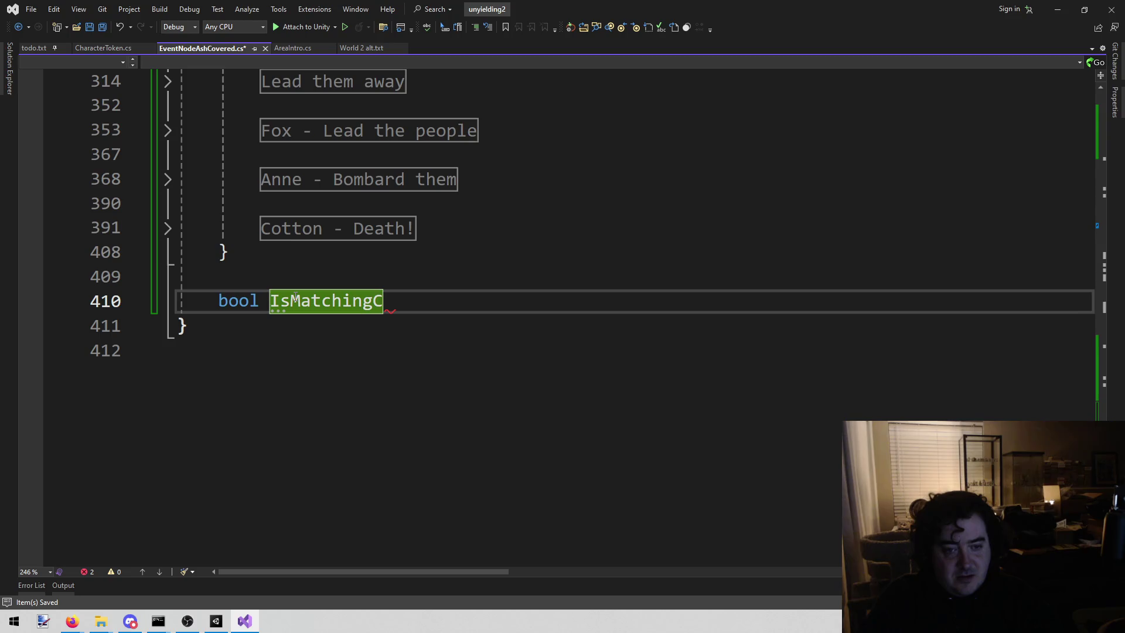
type("haracter")
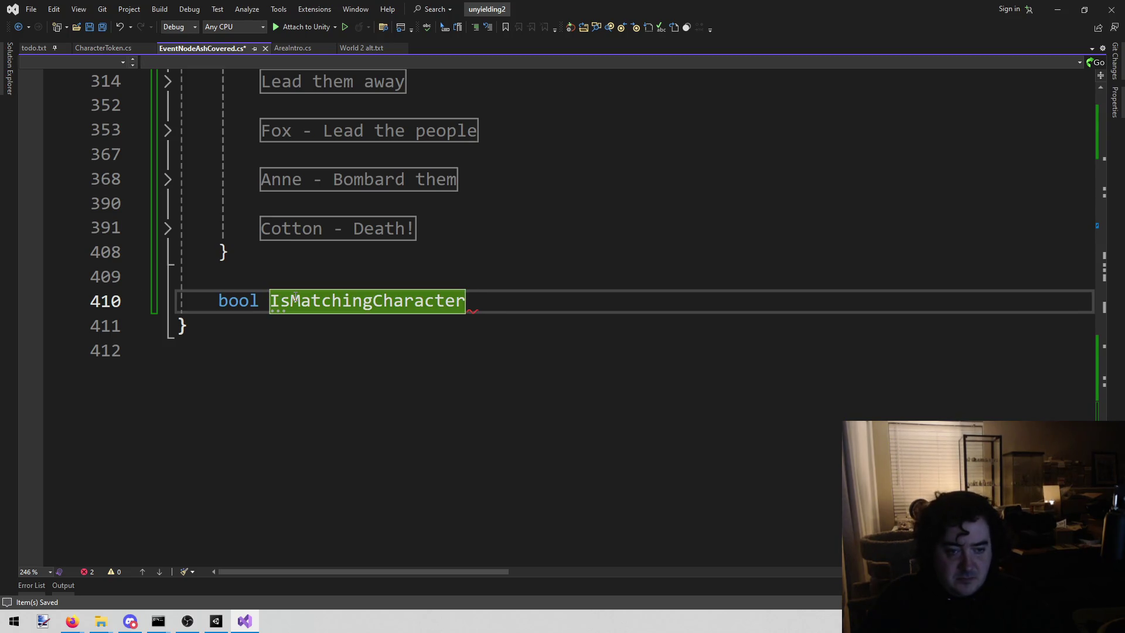
type("()")
type("Character")
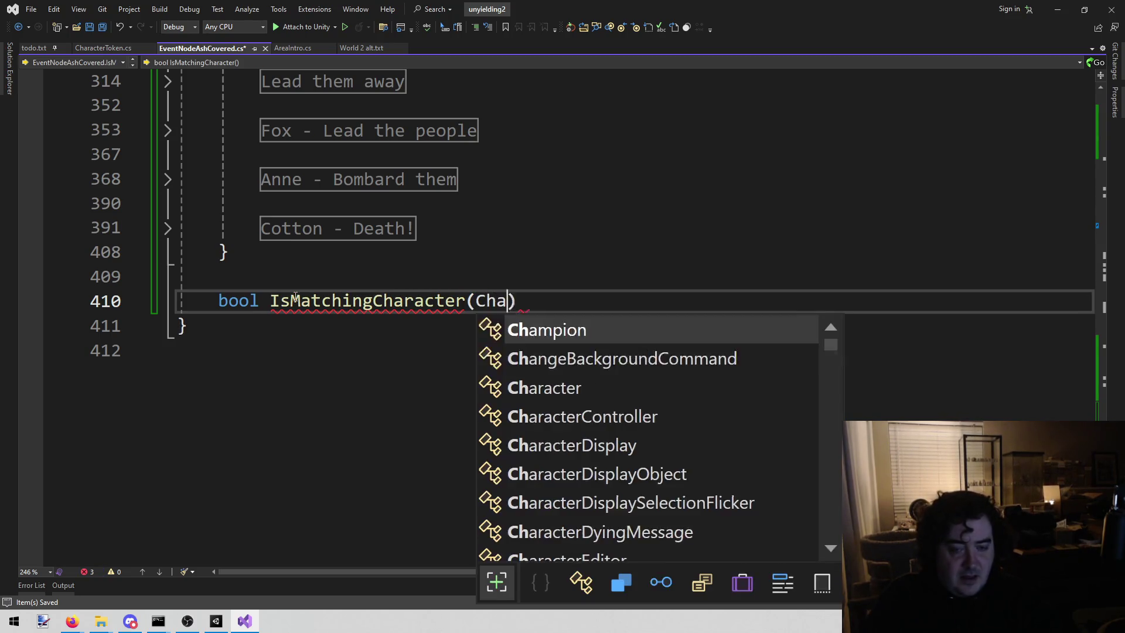
type(" c")
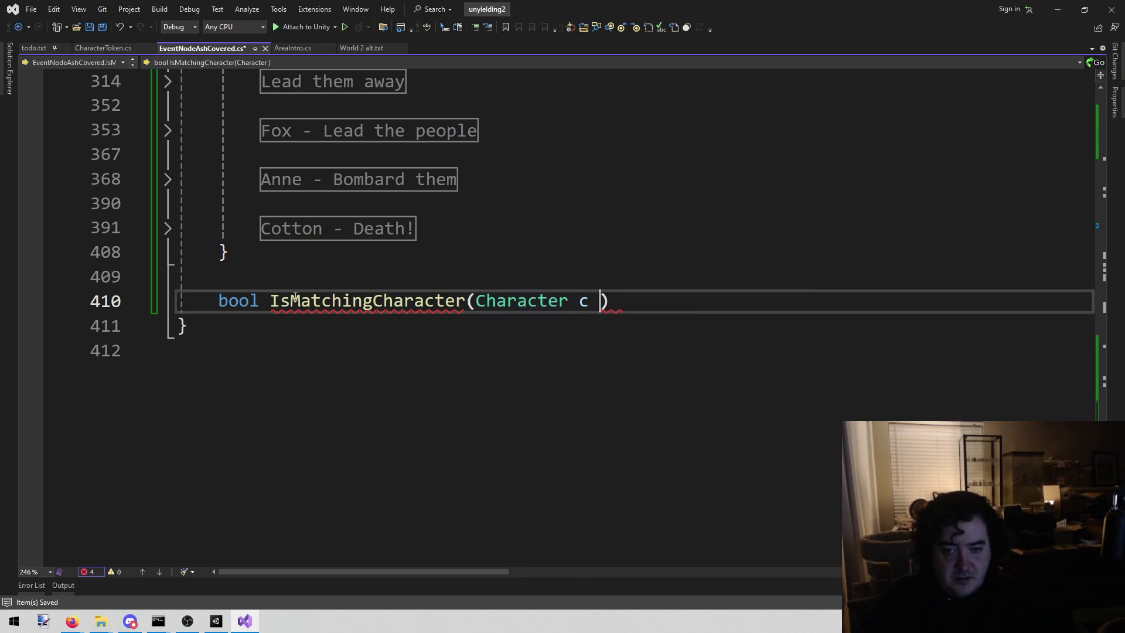
key("End")
key("Return")
type("{")
key("Return")
key("Up")
key("Up")
key("End")
Change the method's parameter type to StorageCharacter c using IntelliSense completion
key("Left")
key("Left")
key("Left")
key("ctrl+shift+Left")
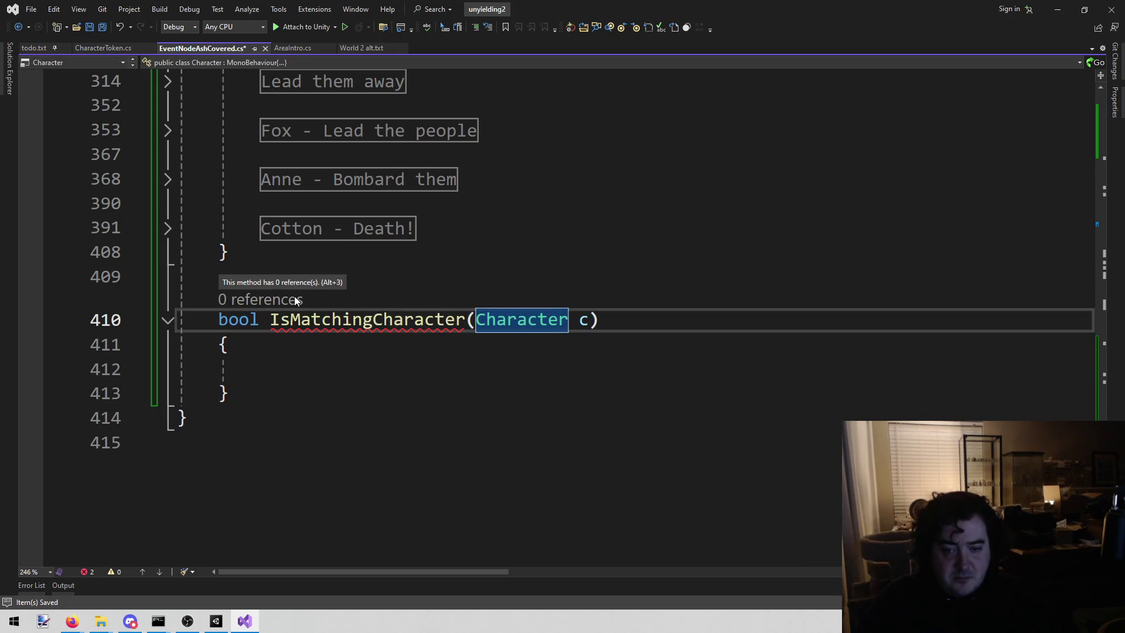
type("Storage")
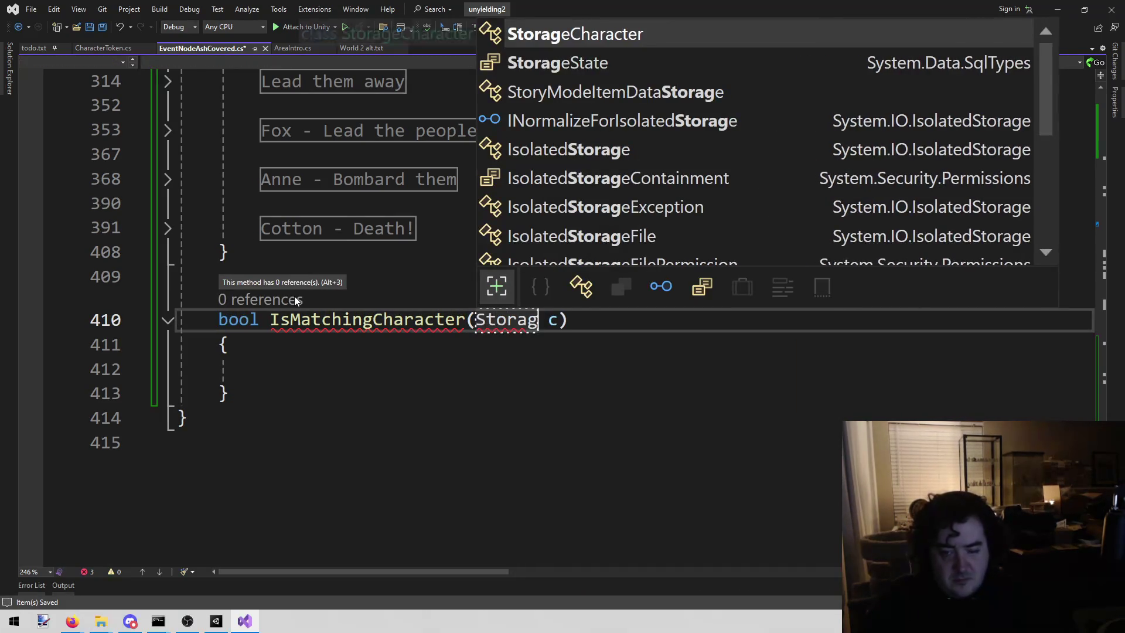
type("C")
key("Tab")
key("Down")
key("Down")
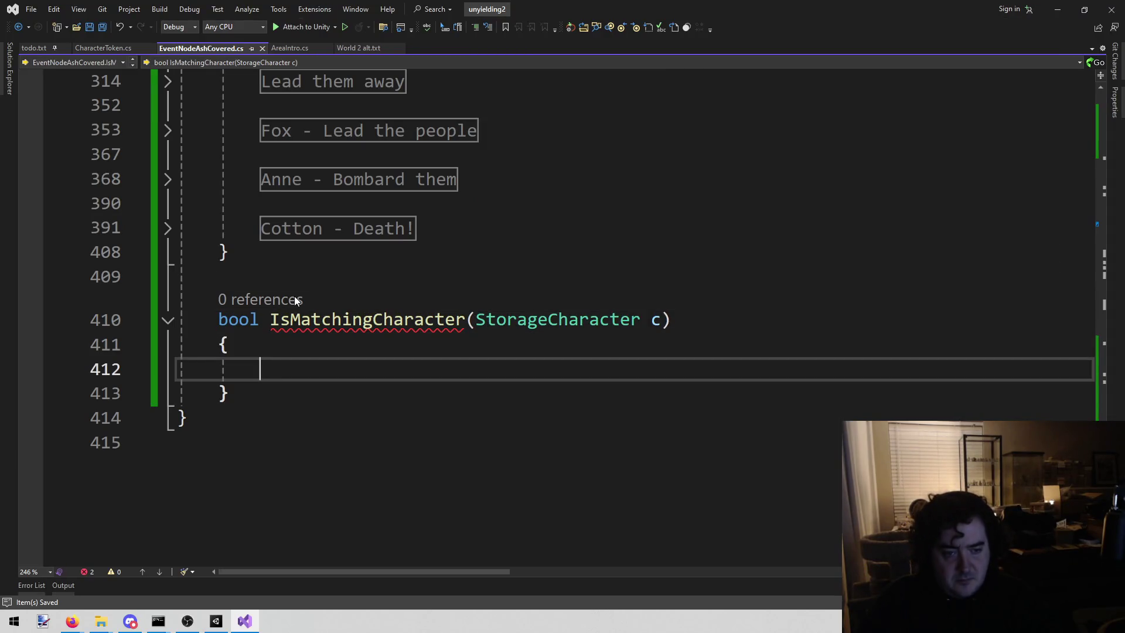
Write an if condition comparing c.displayName to "Val", "Dane" and "Sara", joined by ||
type("if (c")
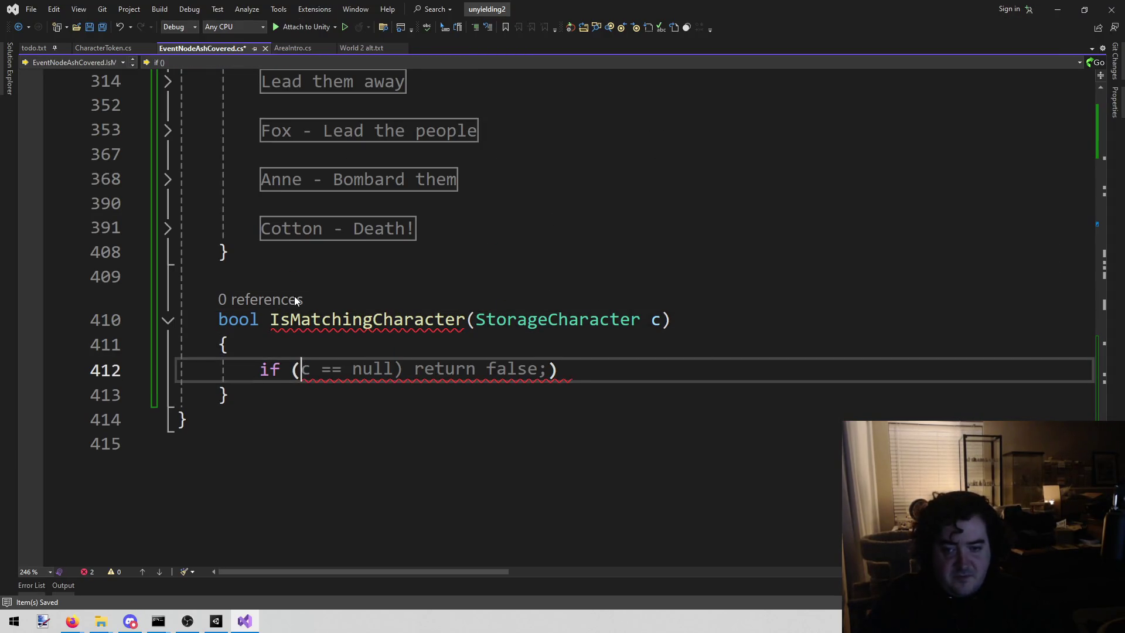
type(".displayName")
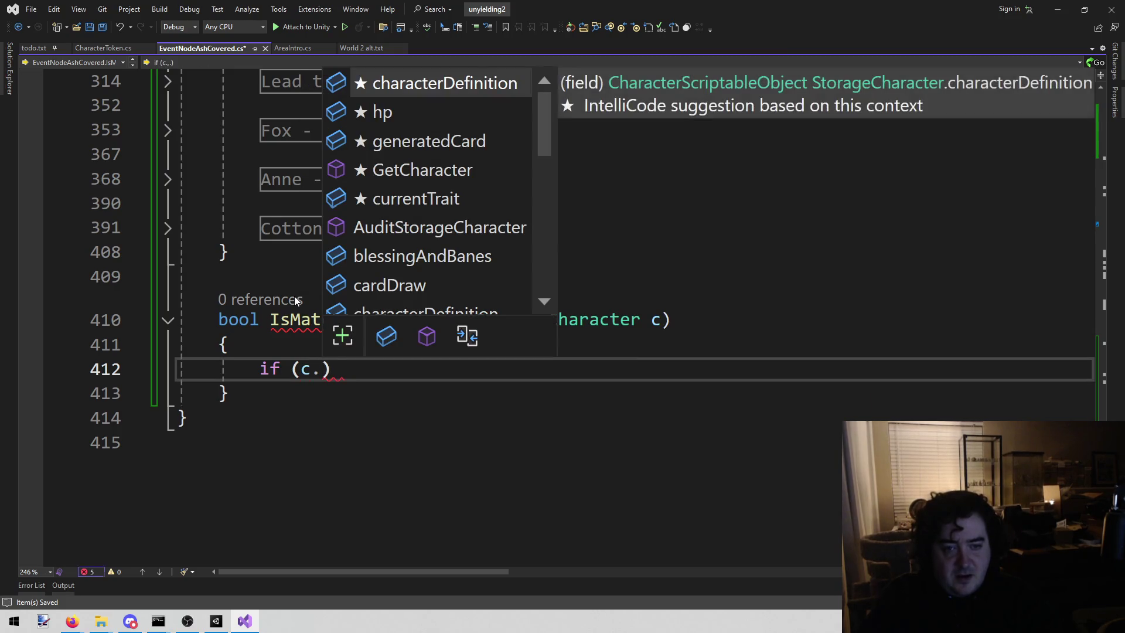
type(" == \"\"")
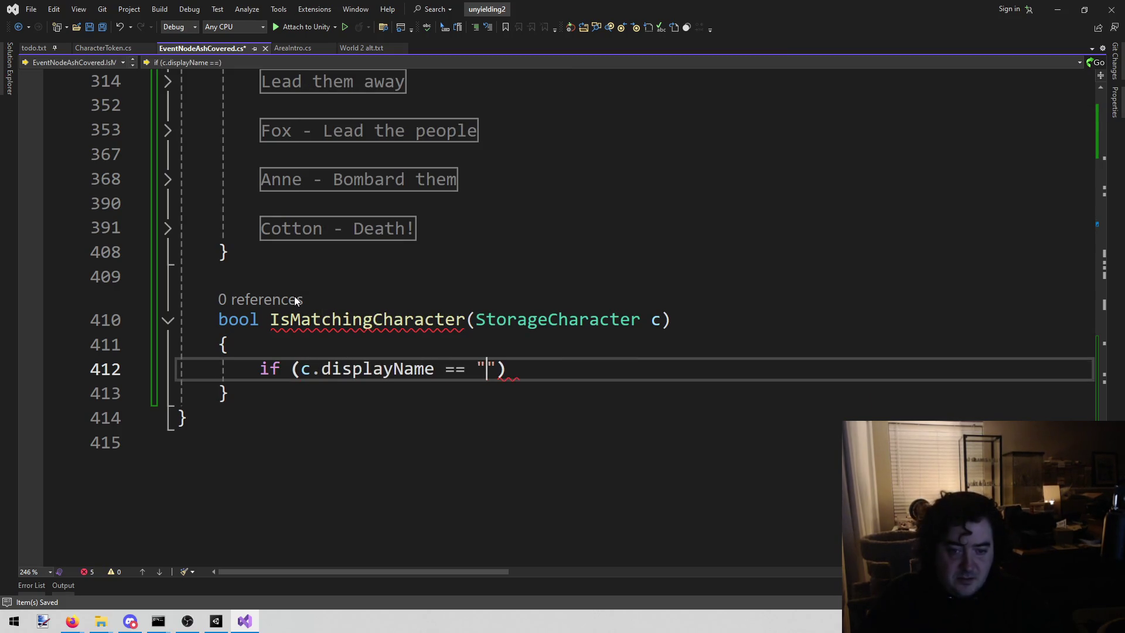
key("ctrl+shift+Left")
type("Val")
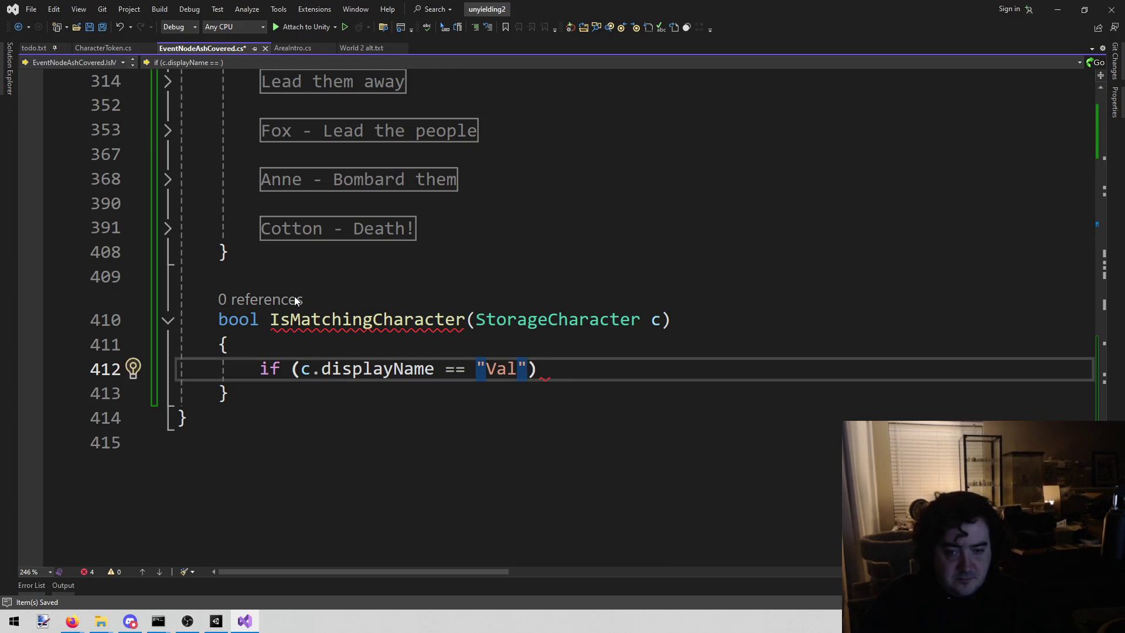
type("||")
key("ctrl+shift+Left")
key("ctrl+shift+Left")
key("ctrl+shift+Left")
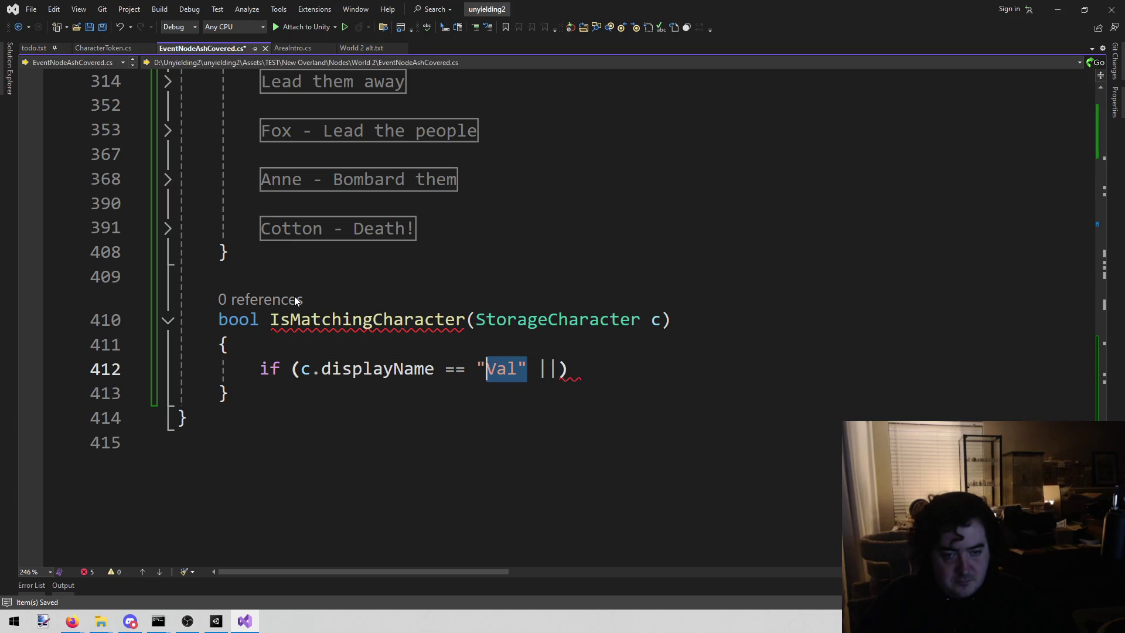
key("shift+Left")
key("ctrl+c")
key("End")
key("Left")
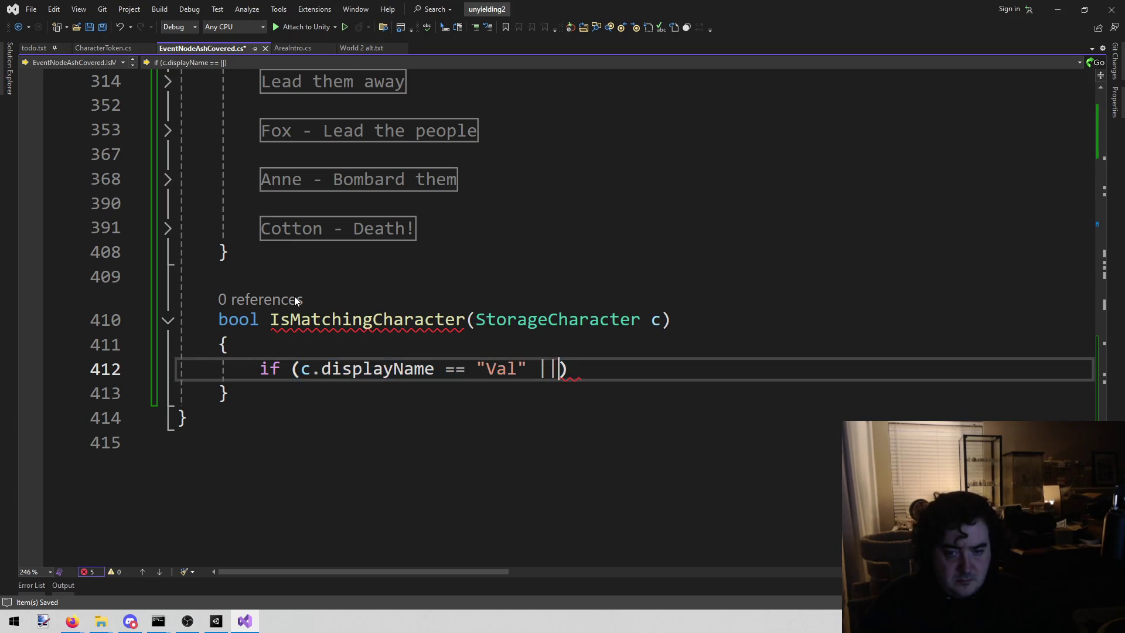
key("Return")
key("ctrl+v")
key("Right")
key("ctrl+shift+Left")
type("D")
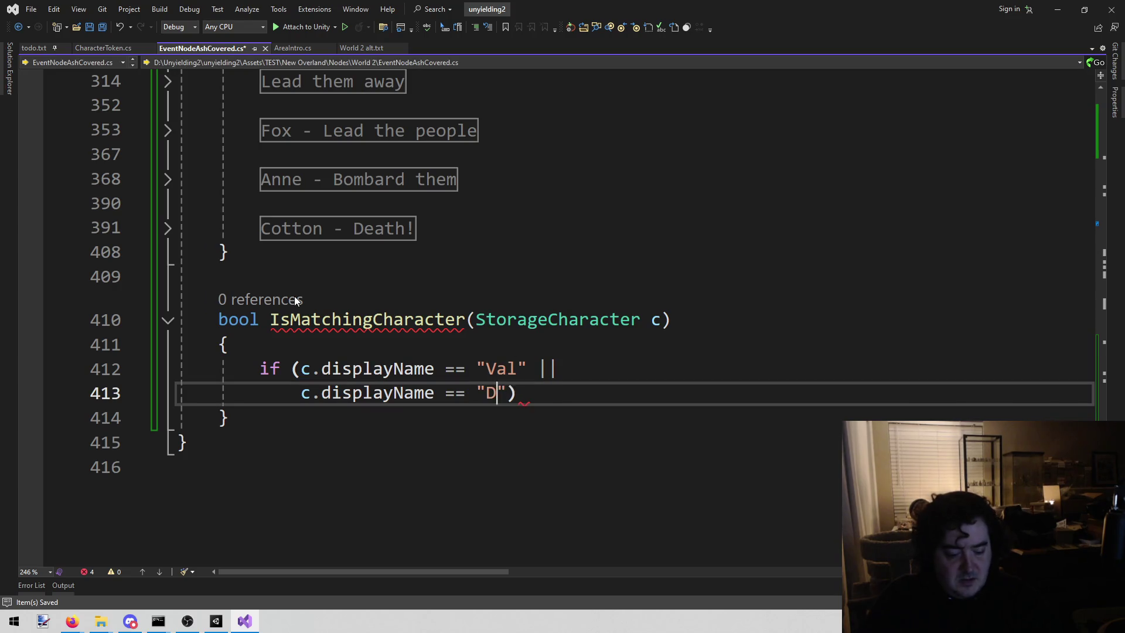
key("Right")
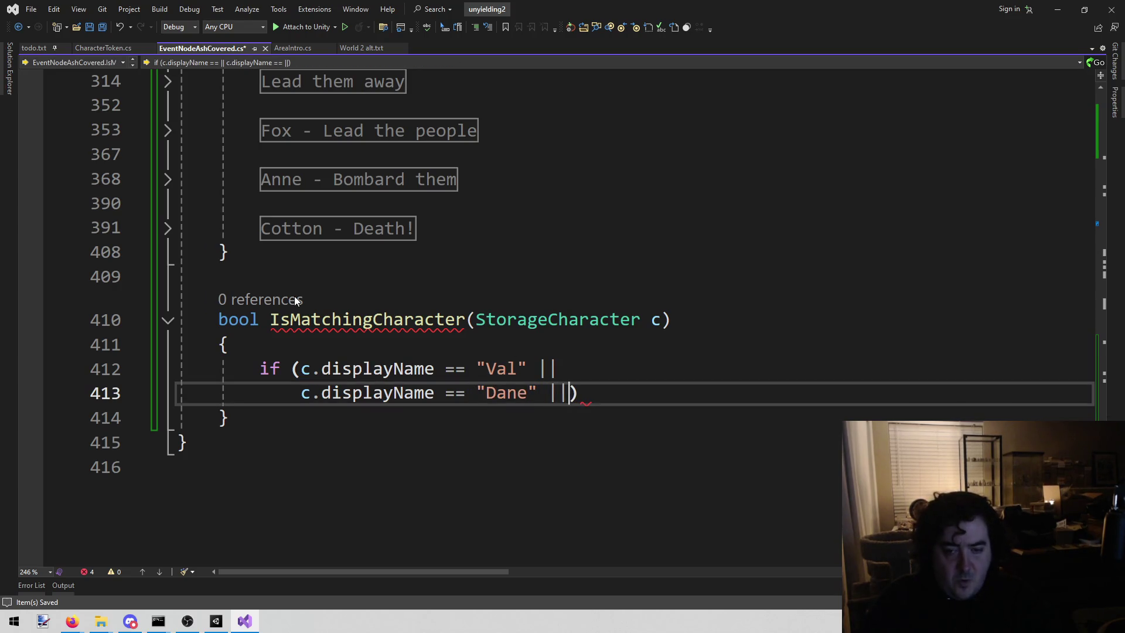
key("Return")
key("ctrl+v")
key("Left")
key("ctrl+shift+Left")
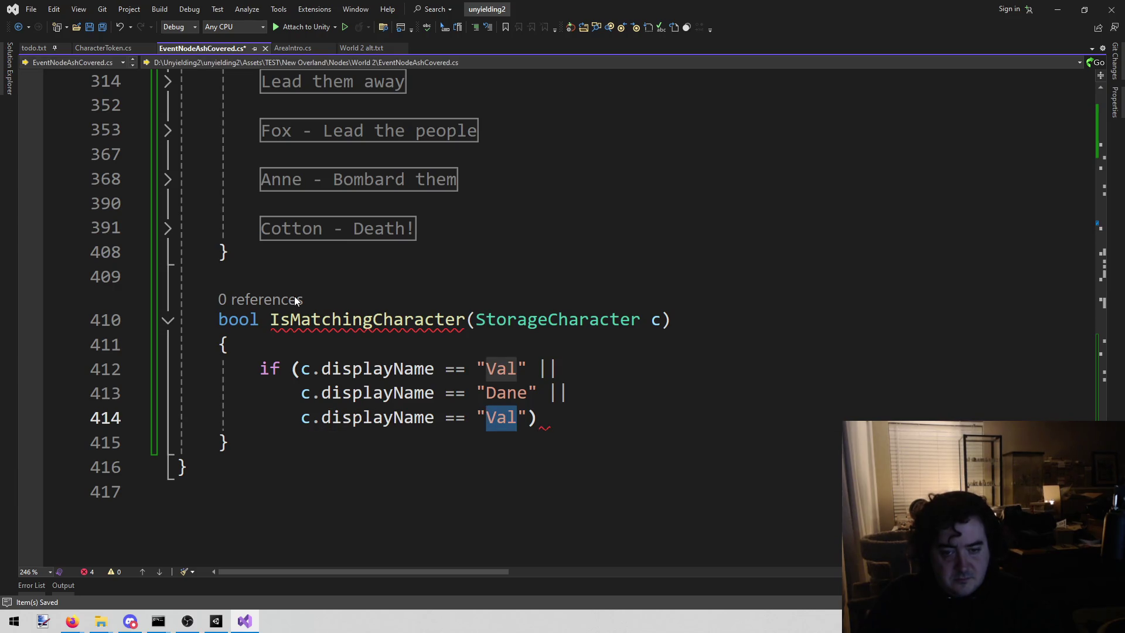
type("Sara")
key("Right")
type("||")
Extend the condition with displayName comparisons for "Lenette", "Pepper" and "Fox"
key("Return")
key("ctrl+v")
key("ctrl+shift+Left")
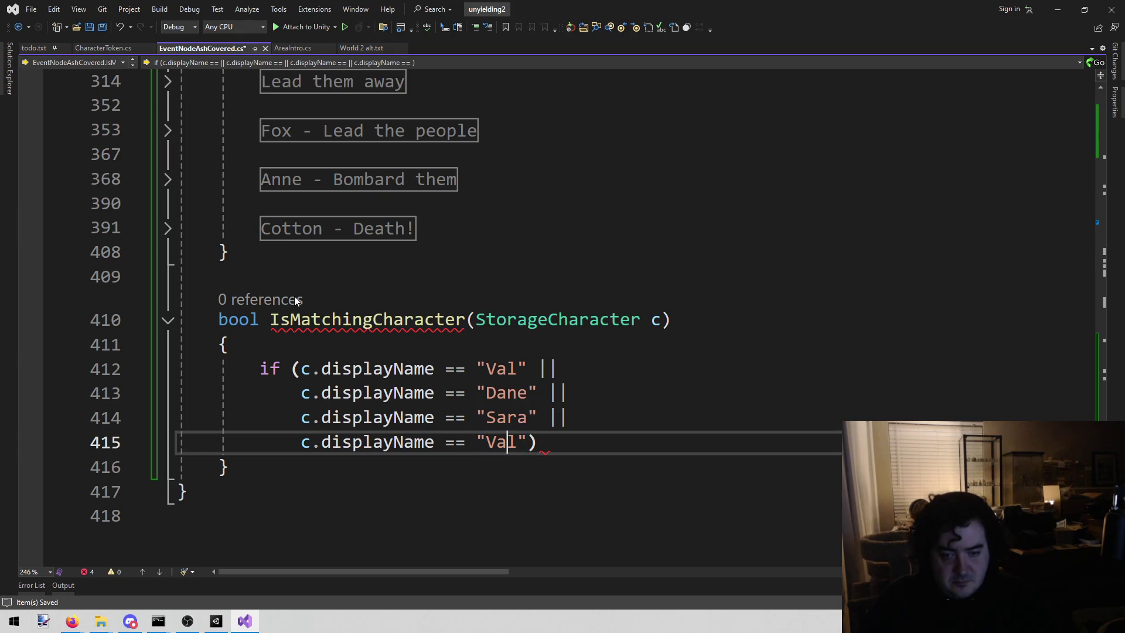
key("Right")
key("ctrl+shift+Left")
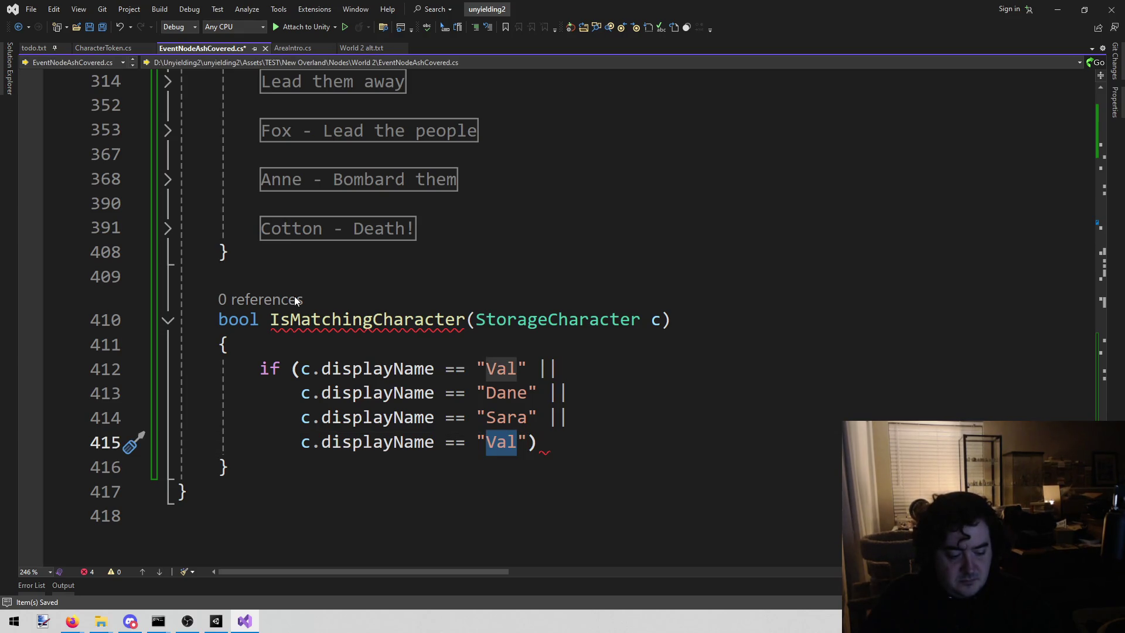
type("Lenette")
key("Right")
key("Return")
key("ctrl+v")
key("Left")
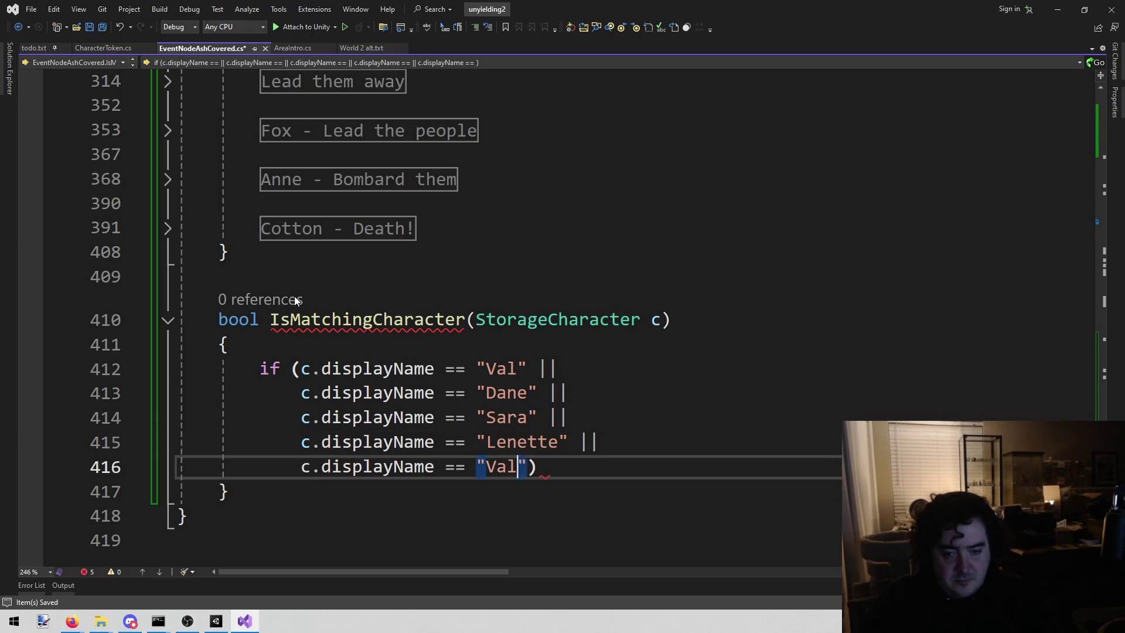
key("ctrl+shift+Left")
type("Pep")
key("Right")
key("Return")
key("ctrl+v")
key("Left")
key("ctrl+shift+Left")
type("Fox")
Make the if return true and add an else returning false, then save the file
key("End")
key("Return")
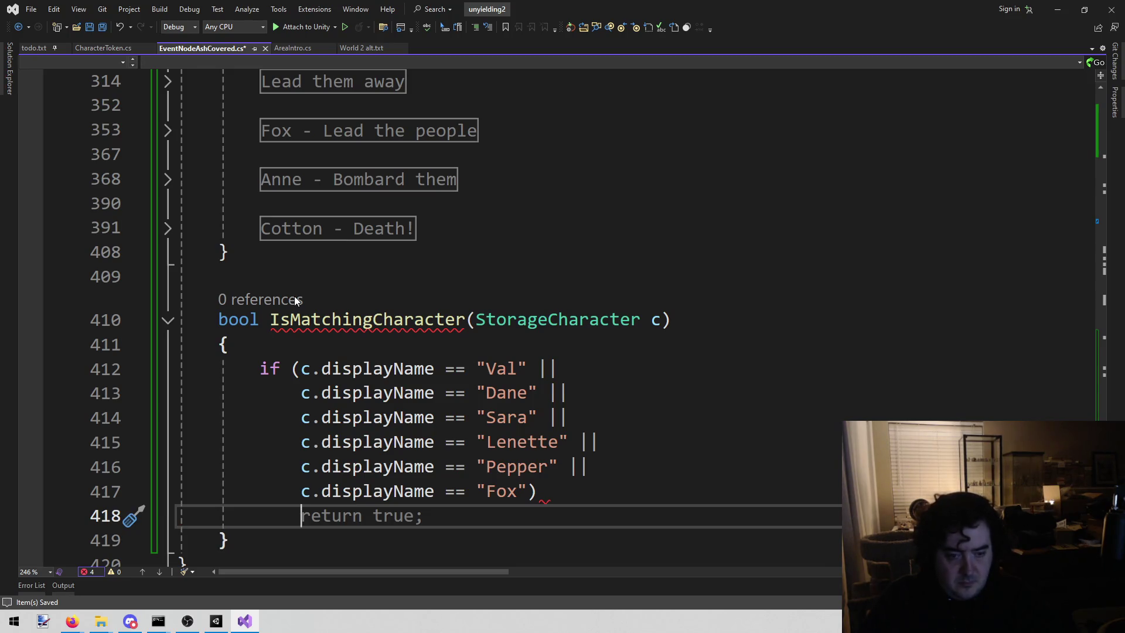
type("{")
key("Return")
type("retuir")
key("Tab")
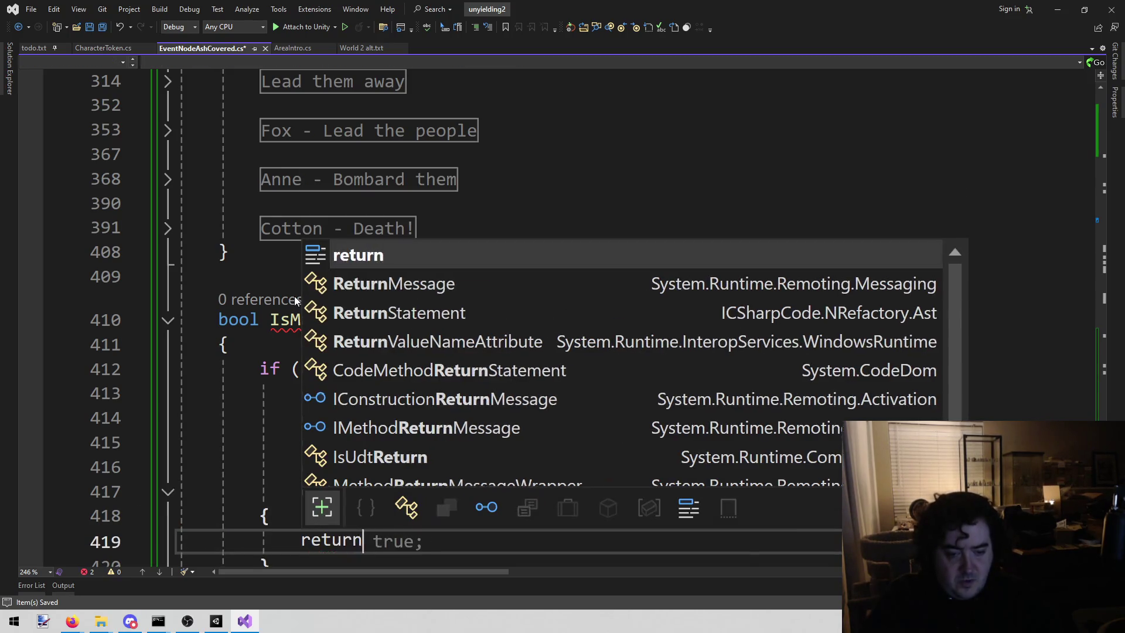
type("t")
key("Tab")
key("Down")
key("Return")
type("ekls")
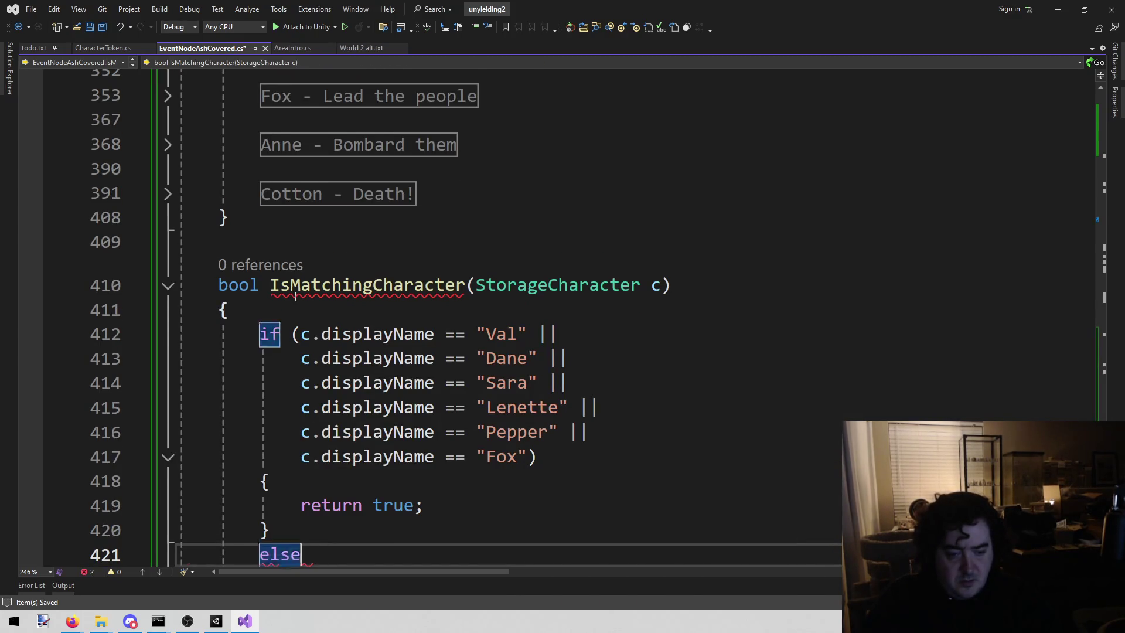
key("Return")
type("{")
key("Return")
type("return false;")
key("ctrl+s")
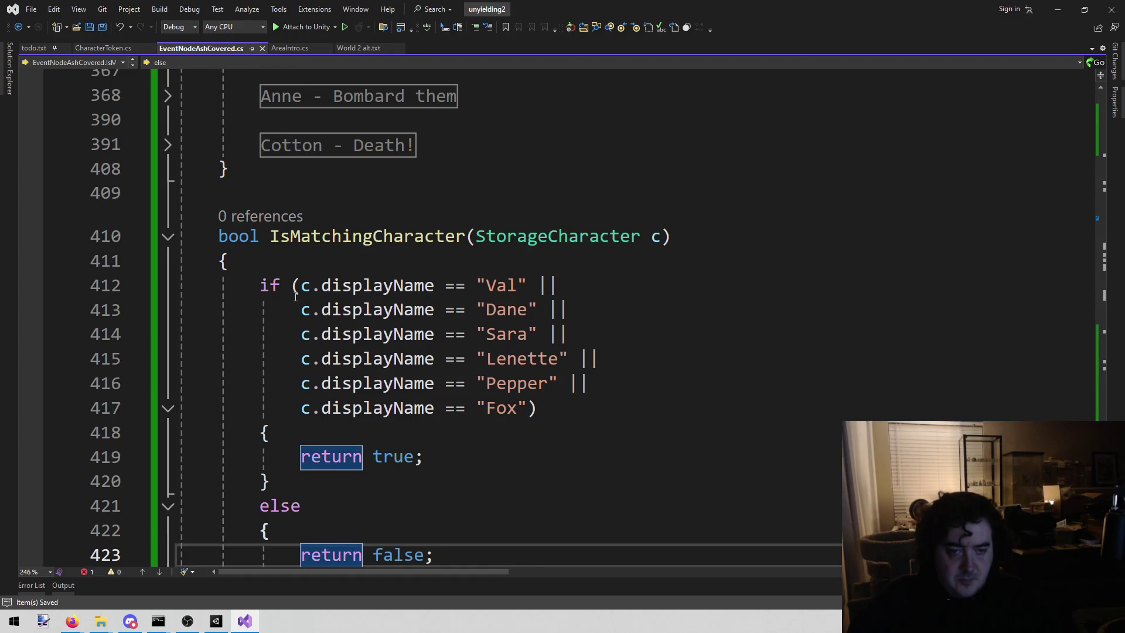
scroll(627, 267, "down", 1)
mouse_move(262, 212)
left_mouse_down()
mouse_move(584, 308)
mouse_move(535, 332)
mouse_move(562, 330)
left_mouse_up()
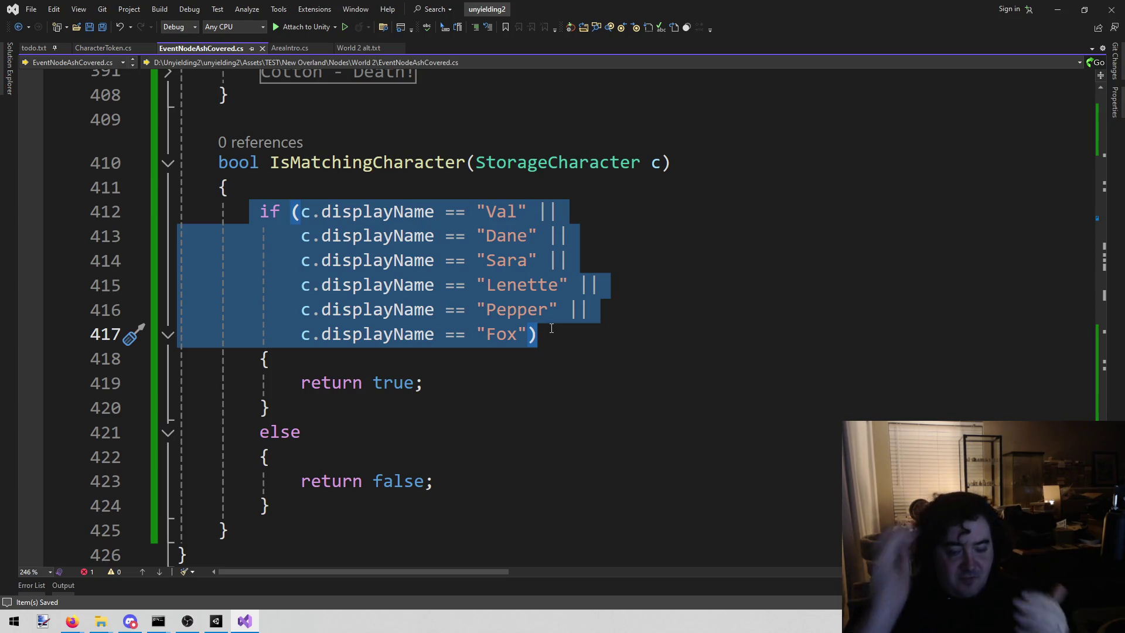
mouse_move(243, 188)
left_mouse_down()
mouse_move(489, 326)
mouse_move(625, 364)
left_mouse_up()
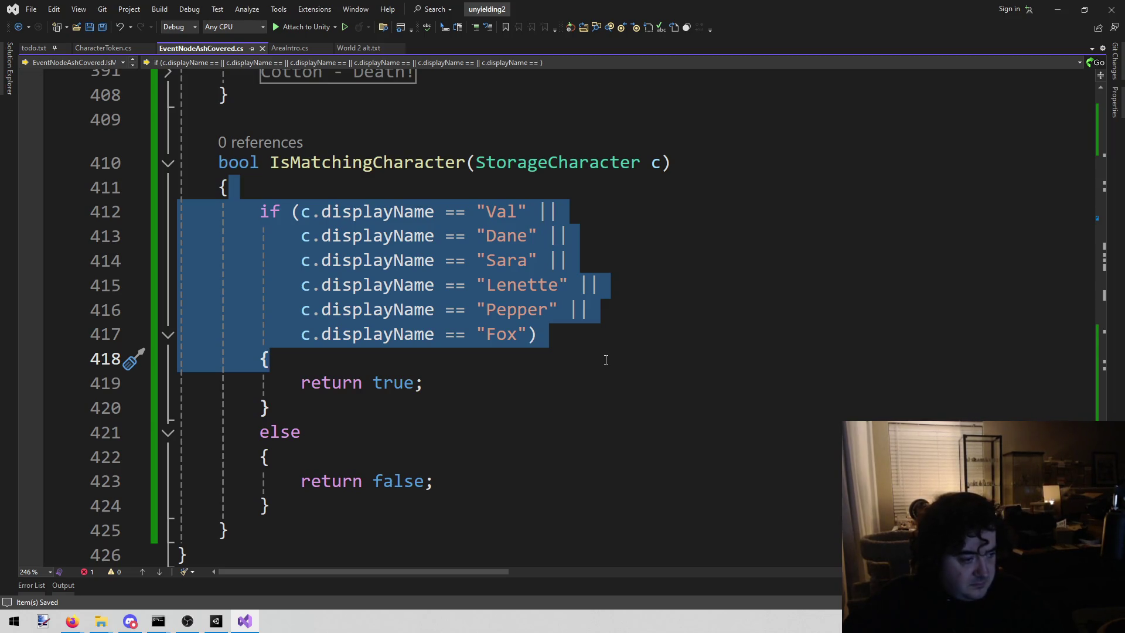
scroll(548, 385, "up", 2)
left_click(328, 267)
double_click(359, 304)
key("ctrl+c")
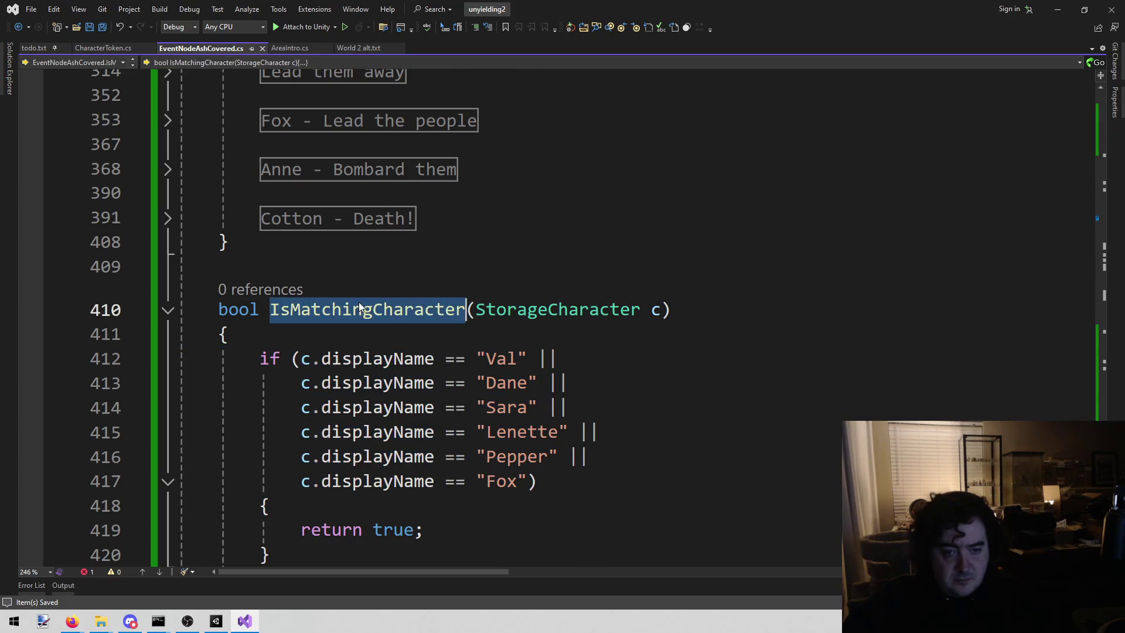
scroll(410, 302, "up", 20)
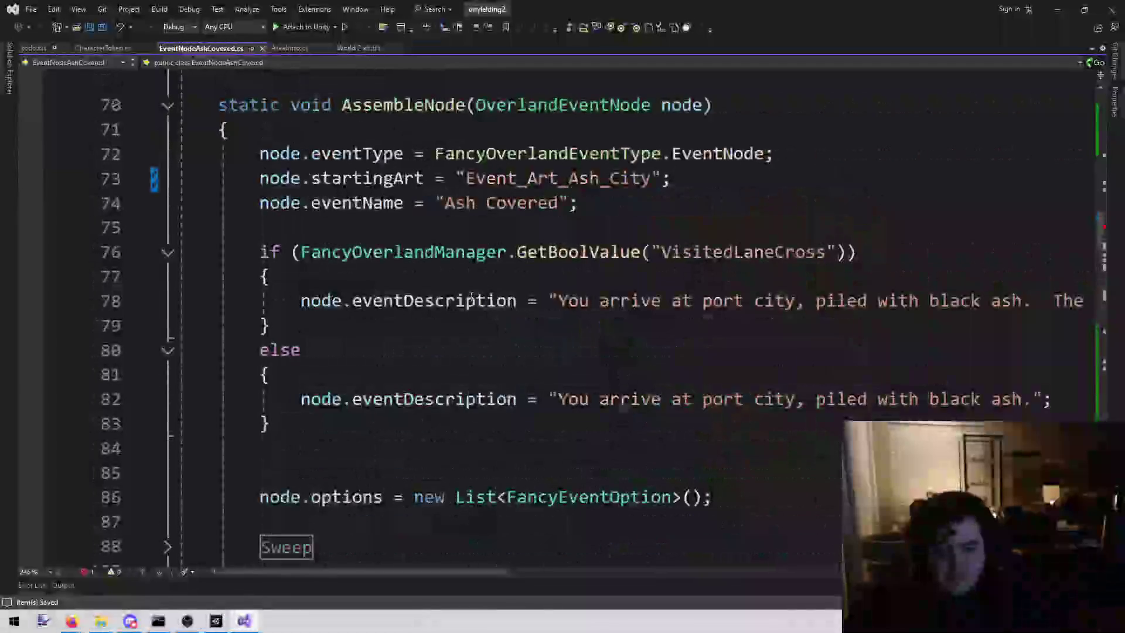
scroll(463, 290, "down", 15)
scroll(568, 232, "up", 20)
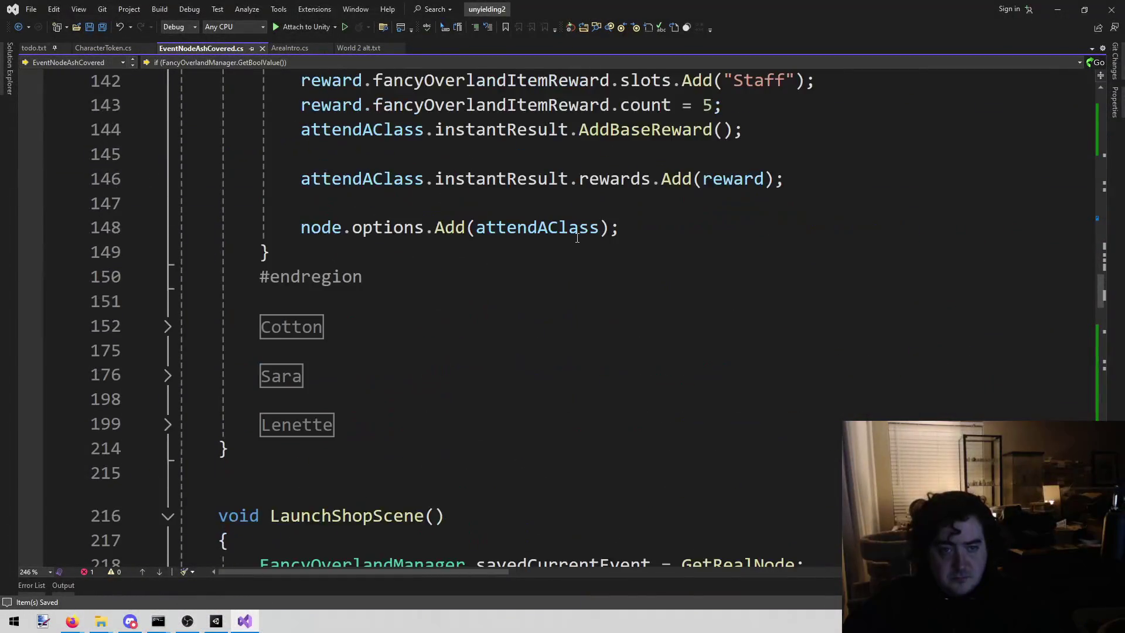
scroll(547, 253, "up", 2)
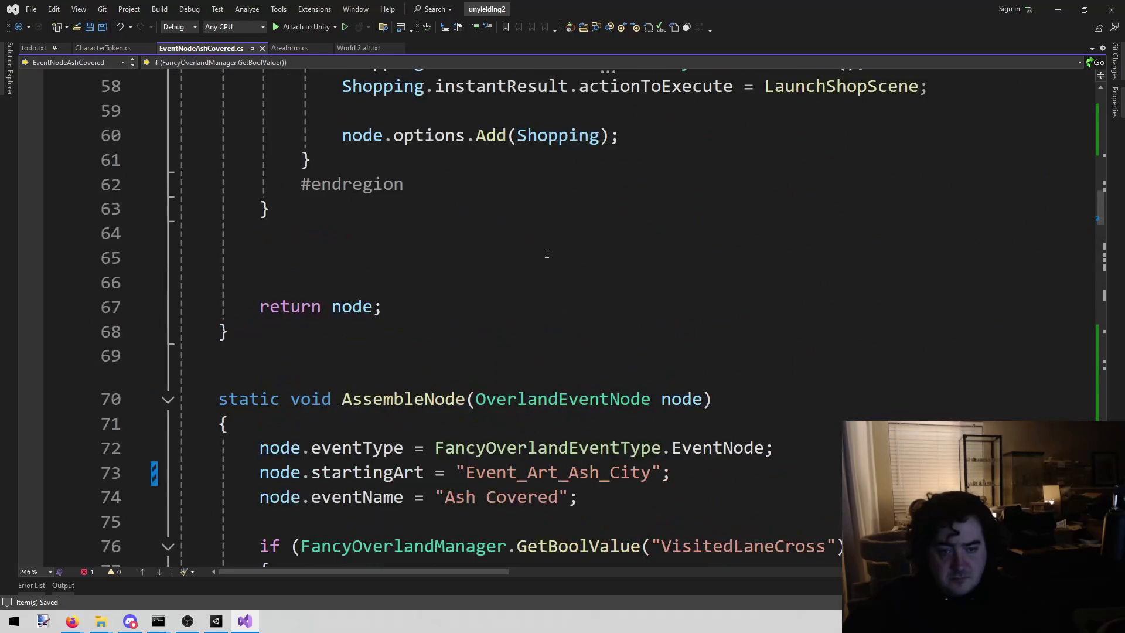
scroll(541, 250, "up", 19)
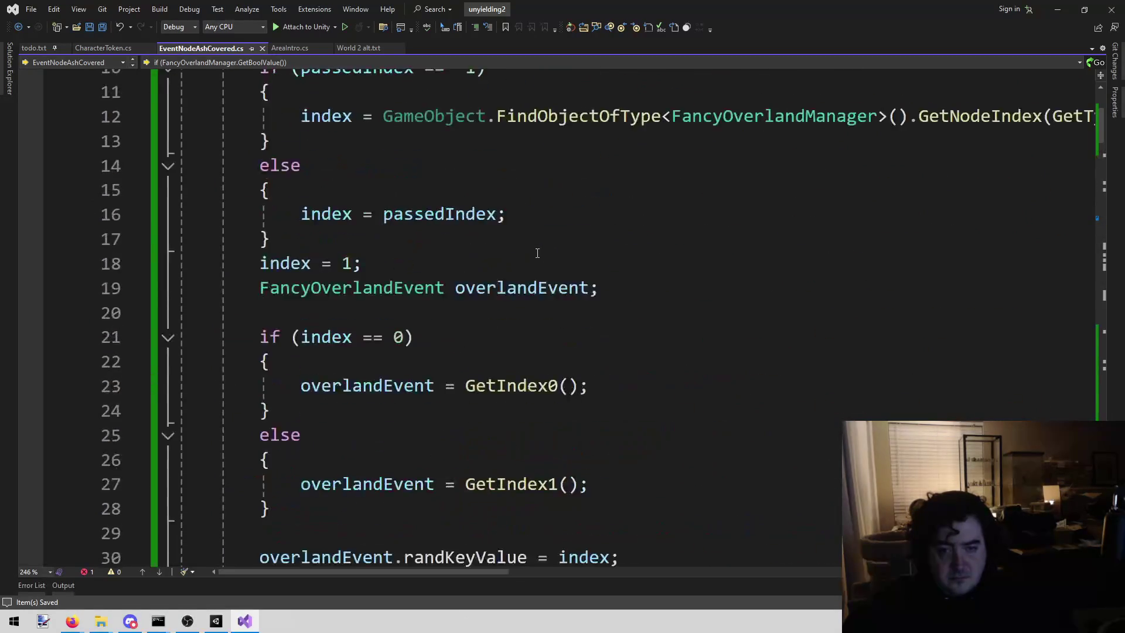
scroll(537, 250, "down", 20)
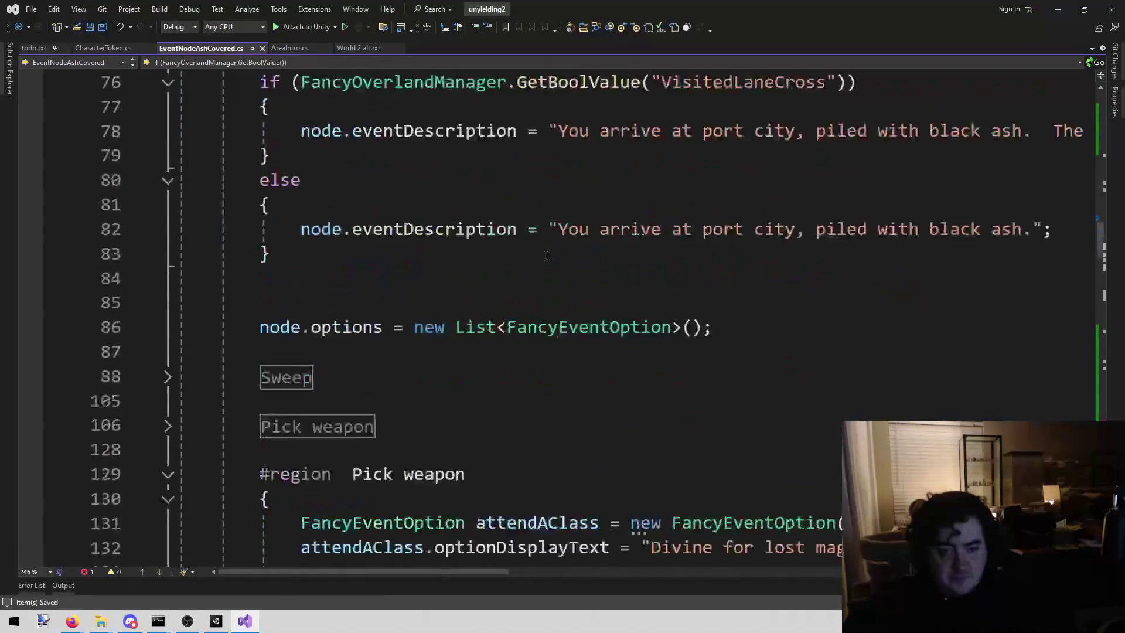
key("ctrl+f")
Search the script for 'Cotton' to reach the Fight option's code
type("cotton")
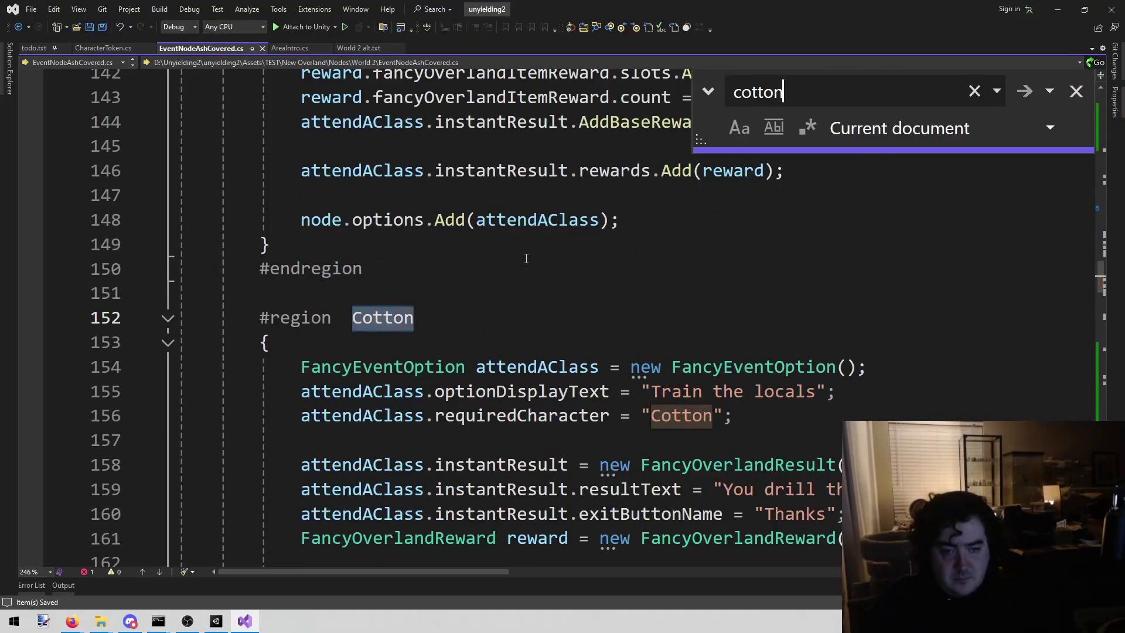
key("Escape")
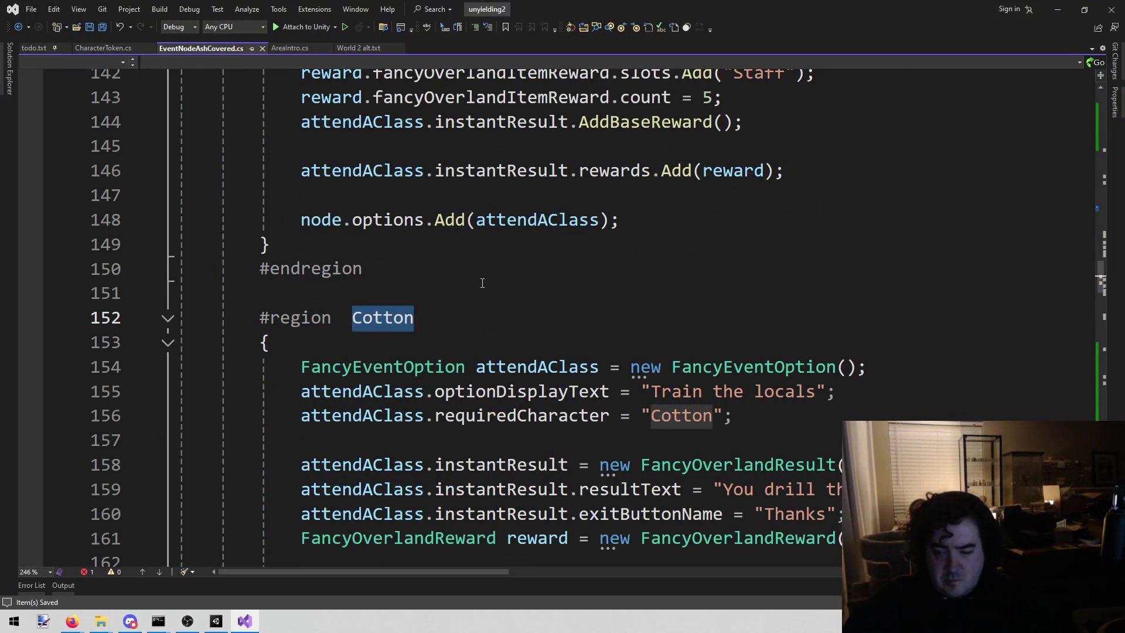
key("ctrl+f")
key("Return")
key("Return")
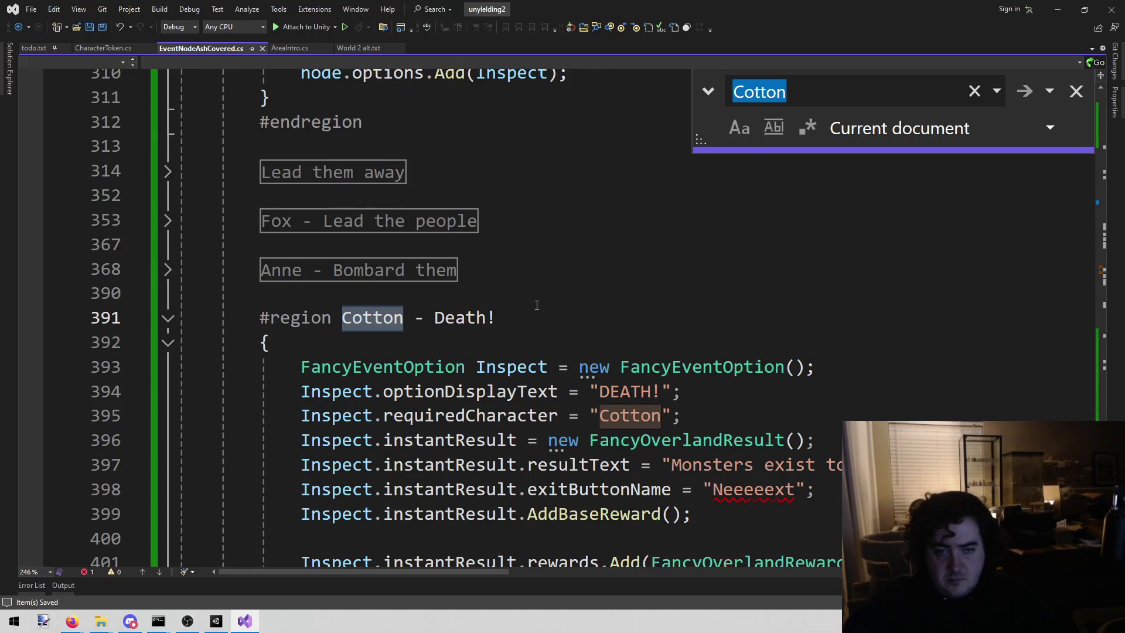
scroll(536, 305, "up", 8)
scroll(317, 419, "down", 3)
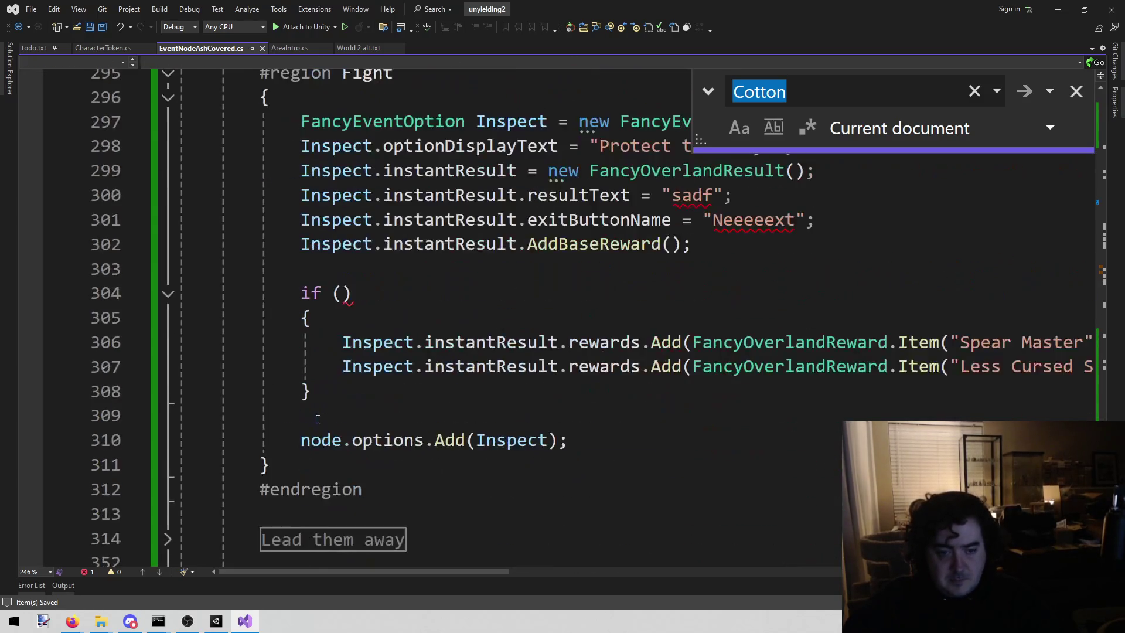
Take the IsMatchingCharacter() call out of the Fight if condition and open a blank line above the if
left_click(339, 291)
key("ctrl+v")
type("()")
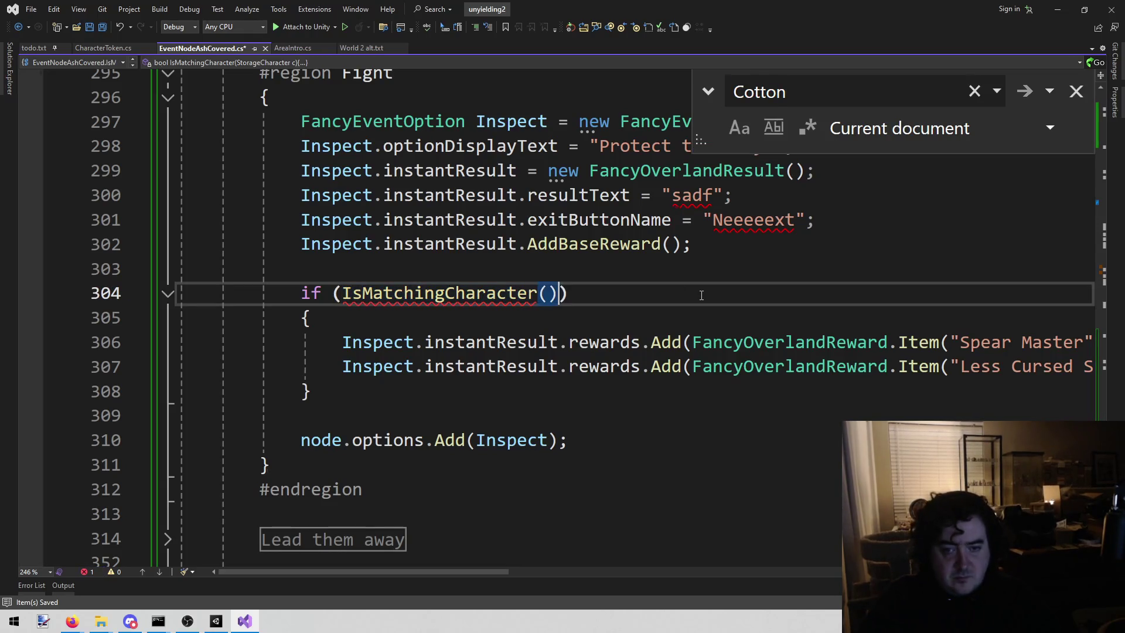
key("ctrl+shift+Left")
key("ctrl+shift+Left")
key("ctrl+x")
key("Up")
key("Return")
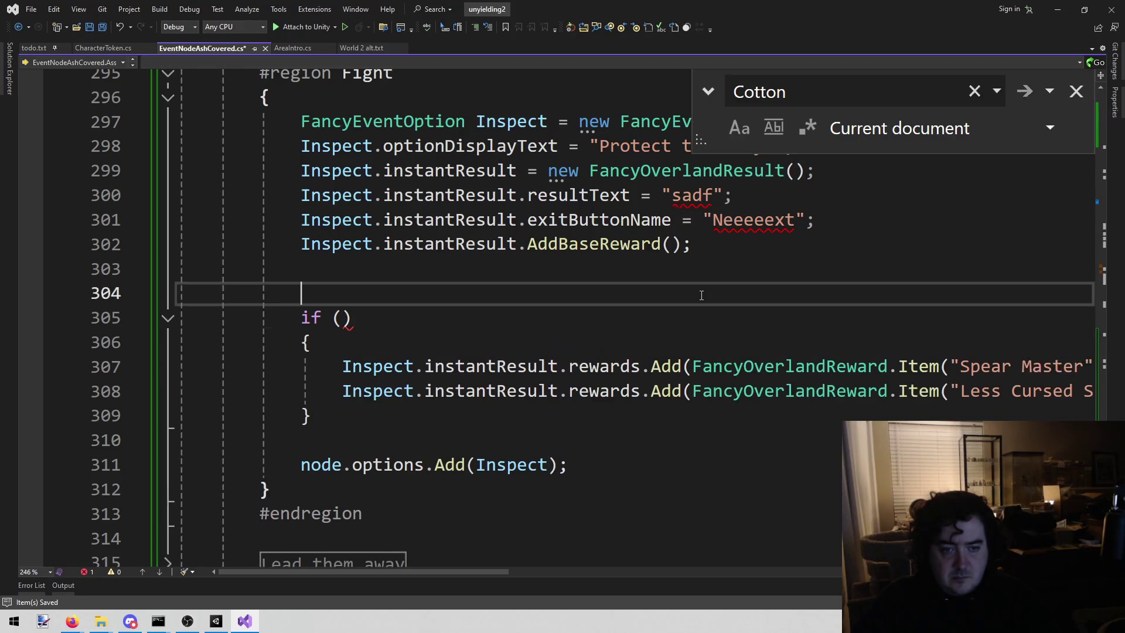
key("ctrl+v")
key("ctrl+z")
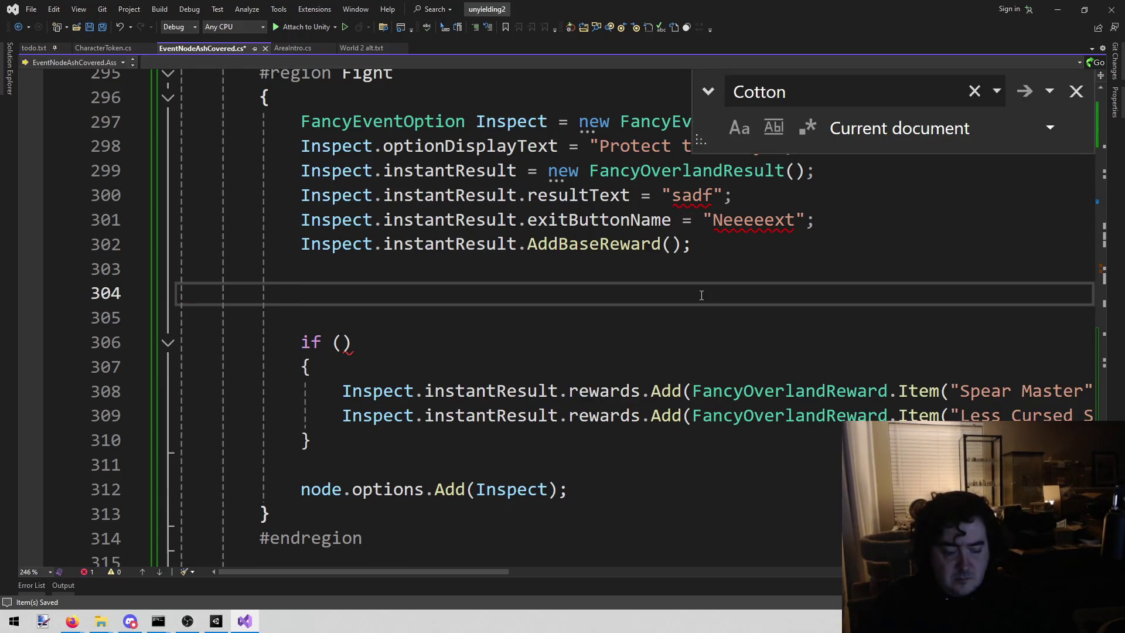
Start a foreach loop with StorageCharacter storageCharacter as the loop variable
type("forea")
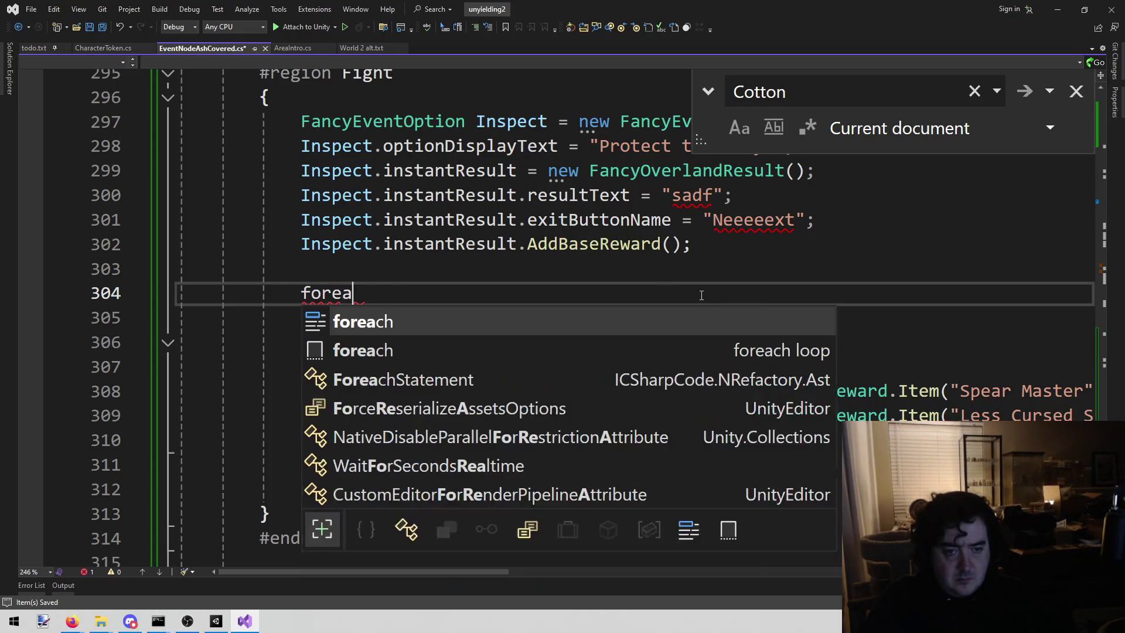
type("ch (Chracter")
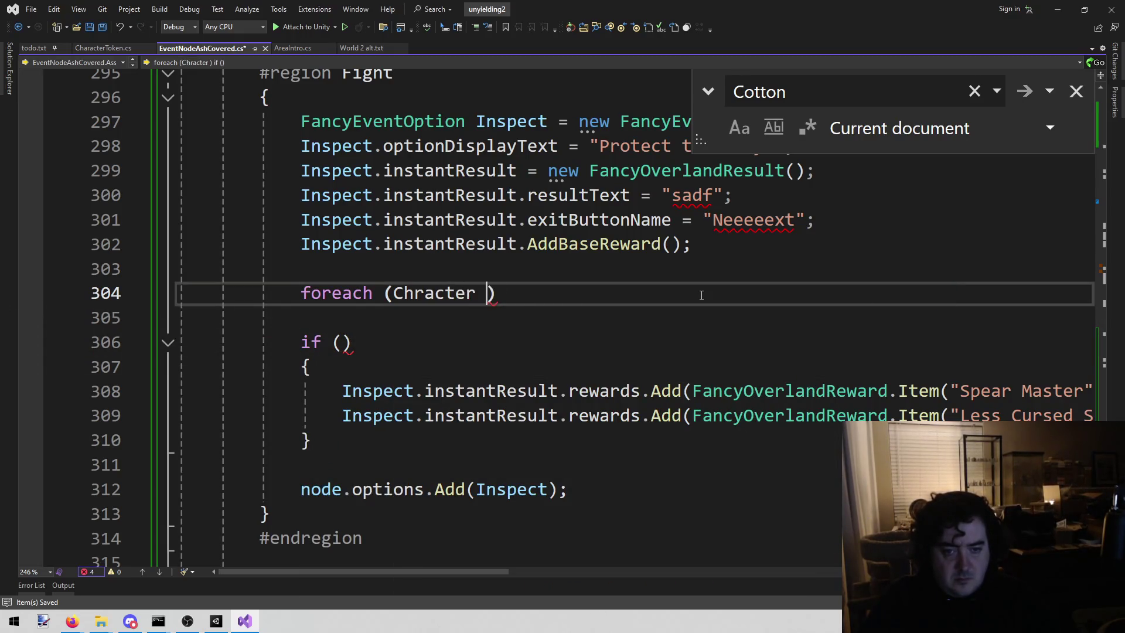
key("ctrl+BackSpace")
key("ctrl+BackSpace")
type("Storage")
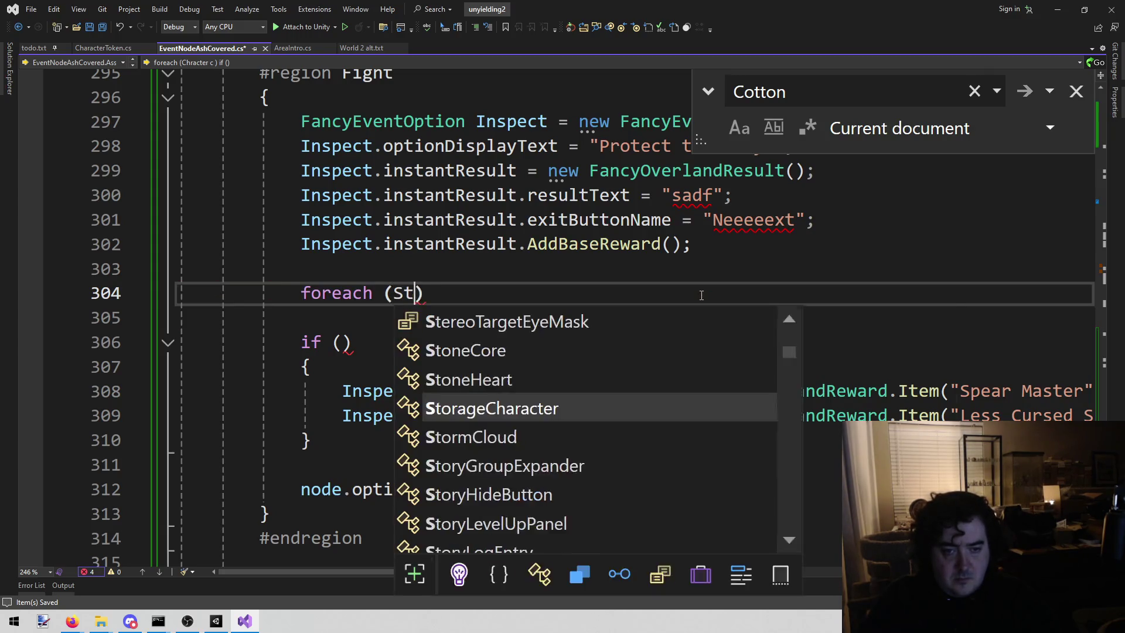
key("space")
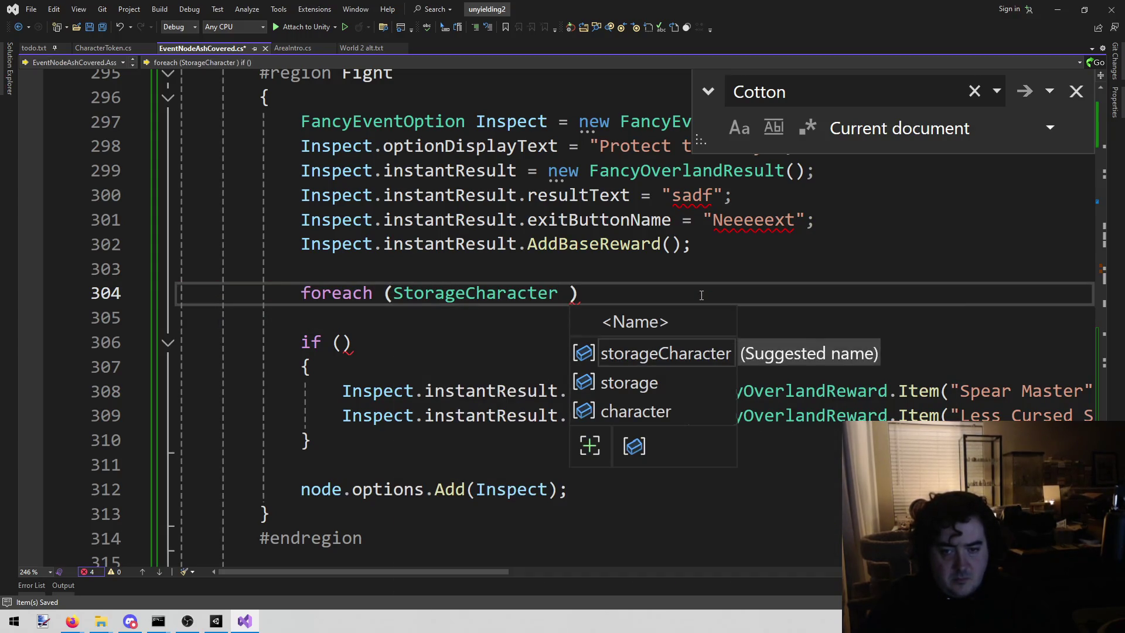
key("space")
type("storageCharacter in")
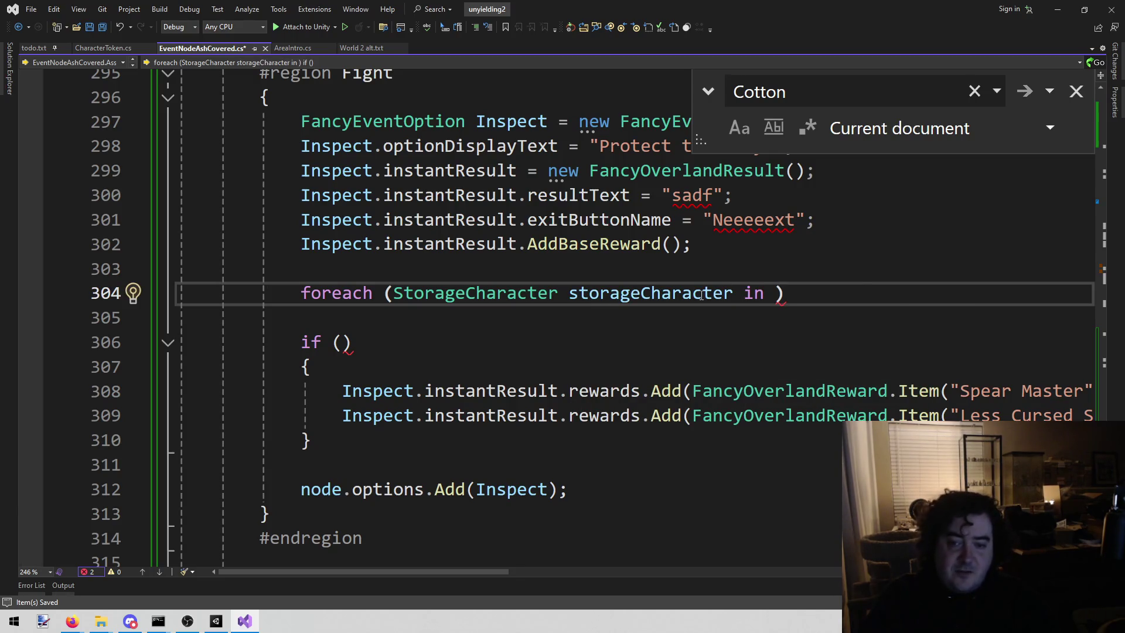
Loop over PersistenceManager.Instance.currentTeam and open the loop body with a brace
type("Per")
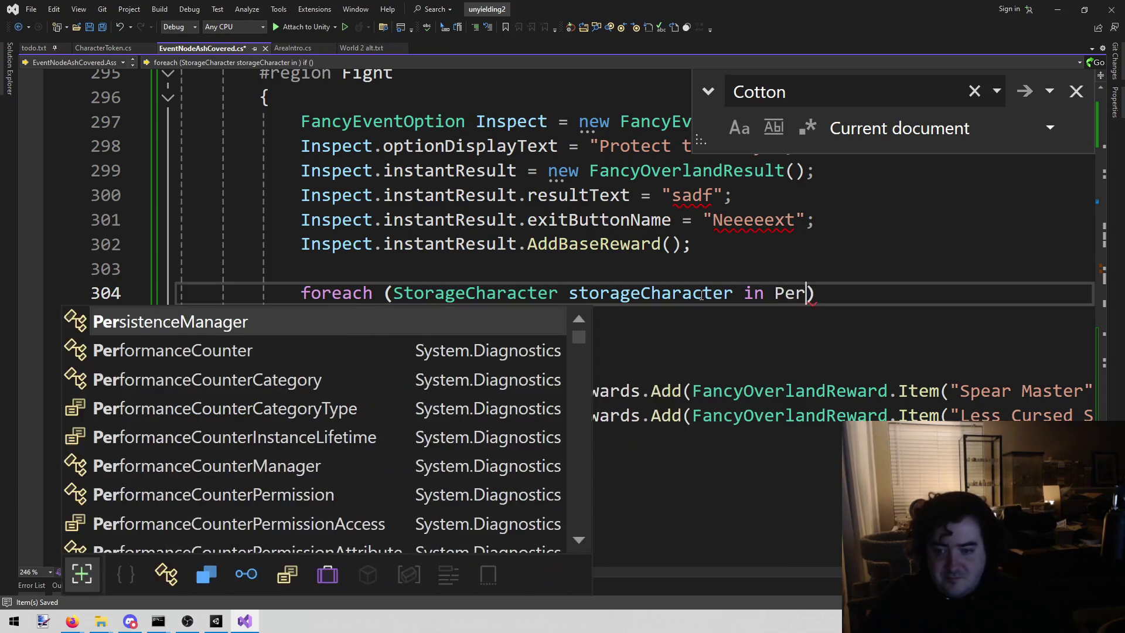
type(".")
key("Tab")
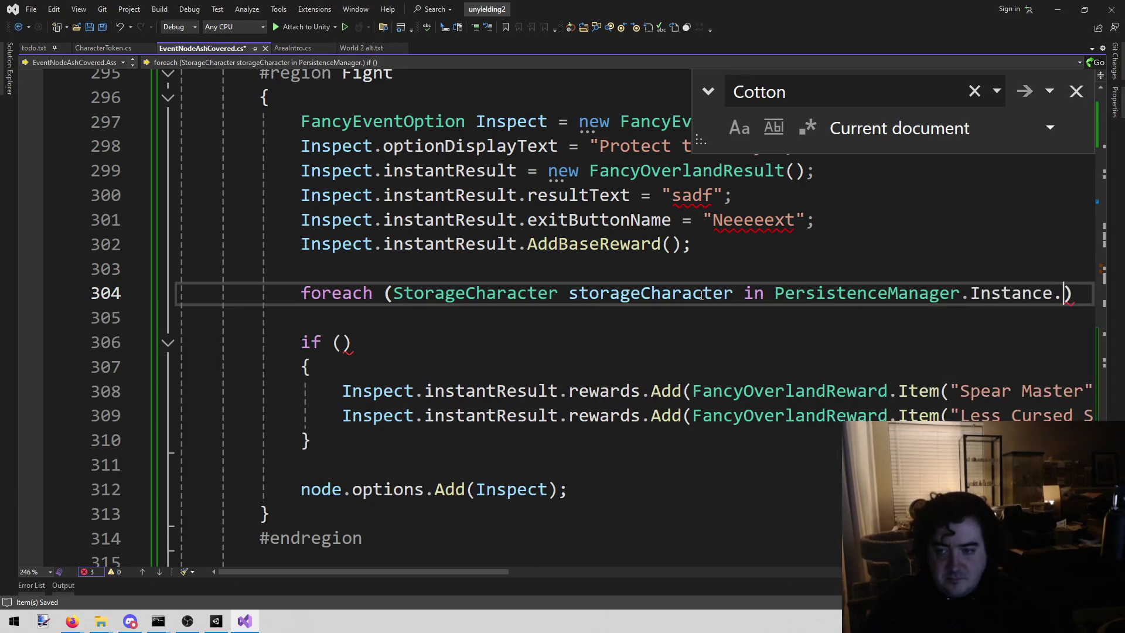
type(".h")
key("BackSpace")
type("cur")
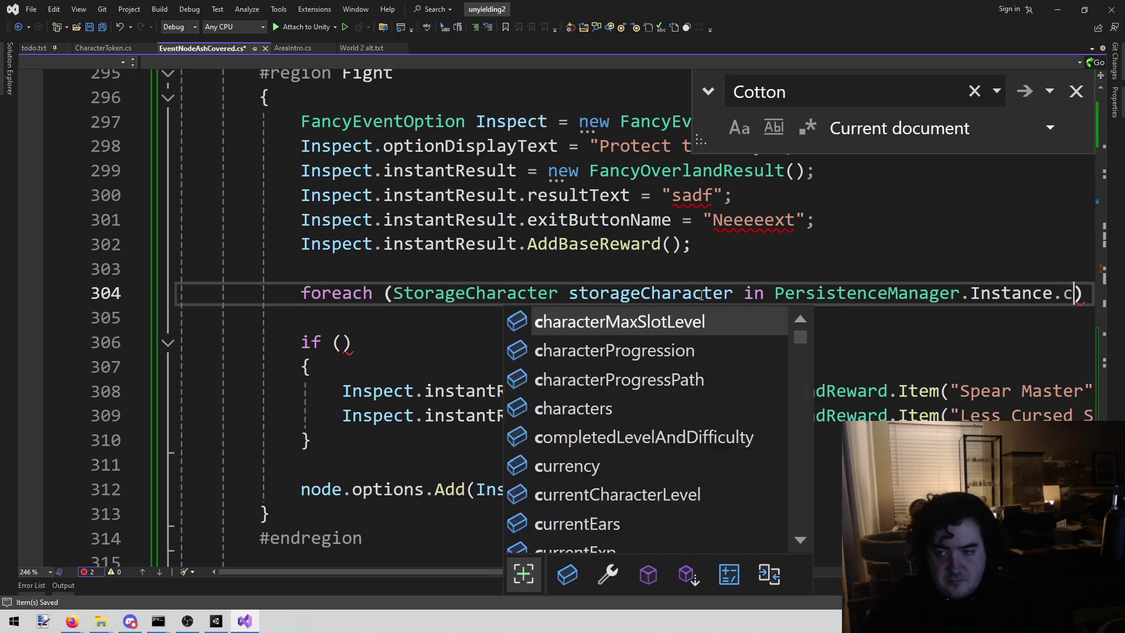
type("rentt")
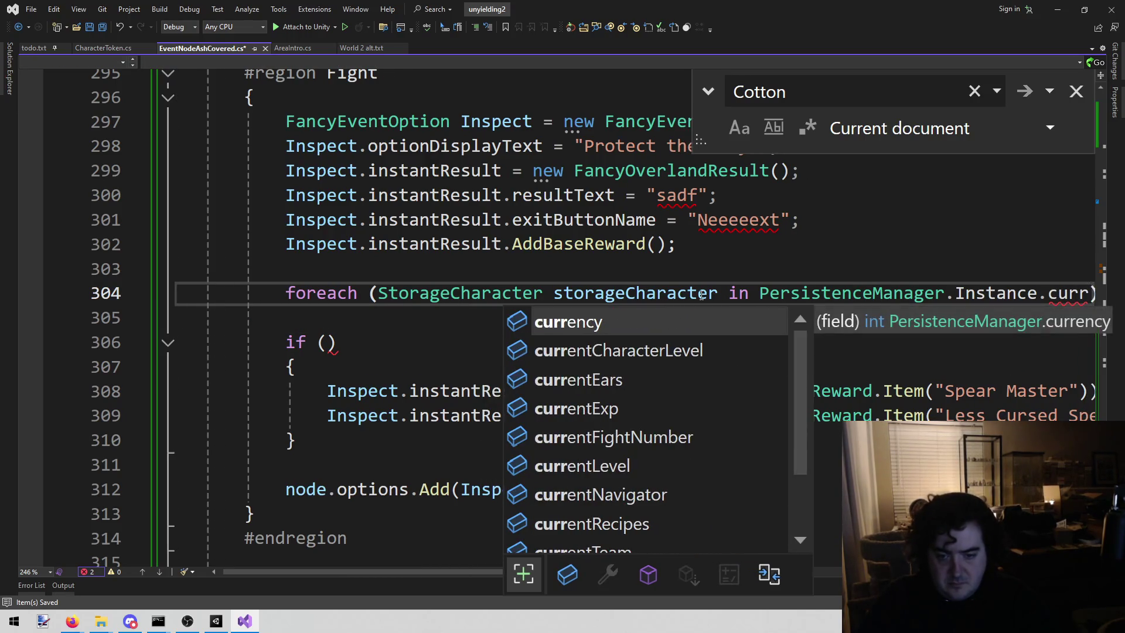
key("Tab")
key("End")
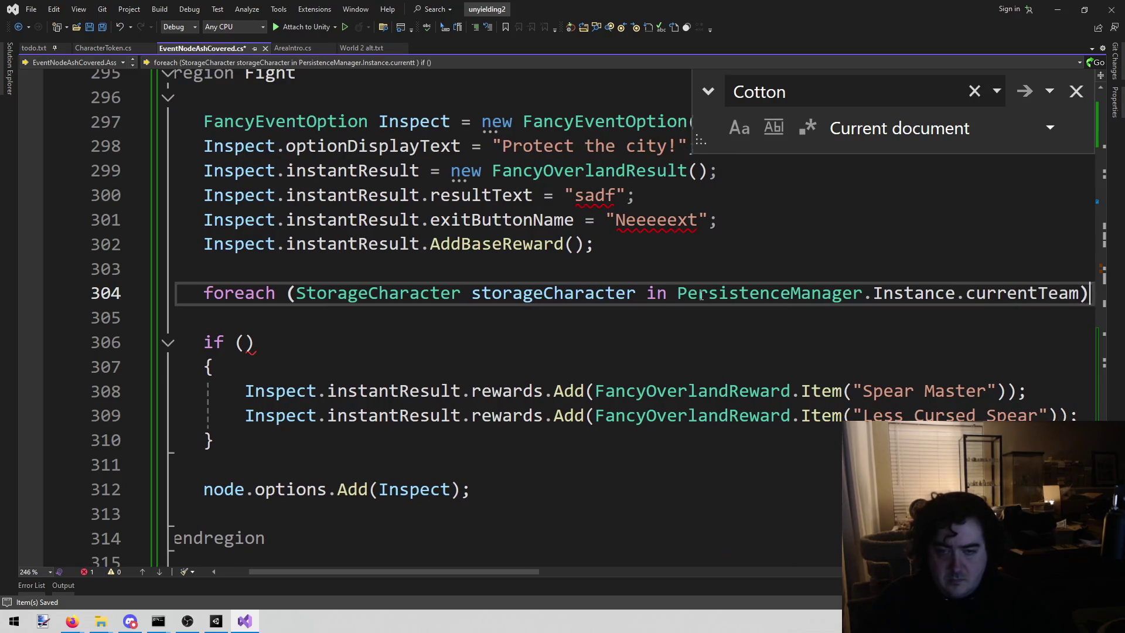
key("Return")
type("{")
key("Return")
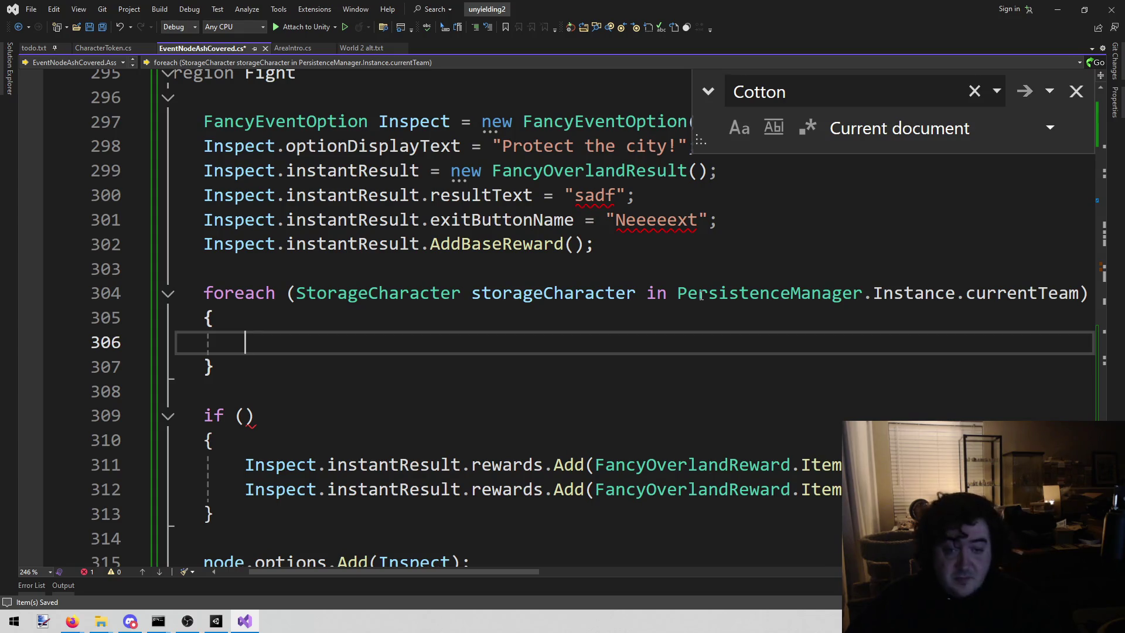
left_click(358, 279)
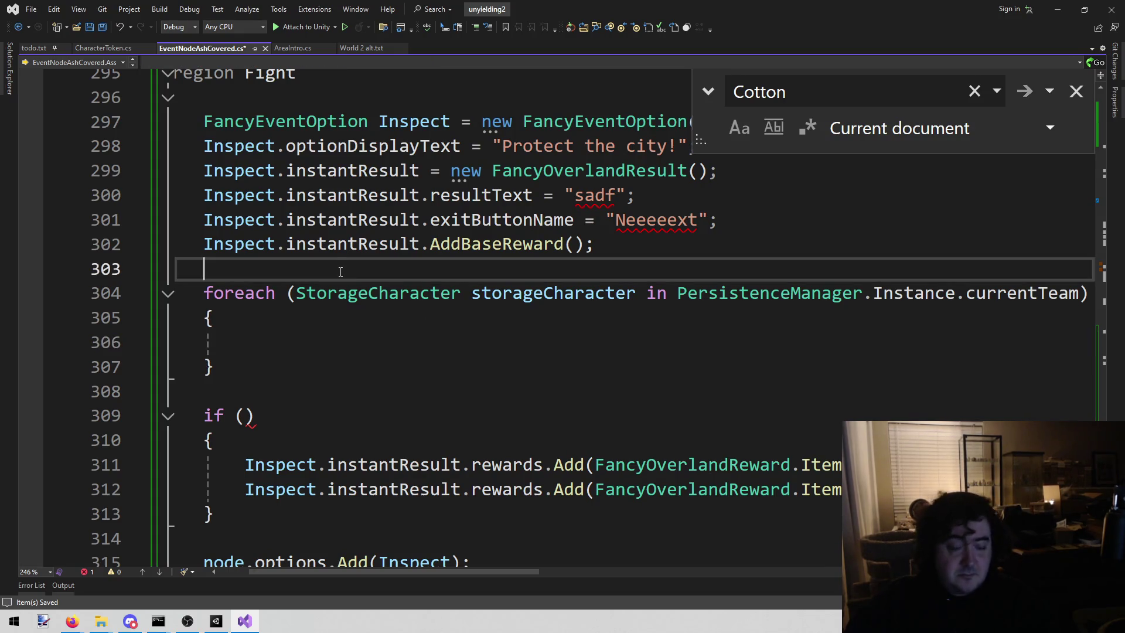
Declare bool validTeam = false above the foreach loop and save
key("Return")
type("bool validTeam = f")
key("Tab")
key("ctrl+s")
Inside the loop, add an IsMatchingCharacter if-block that sets validTeam = true, then save
key("Down")
key("Down")
key("Down")
type("if (")
key("Tab")
key("Up")
key("Return")
type("va")
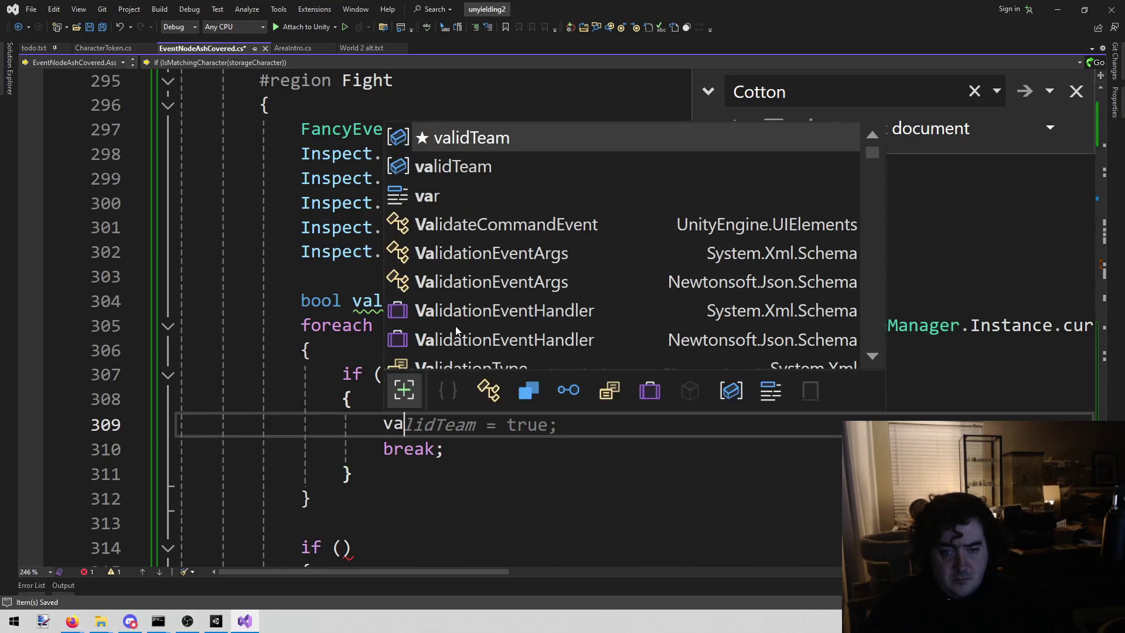
key("Tab")
key("ctrl+s")
Use validTeam as the reward if condition and save
key("Down")
key("Down")
key("Down")
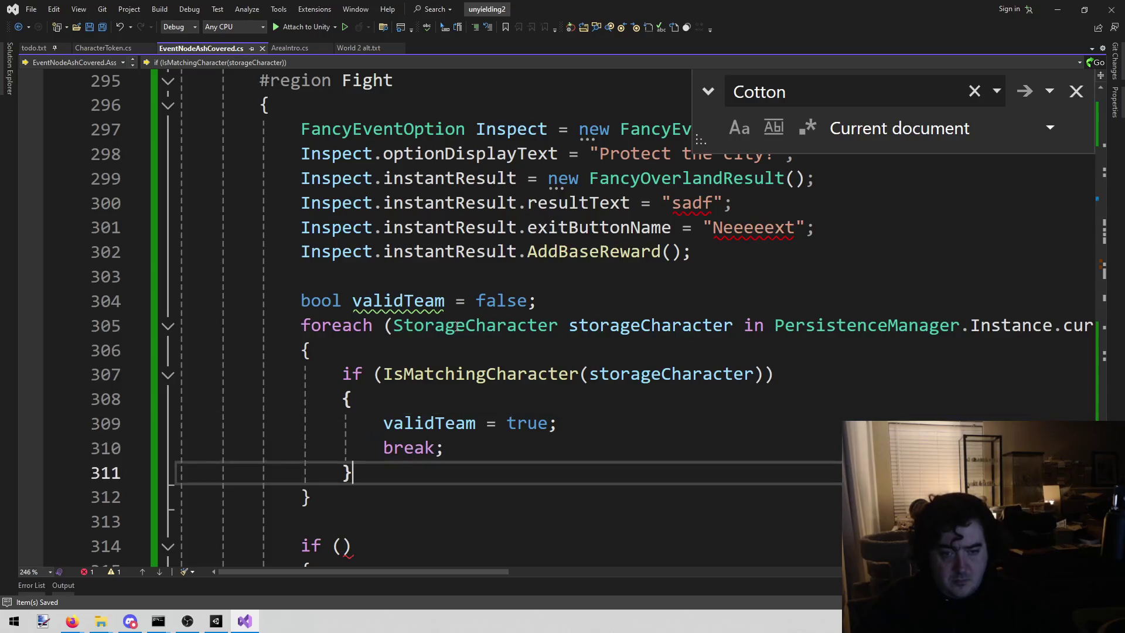
scroll(433, 337, "down", 3)
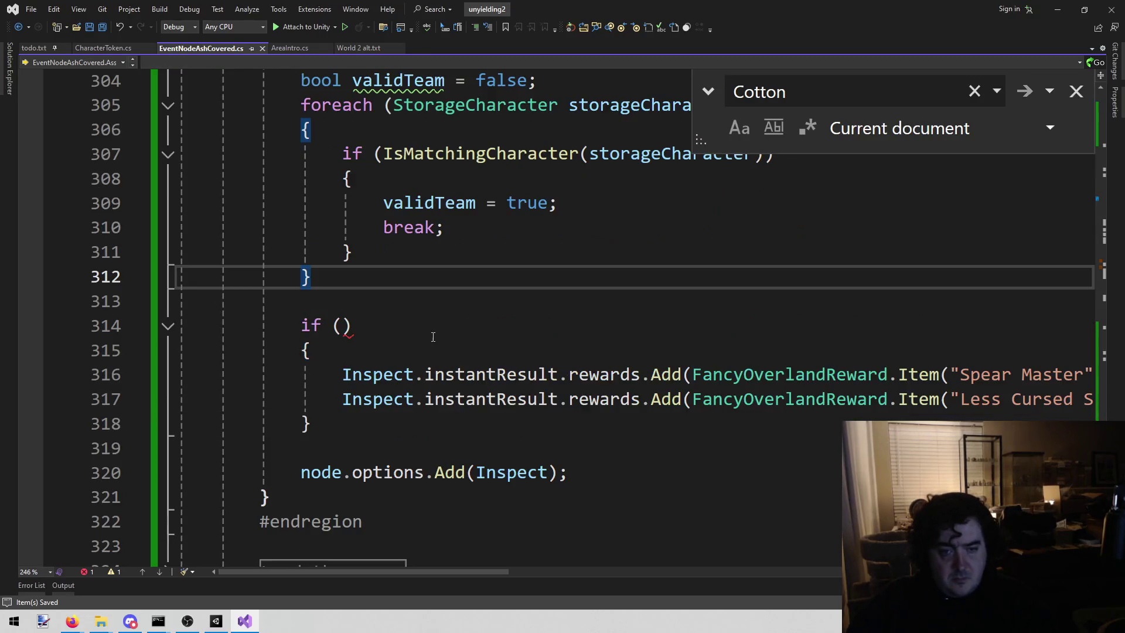
left_click(342, 326)
type("is")
key("BackSpace")
key("BackSpace")
type("va")
key("Tab")
key("ctrl+s")
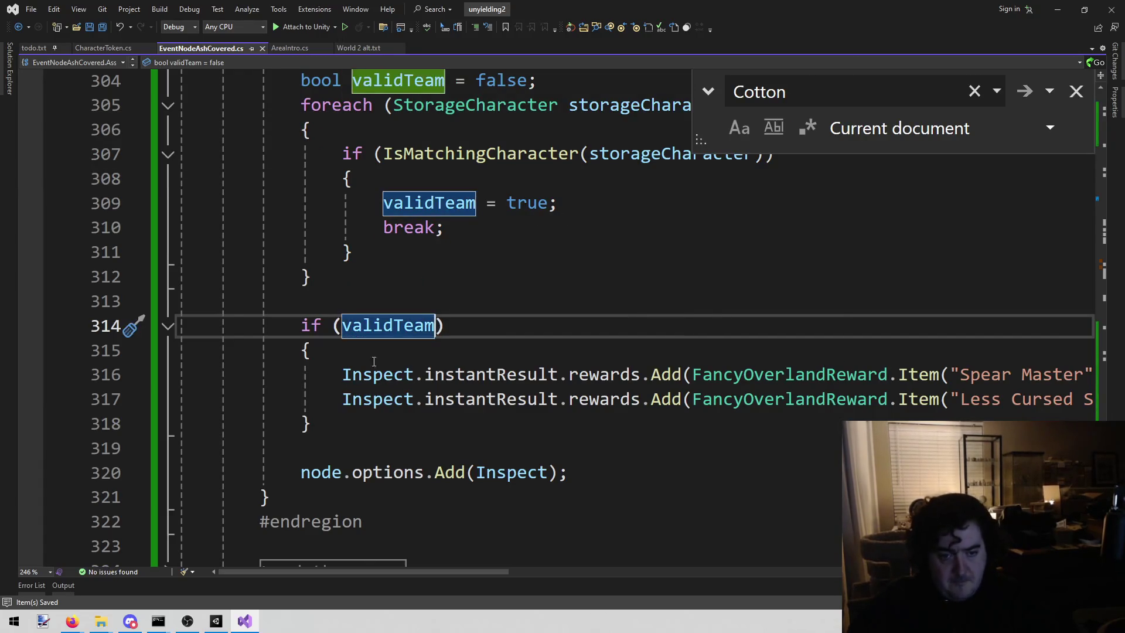
Add an empty else block after the reward block
left_click(369, 427)
key("Return")
type("else")
key("Return")
type("{")
key("Return")
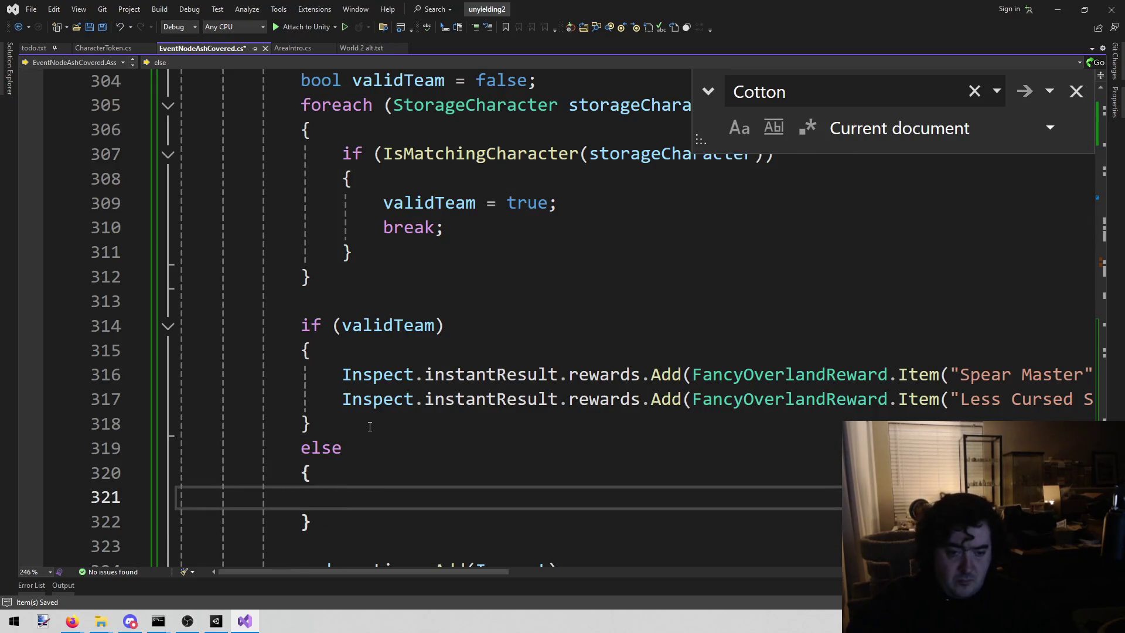
Replace the Spear Master reward string with Bryzzenth Creed copied from todo.txt
mouse_move(406, 571)
left_mouse_down()
mouse_move(565, 577)
mouse_move(436, 577)
left_mouse_up()
left_click(215, 621)
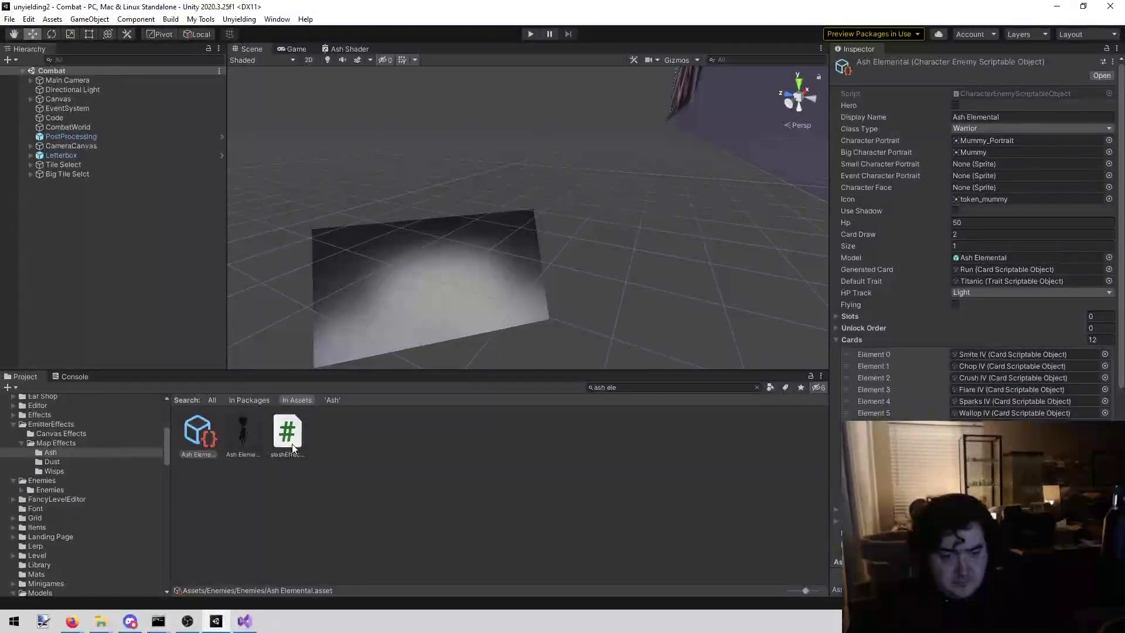
left_click(665, 390)
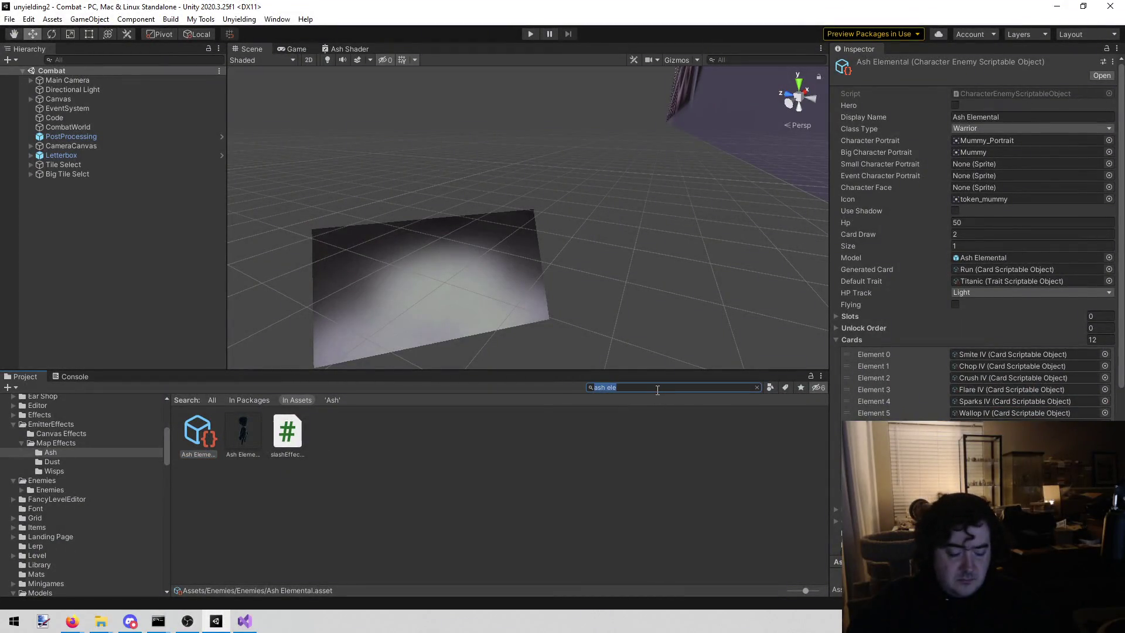
left_click(250, 622)
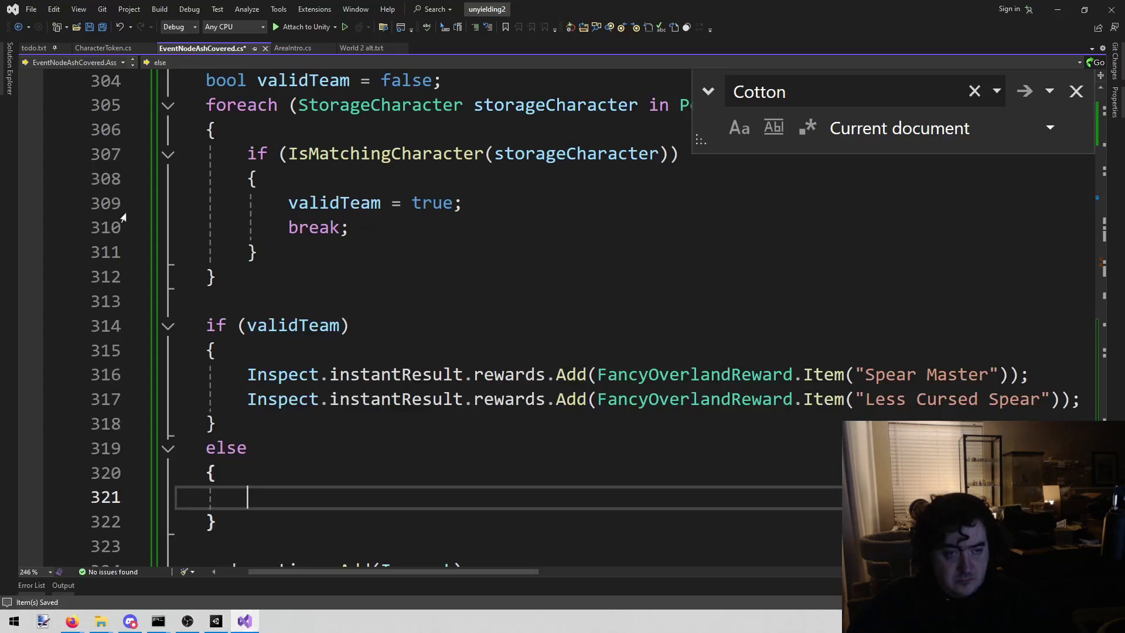
left_click(34, 48)
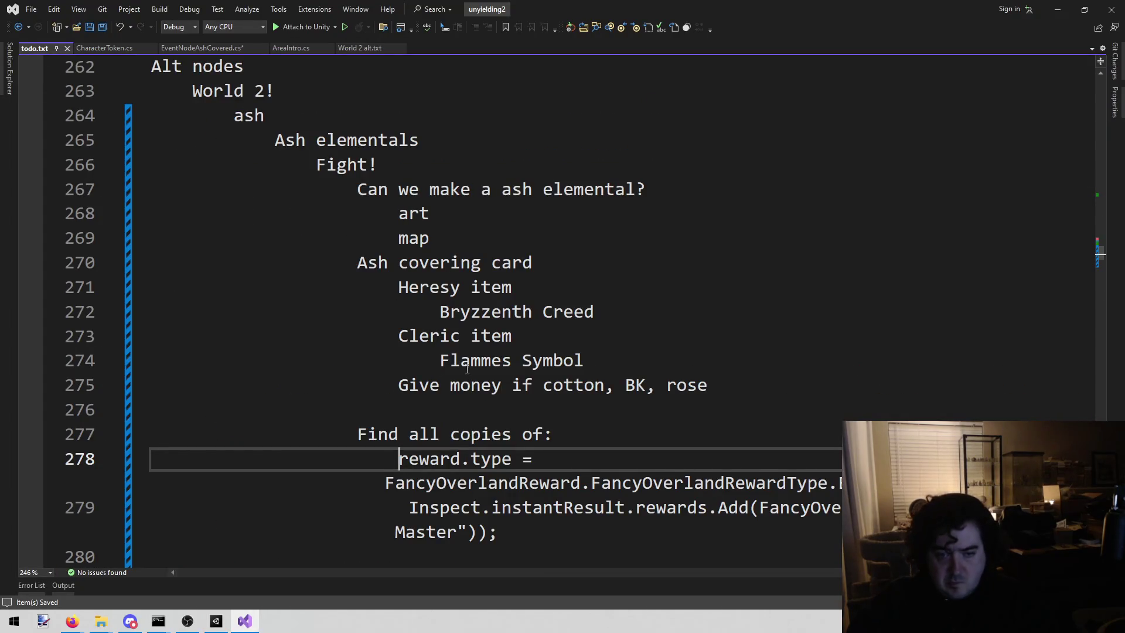
left_click_drag(440, 312, 594, 311)
key("ctrl+c")
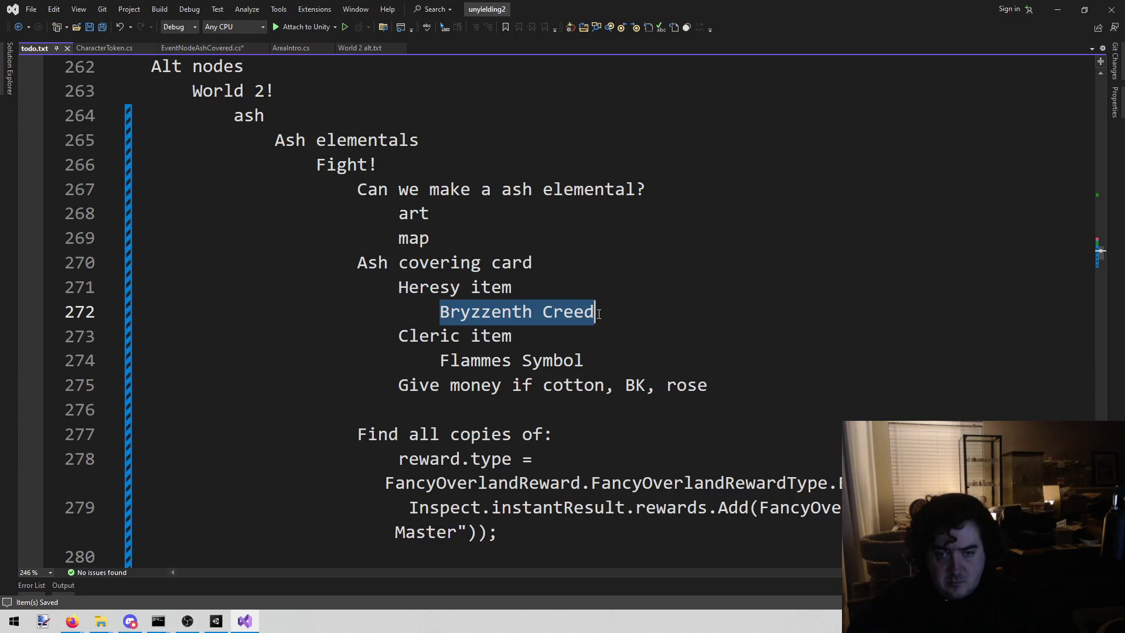
left_click(202, 47)
left_click_drag(865, 375, 977, 375)
key("ctrl+v")
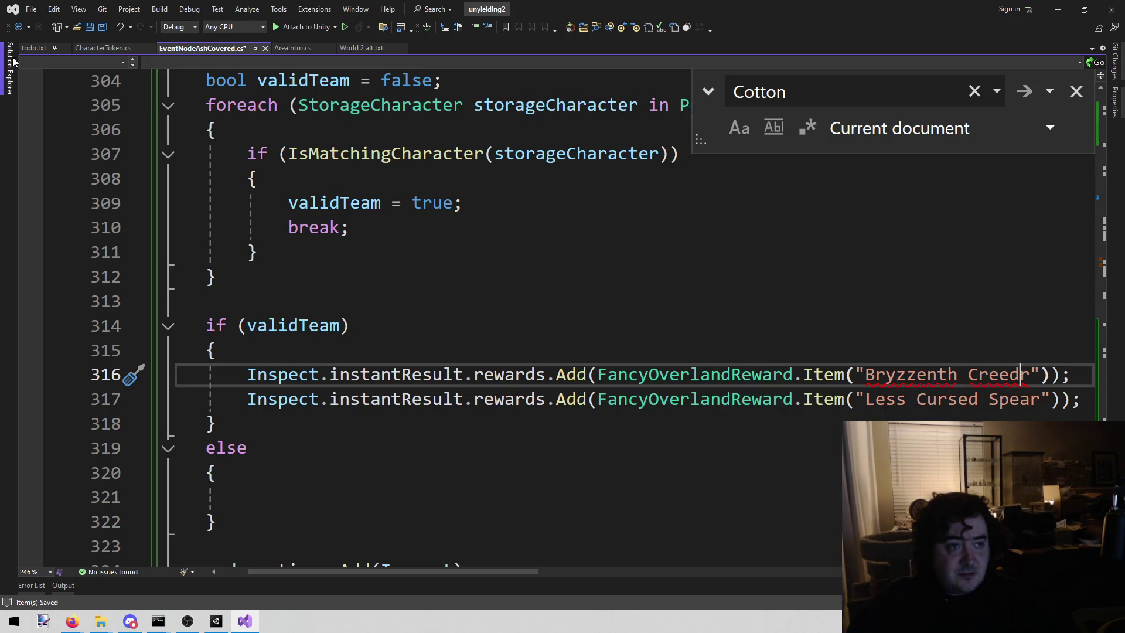
Replace the Less Cursed Spear reward string with Flammes Symbol from todo.txt
left_click(33, 49)
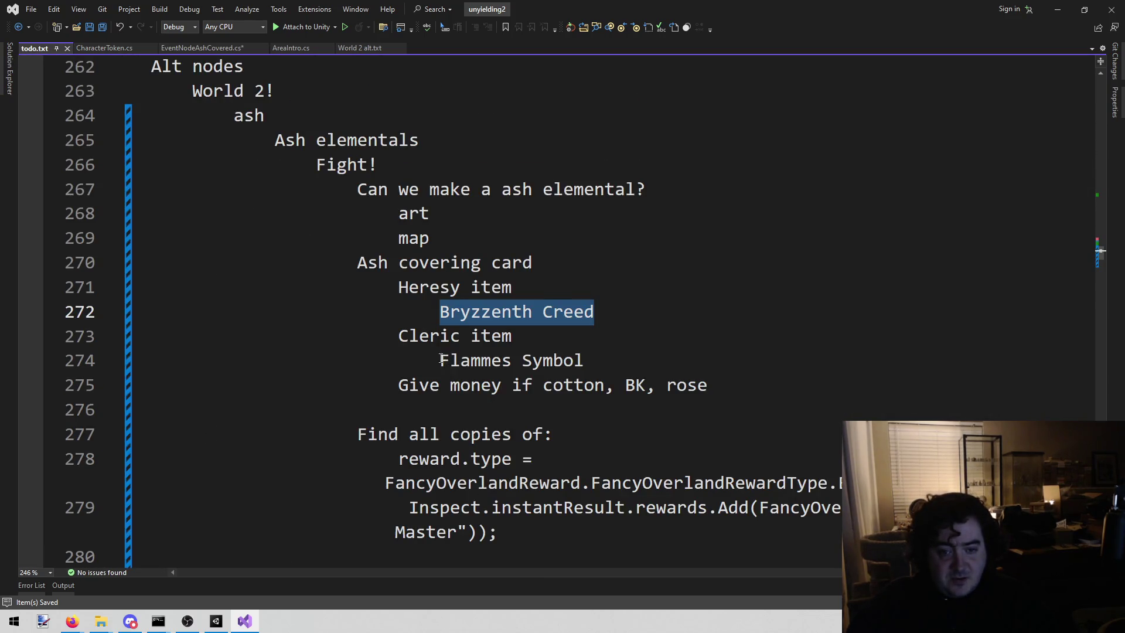
left_click_drag(441, 360, 577, 360)
left_click(202, 48)
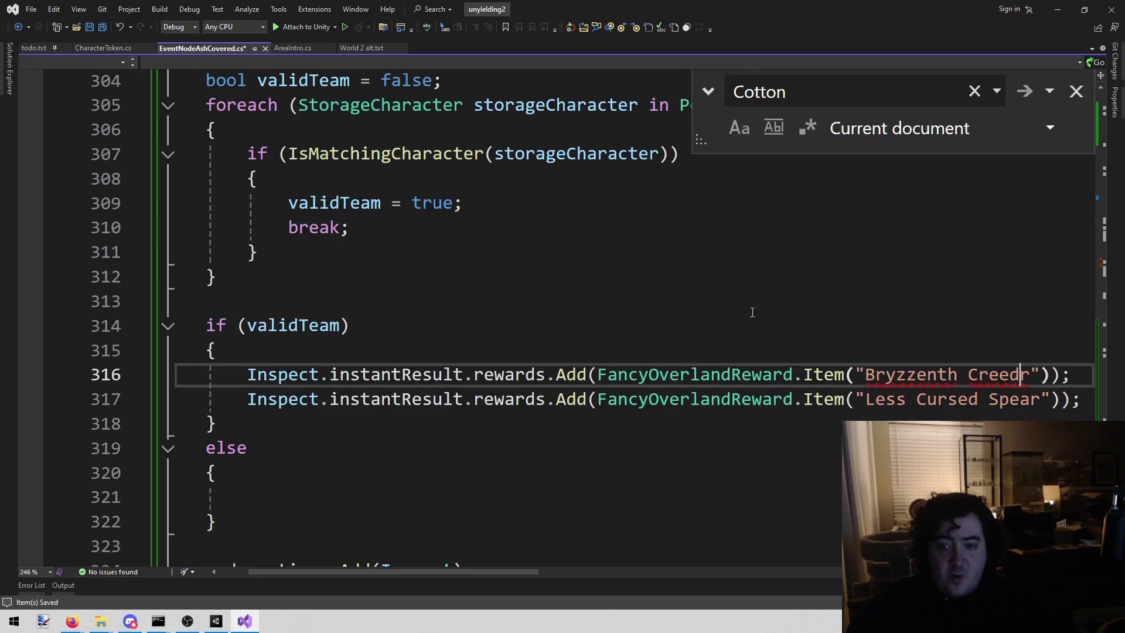
left_click_drag(865, 399, 1032, 399)
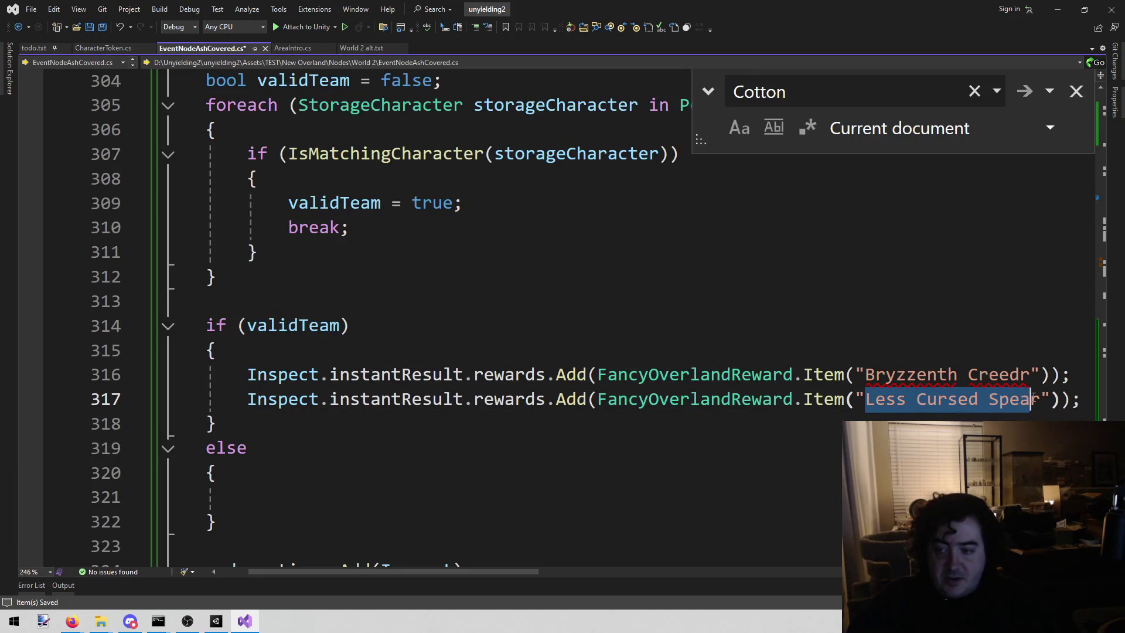
type("Flammes Symbol")
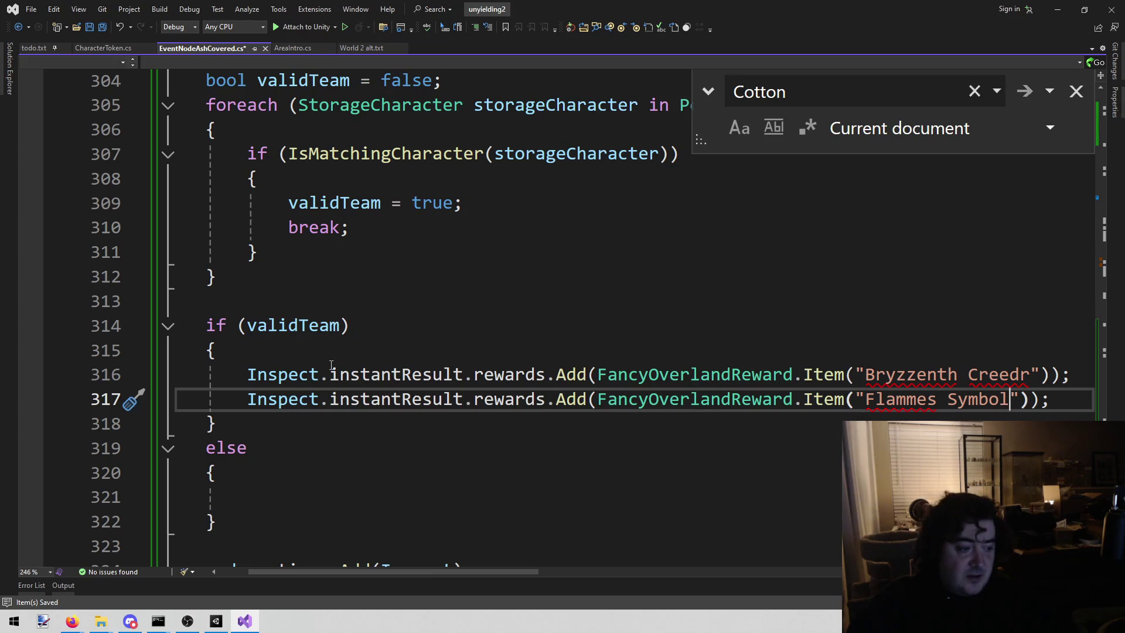
Select the 'Bryzzenth Creedr' reward call and focus Unity's project asset search
mouse_move(238, 375)
left_mouse_down()
mouse_move(211, 351)
mouse_move(1088, 376)
left_mouse_up()
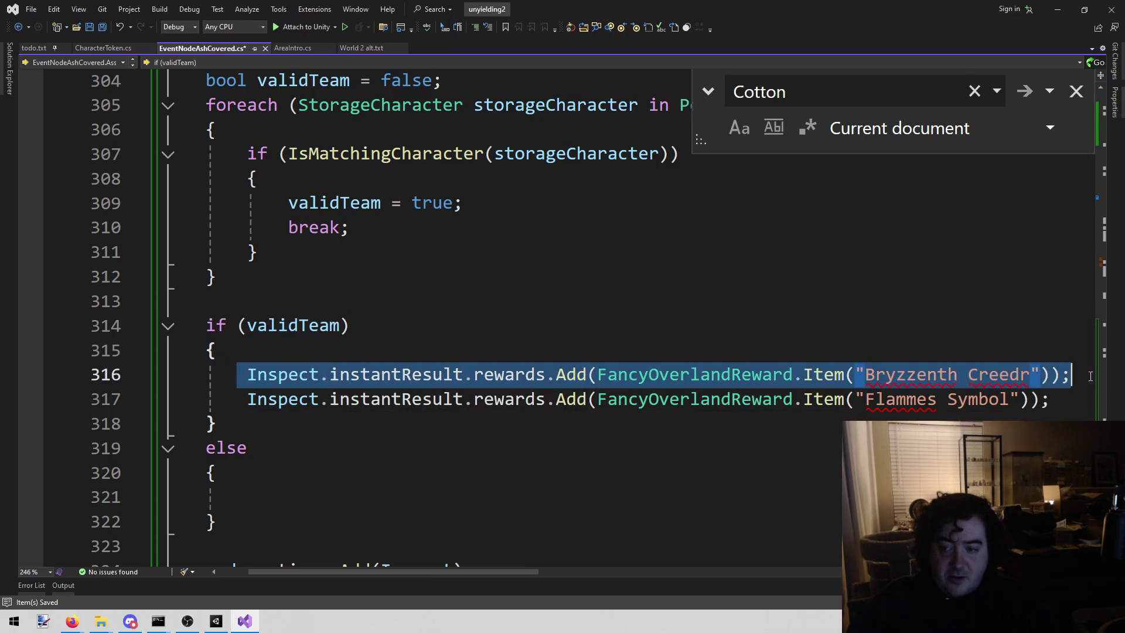
left_click(1072, 375)
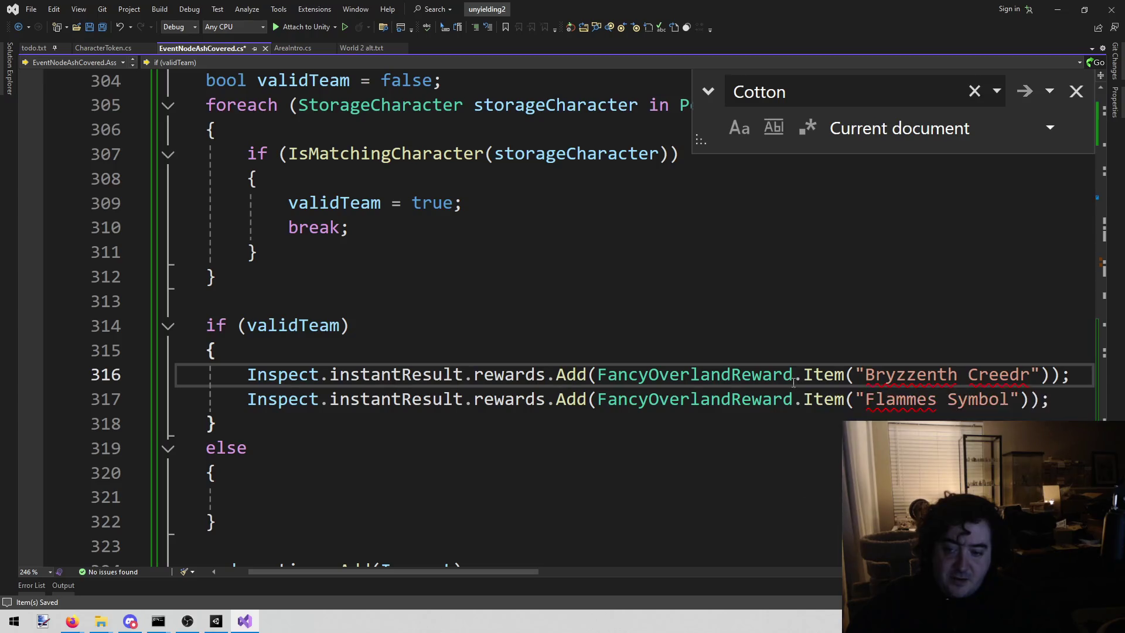
left_click_drag(794, 375, 1041, 374)
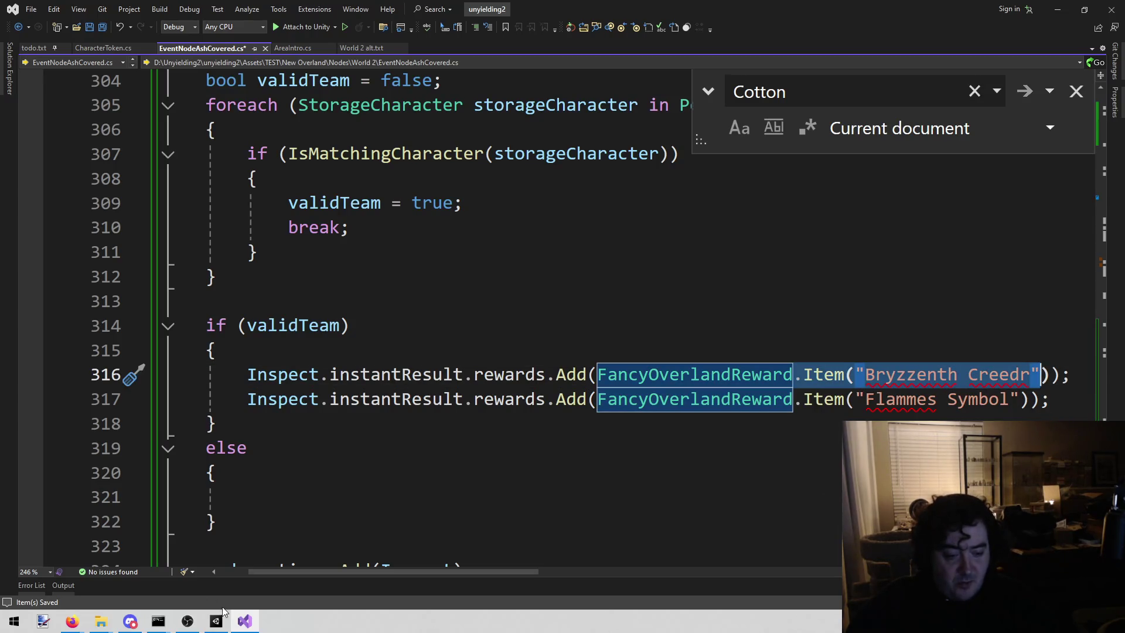
left_click(221, 612)
left_click(637, 391)
Search the Project for 'Flammes Symbol', then 'creed', inspect the Bryzzenth Creed asset, and return to Visual Studio
type("Flammes Symbol")
key("ctrl+a")
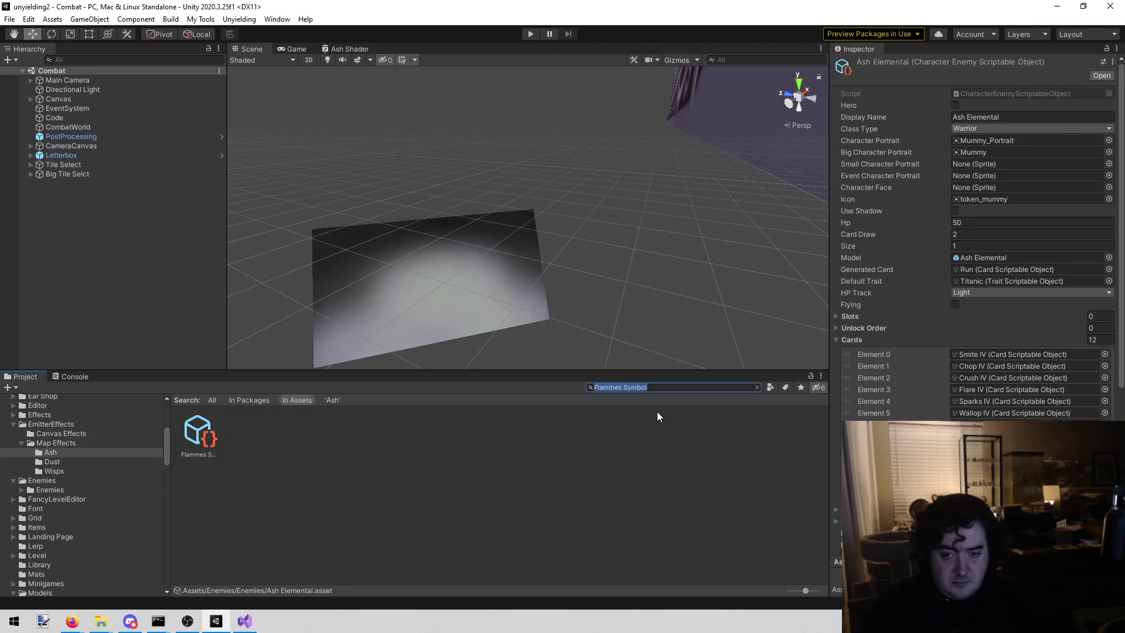
type("creedr")
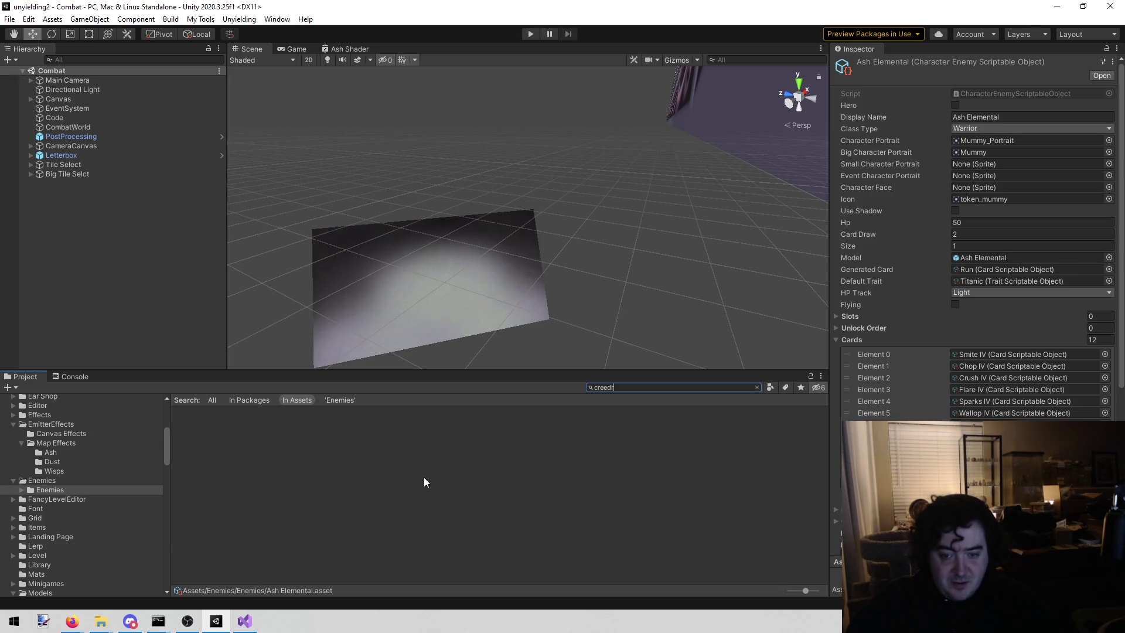
key("BackSpace")
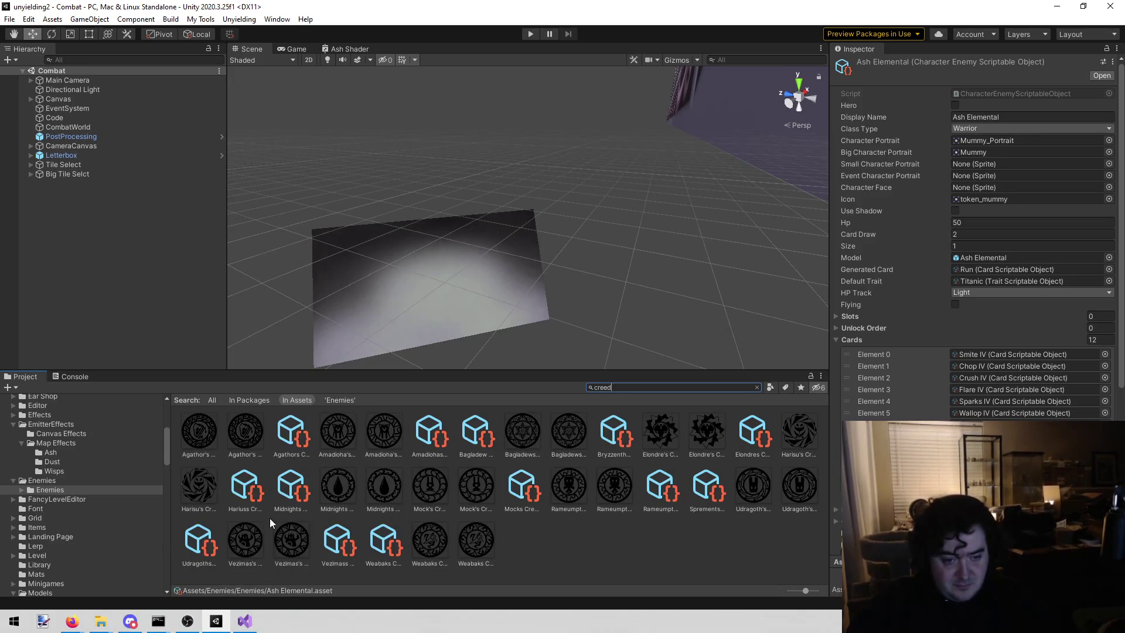
left_click(486, 435)
left_click(614, 433)
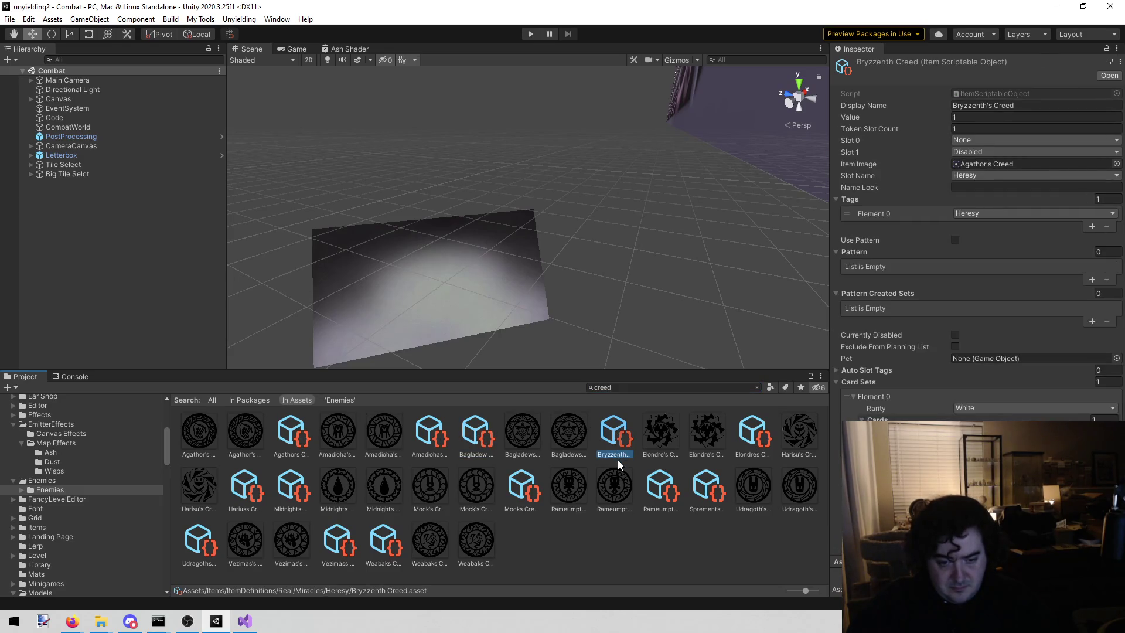
left_click(245, 621)
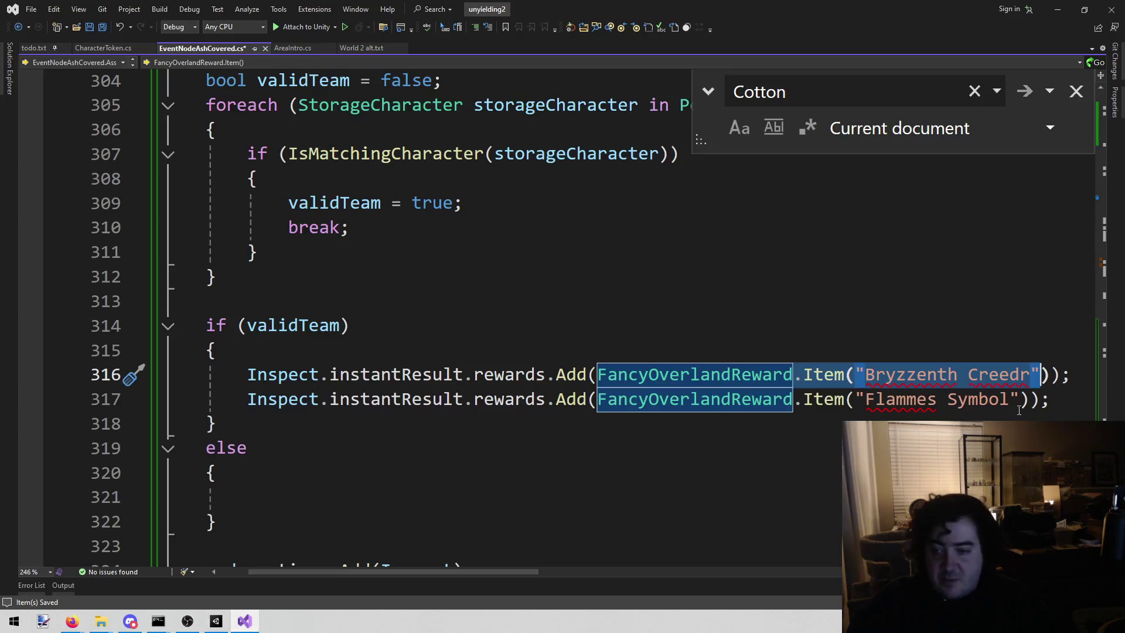
Fix 'Bryzzenth Creedr' to 'Bryzzenth Creed' and save the script
left_click(1036, 378)
key("BackSpace")
key("ctrl+s")
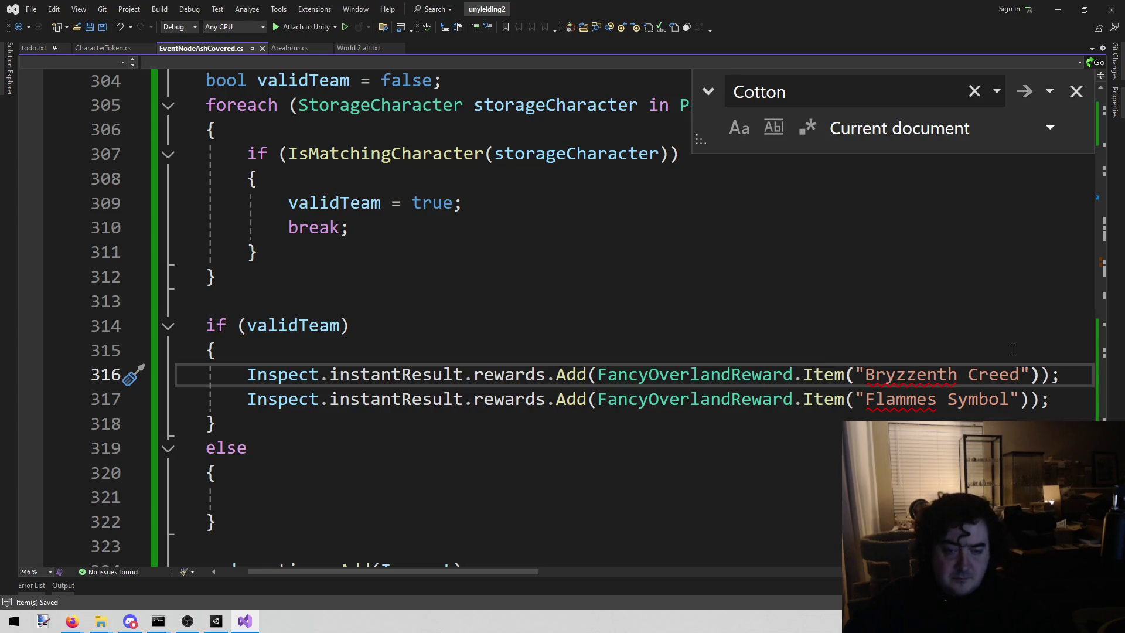
Review the Ash covering card tasks in todo.txt, then switch to Firefox
left_click(27, 50)
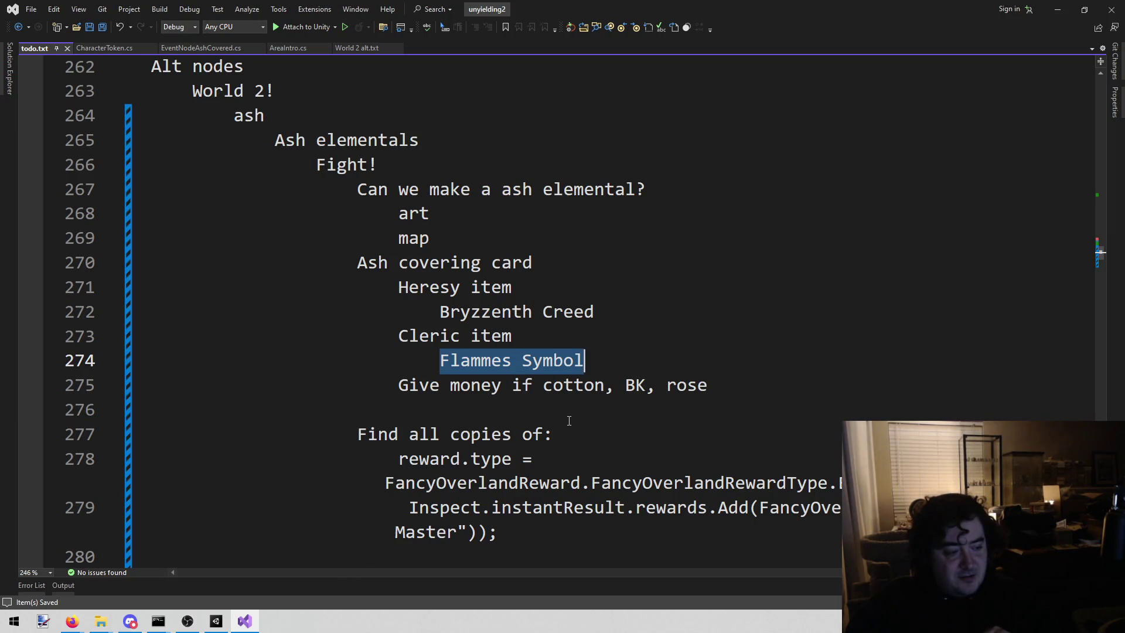
scroll(548, 450, "down", 1)
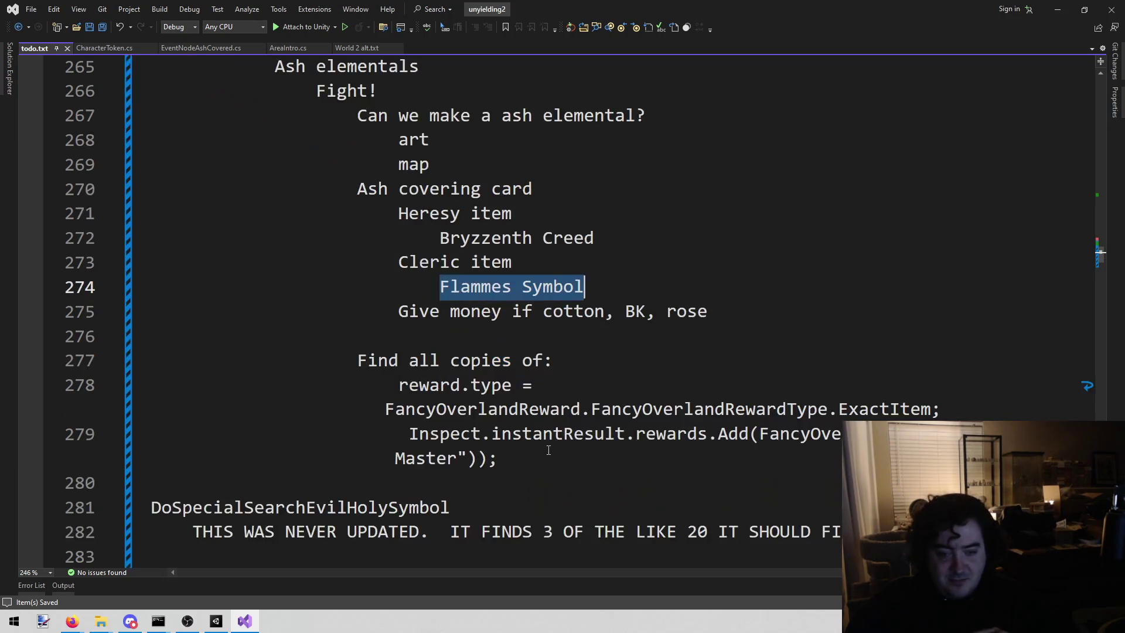
scroll(817, 229, "up", 1)
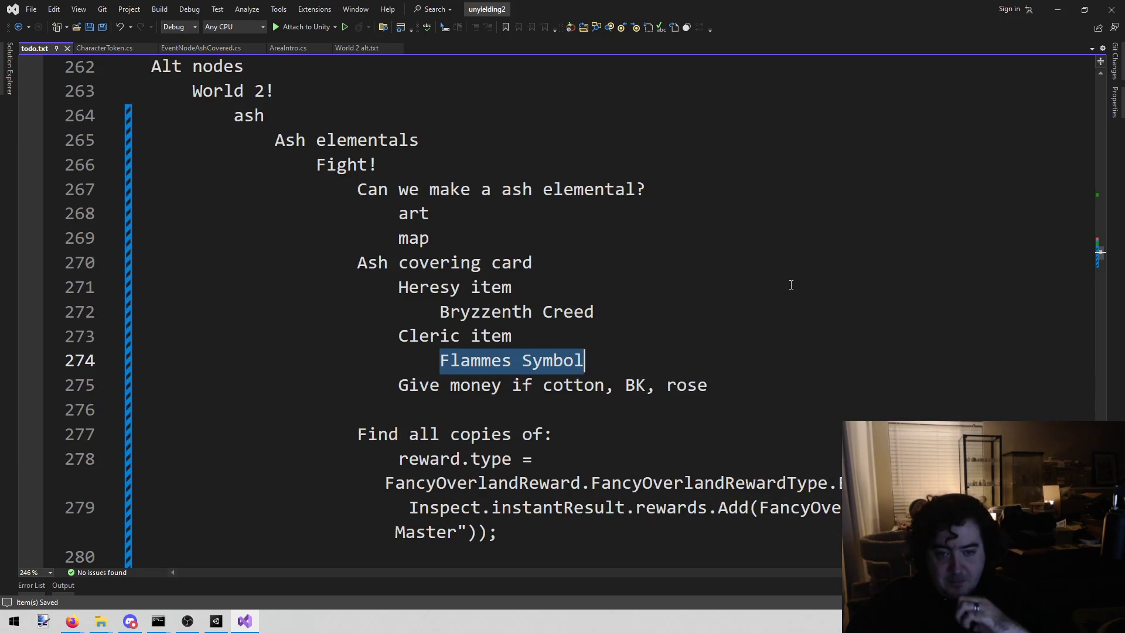
key("alt+Tab")
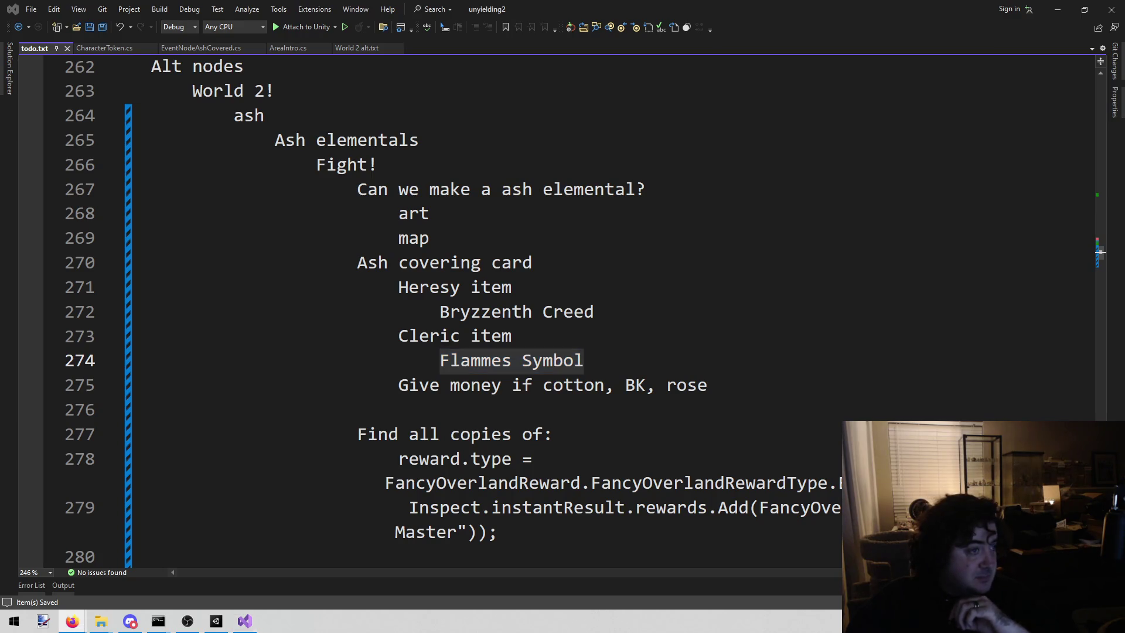
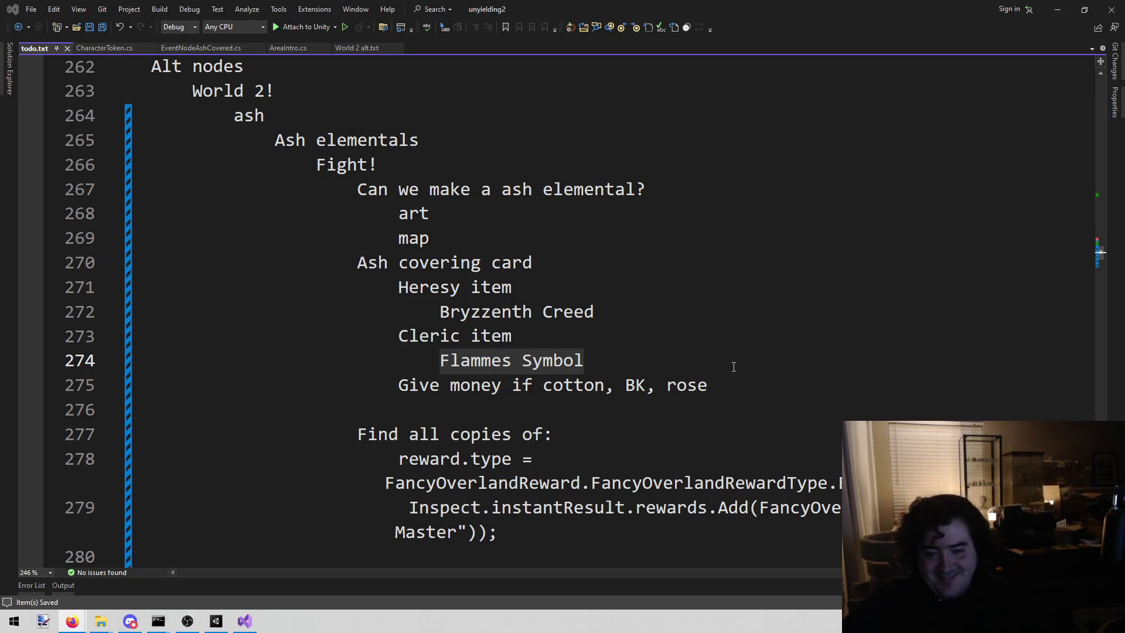
Delete the finished Heresy and Cleric item notes from todo.txt and save it
left_click(673, 342)
mouse_move(650, 362)
left_mouse_down()
mouse_move(273, 284)
mouse_move(177, 272)
mouse_move(128, 282)
left_mouse_up()
key("BackSpace")
key("BackSpace")
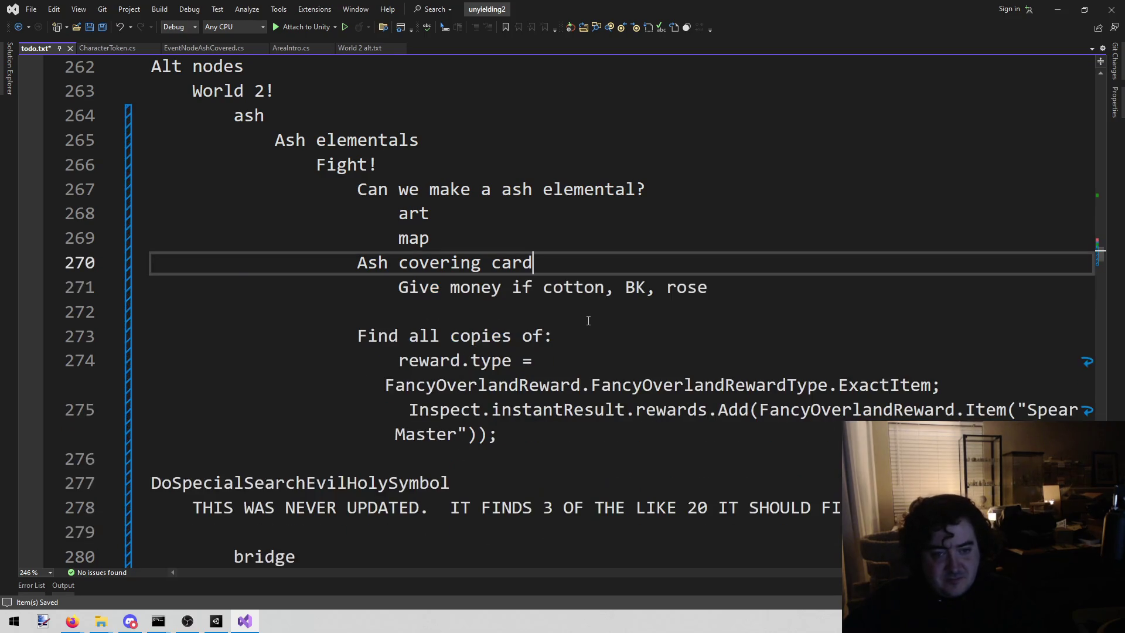
key("ctrl+s")
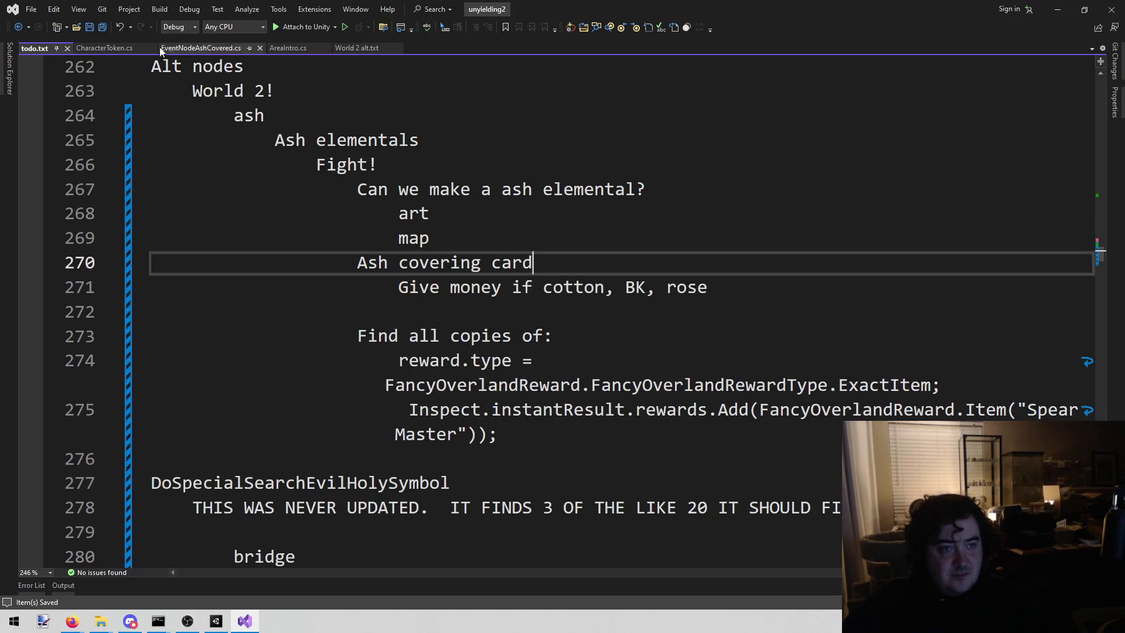
In EventNodeAshCovered.cs, add a Money(10) reward line inside the else block
left_click(216, 48)
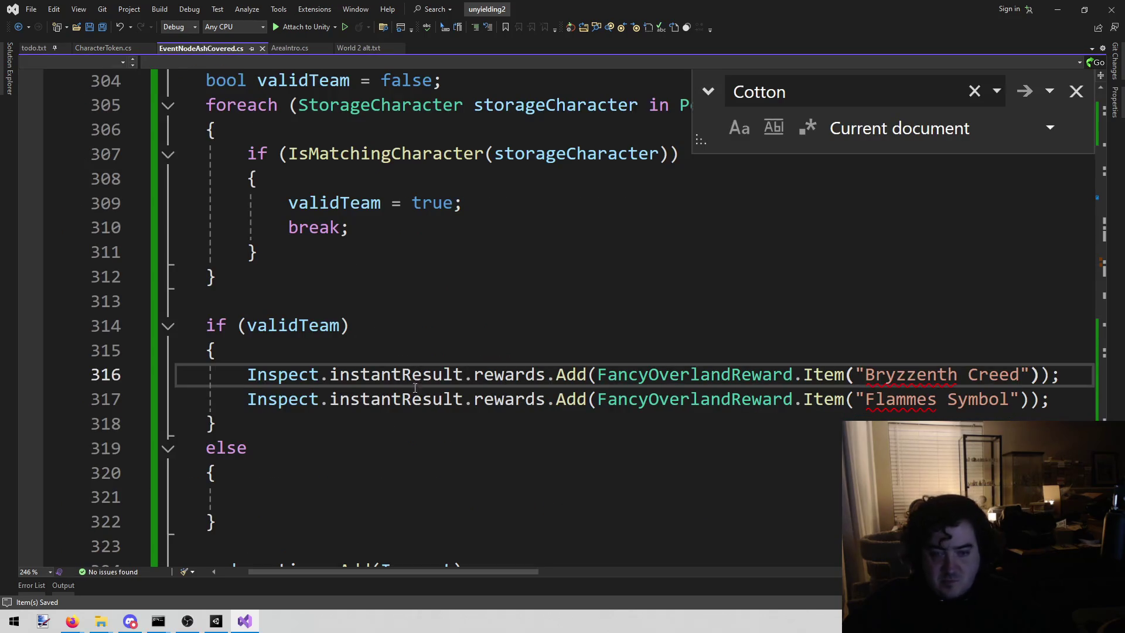
left_click_drag(364, 573, 335, 573)
left_click(345, 386)
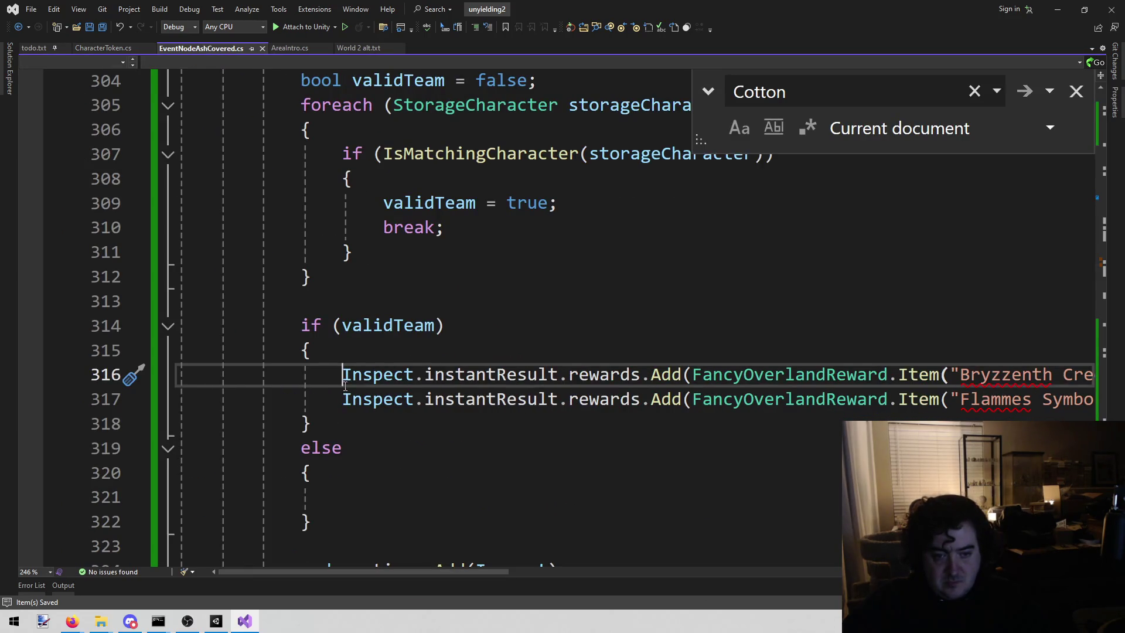
key("shift+End")
key("Down")
key("Down")
key("Down")
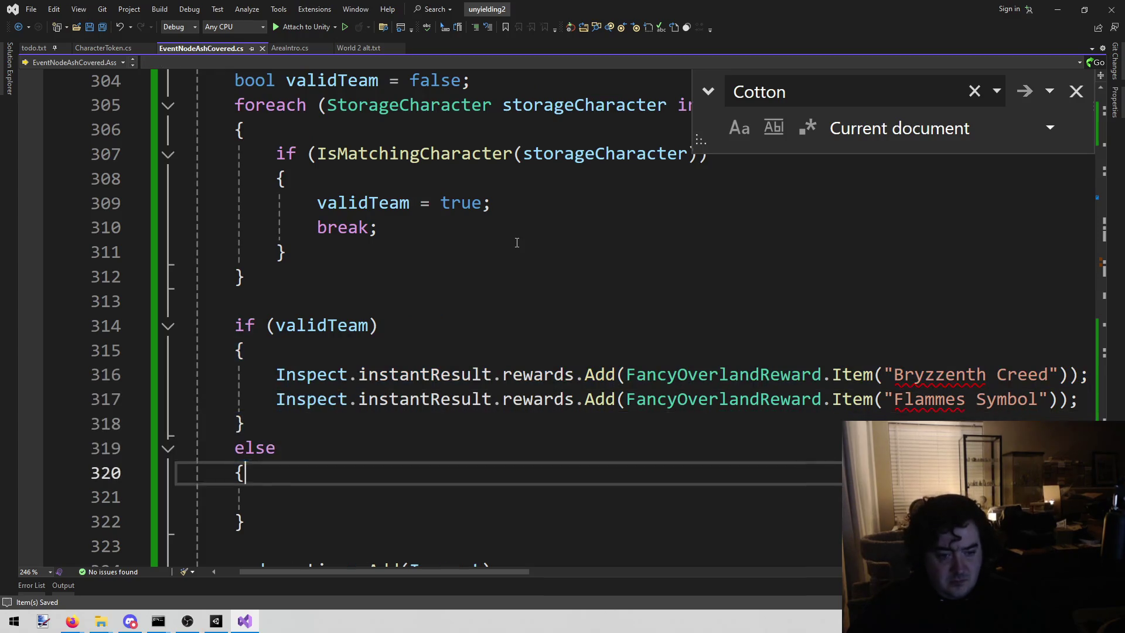
key("Down")
key("ctrl+v")
key("ctrl+Left")
key("ctrl+Left")
key("ctrl+Left")
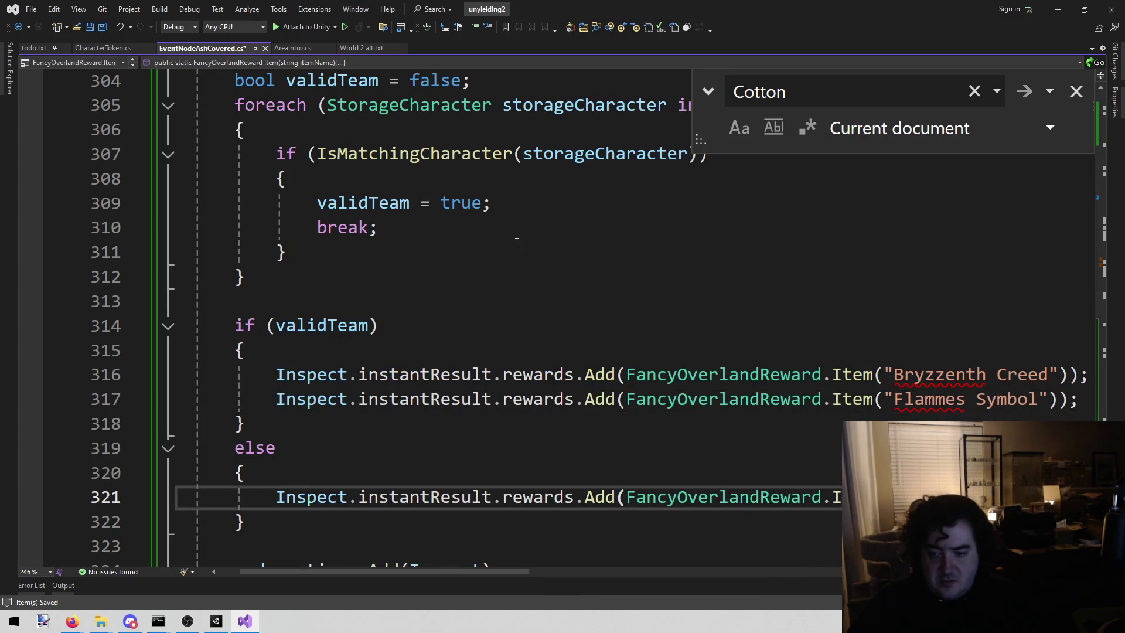
key("ctrl+shift+Right")
key("ctrl+shift+Right")
key("ctrl+shift+Right")
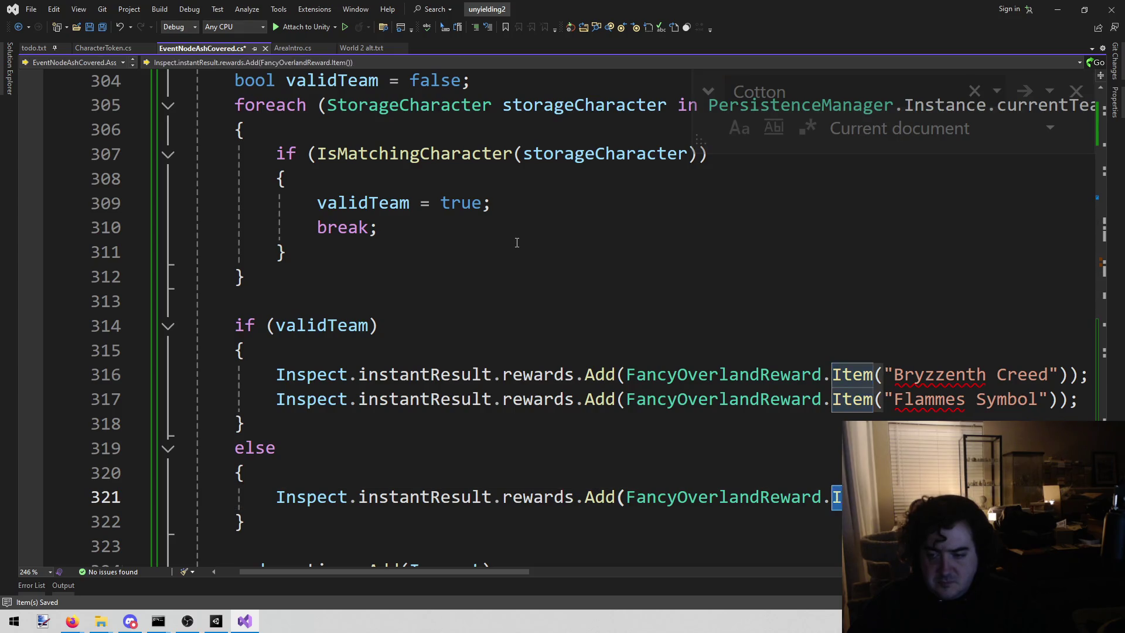
key("Delete")
key("BackSpace")
type(".")
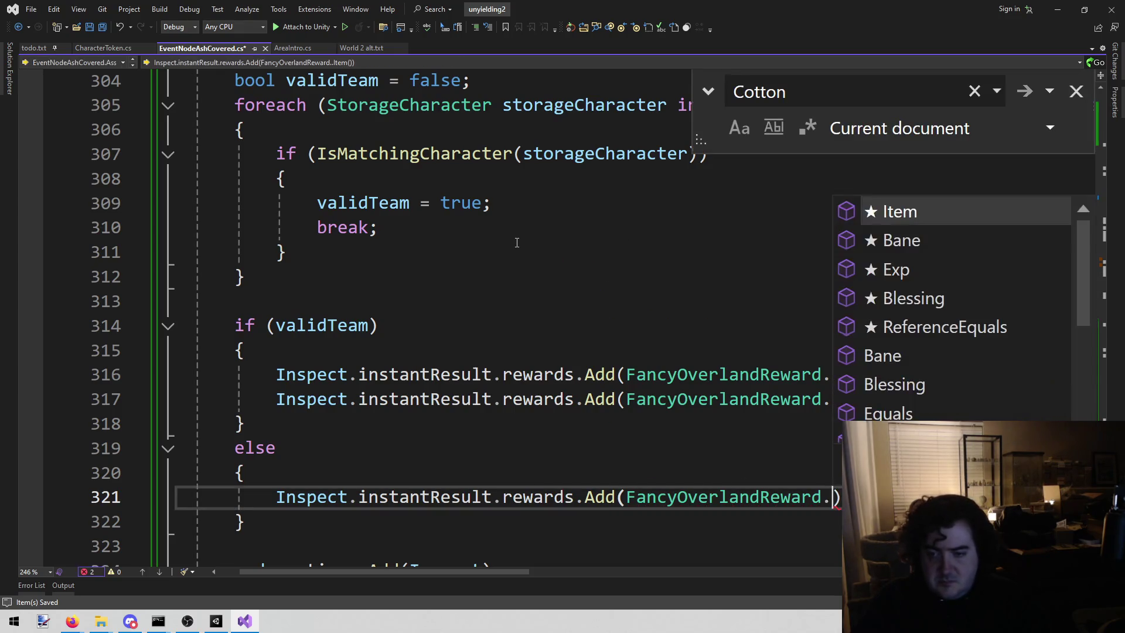
type("m")
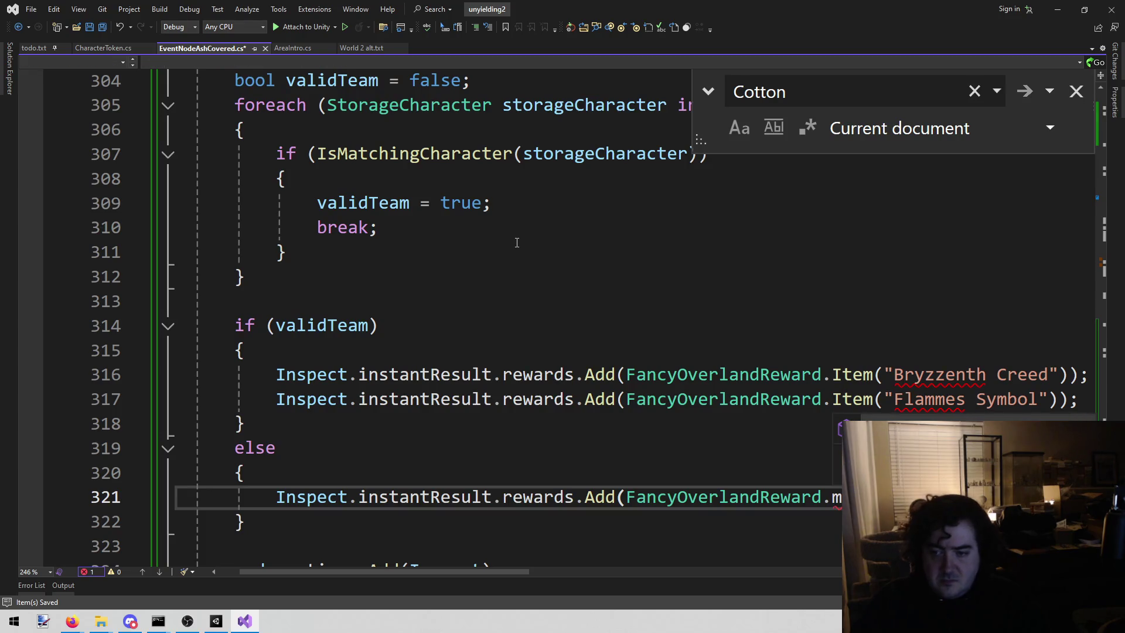
type("o(")
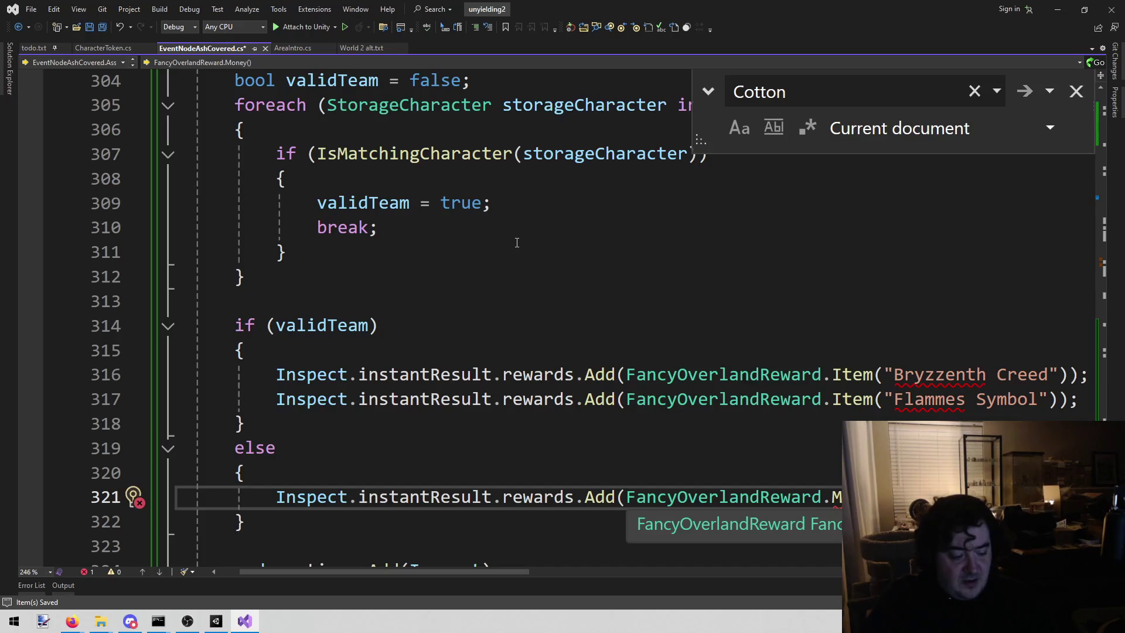
type(");")
key("Return")
Add a MajorReroll(1) reward line below Money(10) and save the file
key("ctrl+v")
key("ctrl+Left")
key("ctrl+Left")
key("ctrl+Left")
key("BackSpace")
type("m")
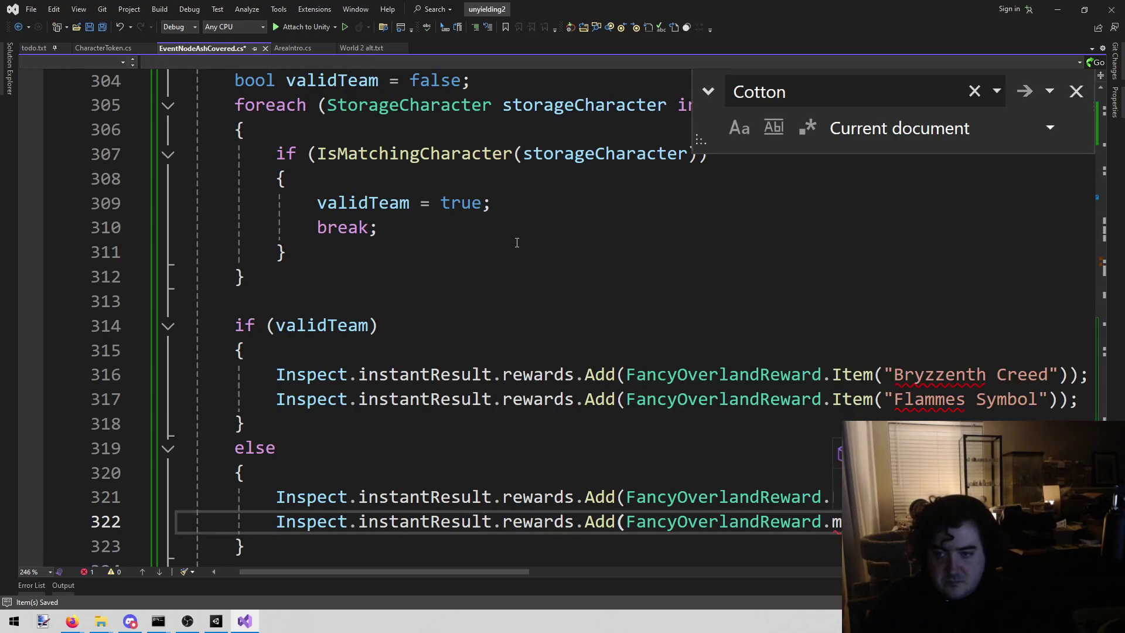
key("ctrl+z")
key("ctrl+s")
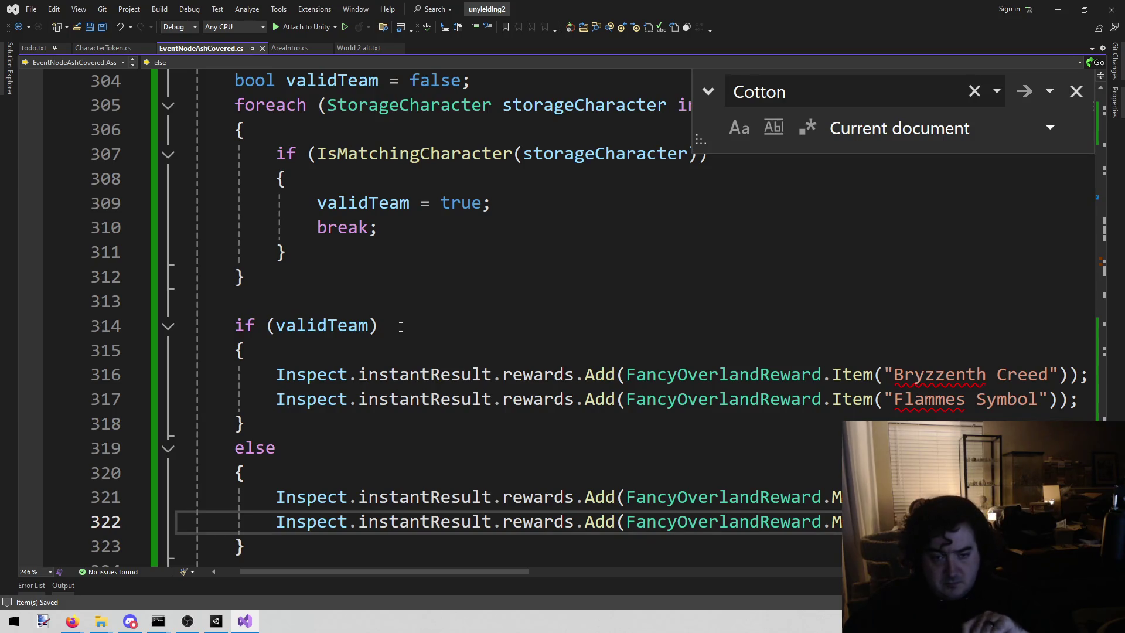
Delete the Ash covering card notes from todo.txt and save it
scroll(422, 304, "down", 2)
left_click(283, 404)
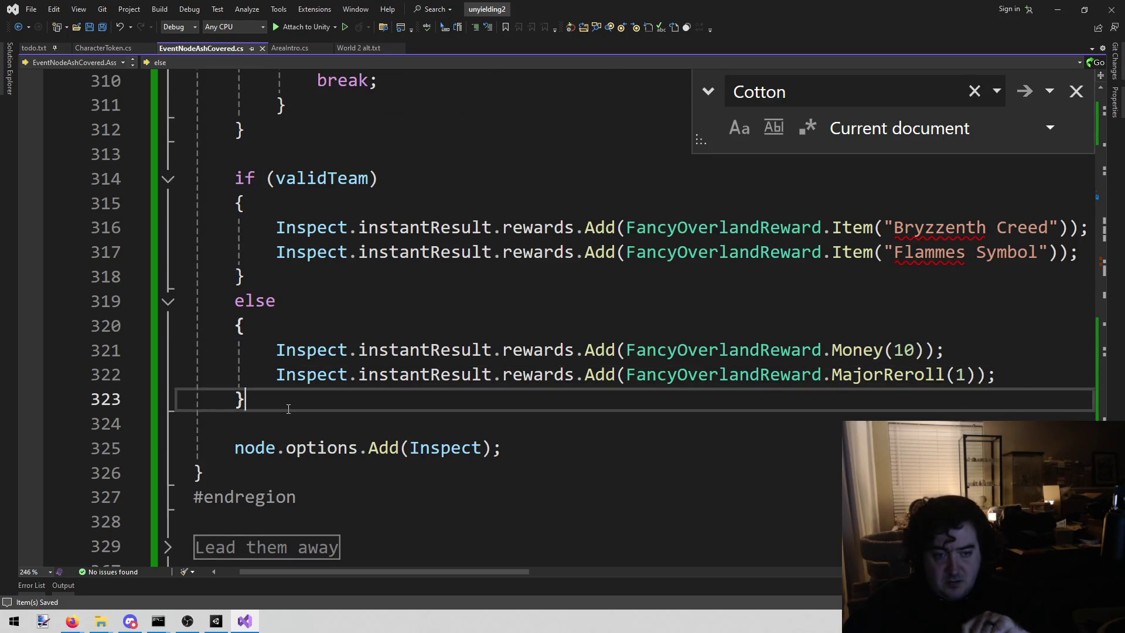
left_click(34, 48)
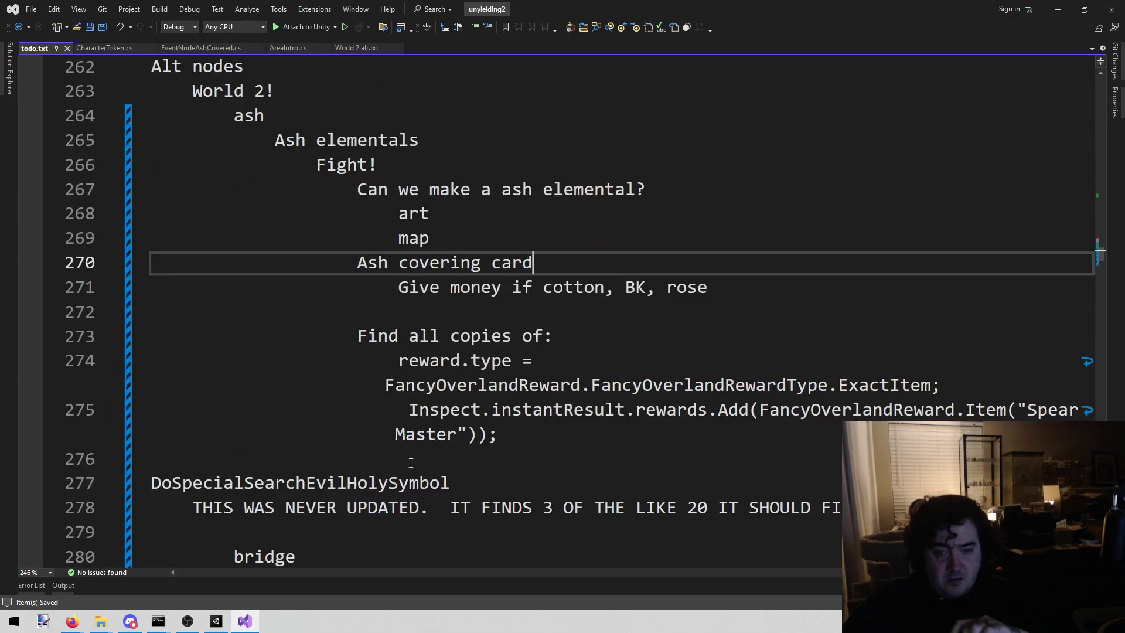
left_click(819, 291)
left_click(118, 262, "shift")
key("BackSpace")
key("BackSpace")
key("ctrl+s")
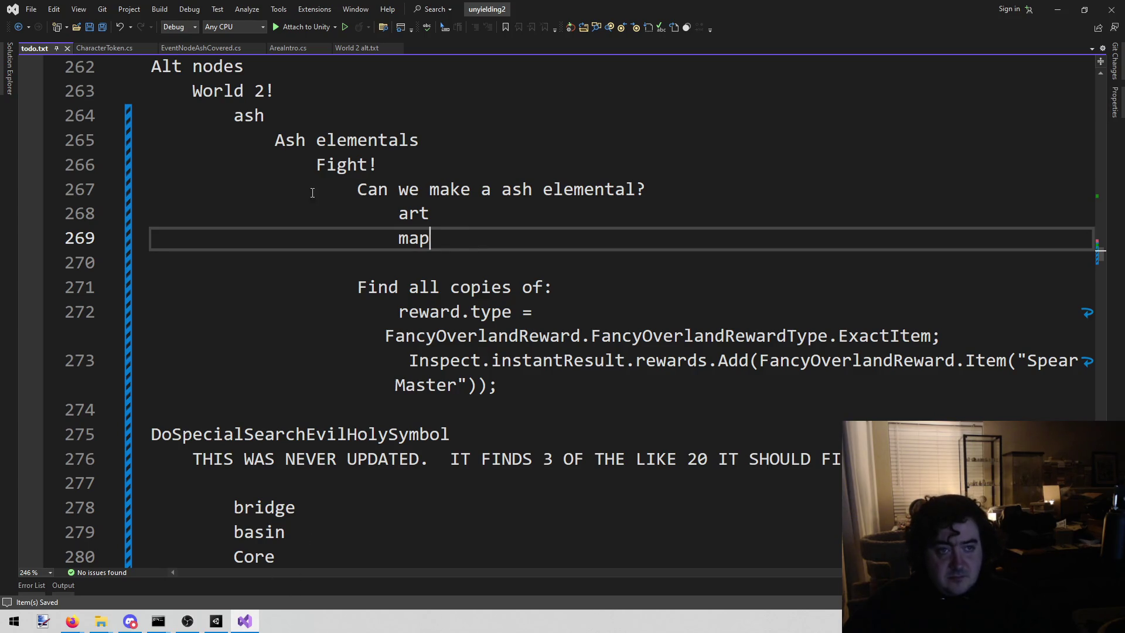
left_click(216, 621)
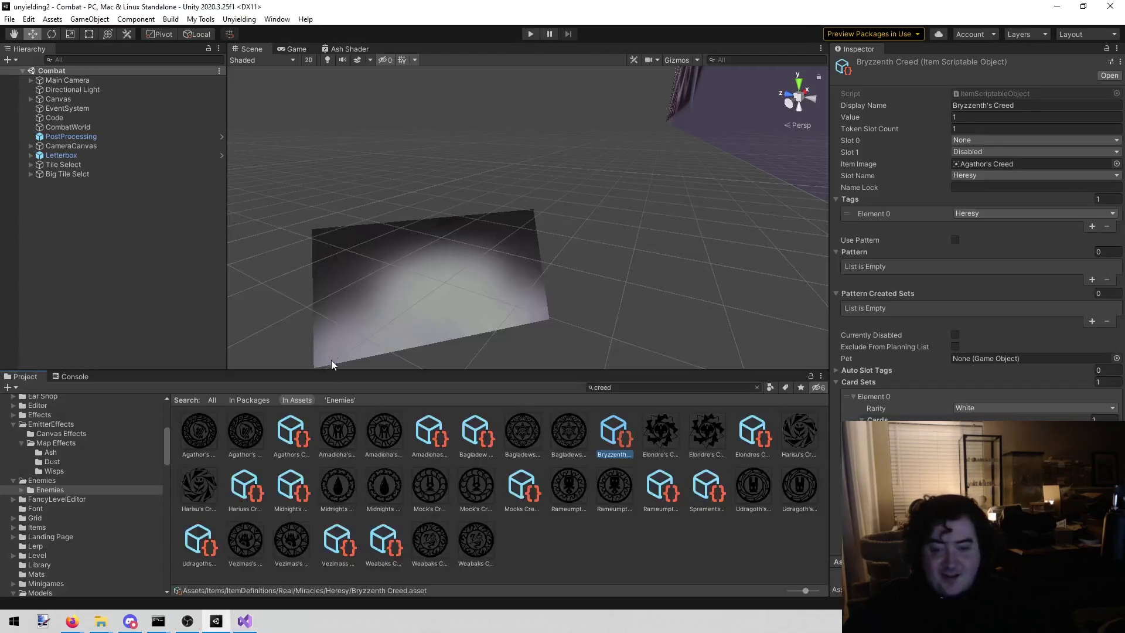
Open the Fancy Overland scene, play it, and try Go Shopping at the port city event
left_click(201, 19)
mouse_move(239, 18)
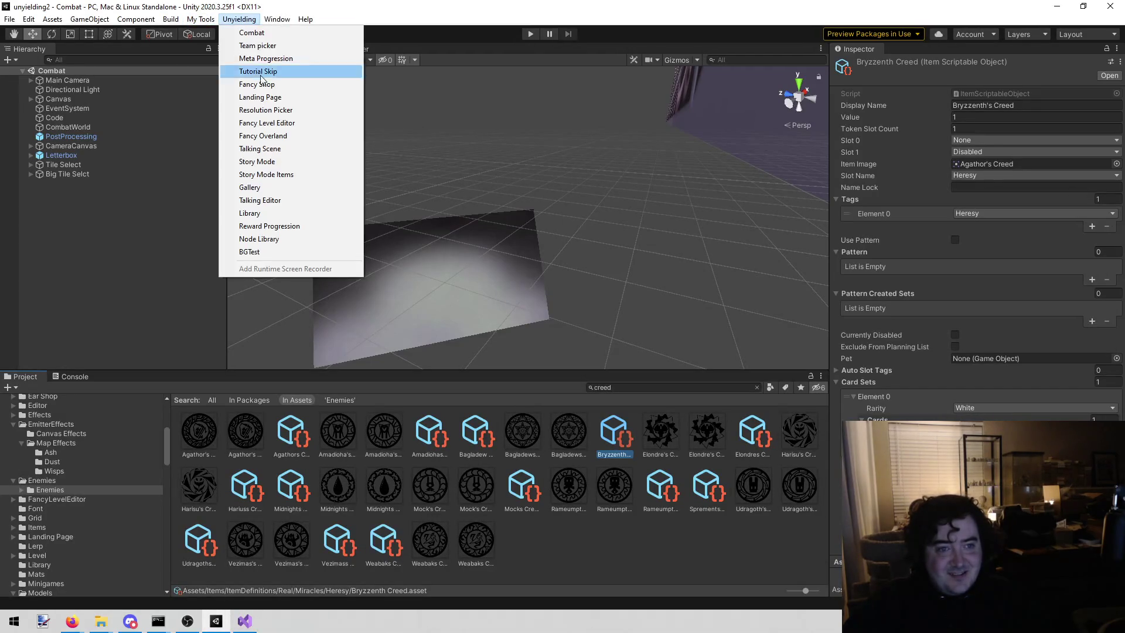
left_click(285, 137)
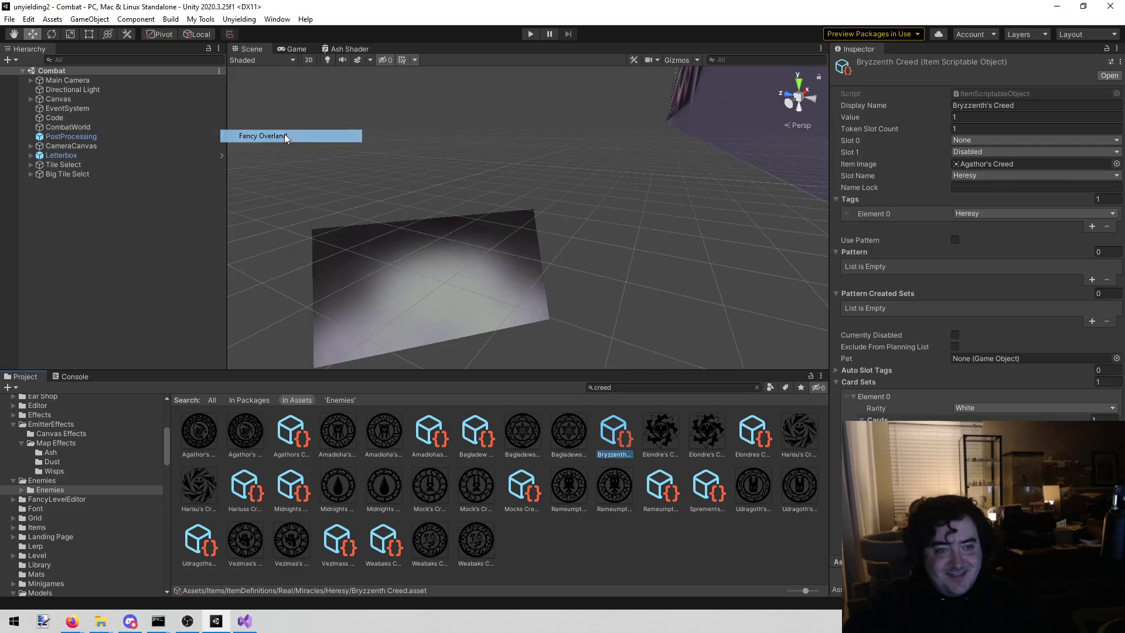
left_click(528, 36)
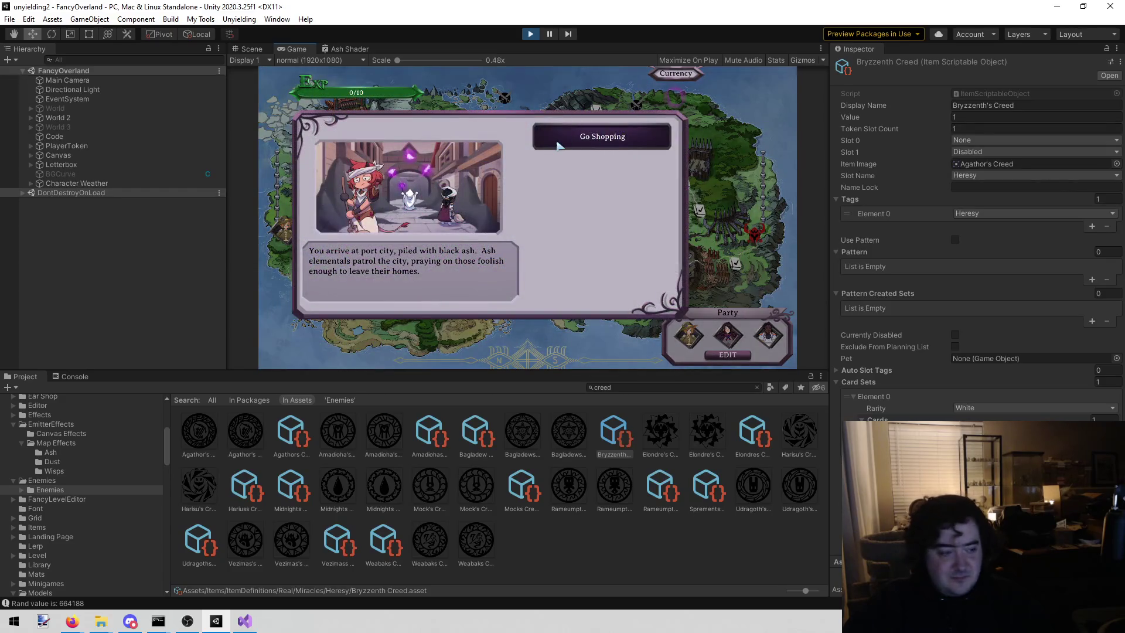
left_click(560, 143)
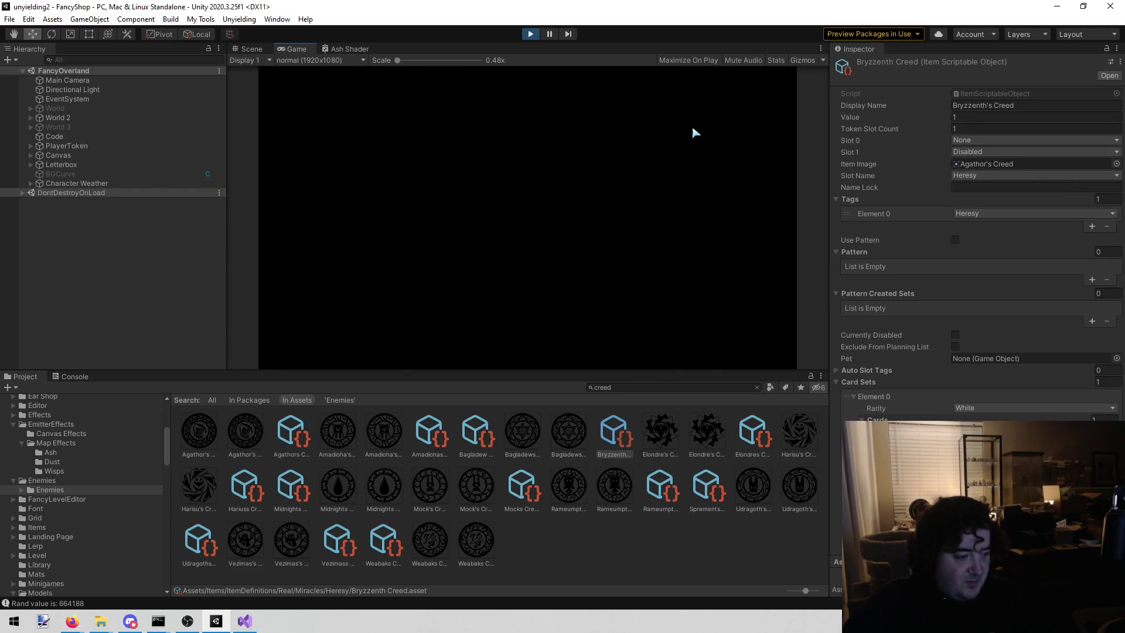
left_click(777, 85)
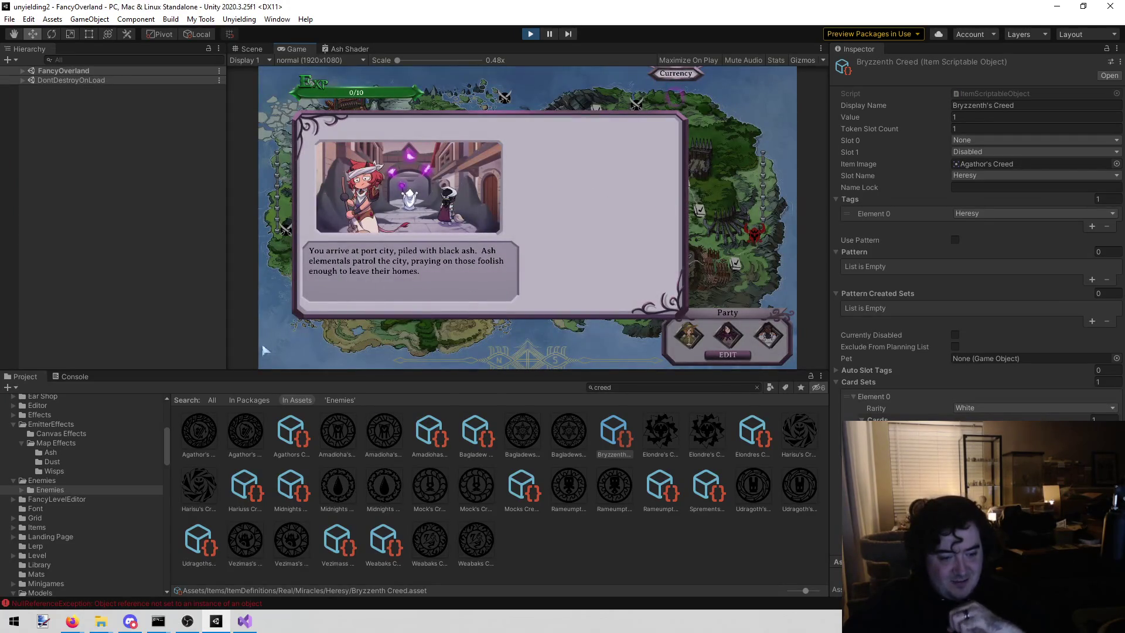
Inspect the NullReferenceException in the Console, stop play, and clear the Console
left_click(75, 377)
left_click(164, 522)
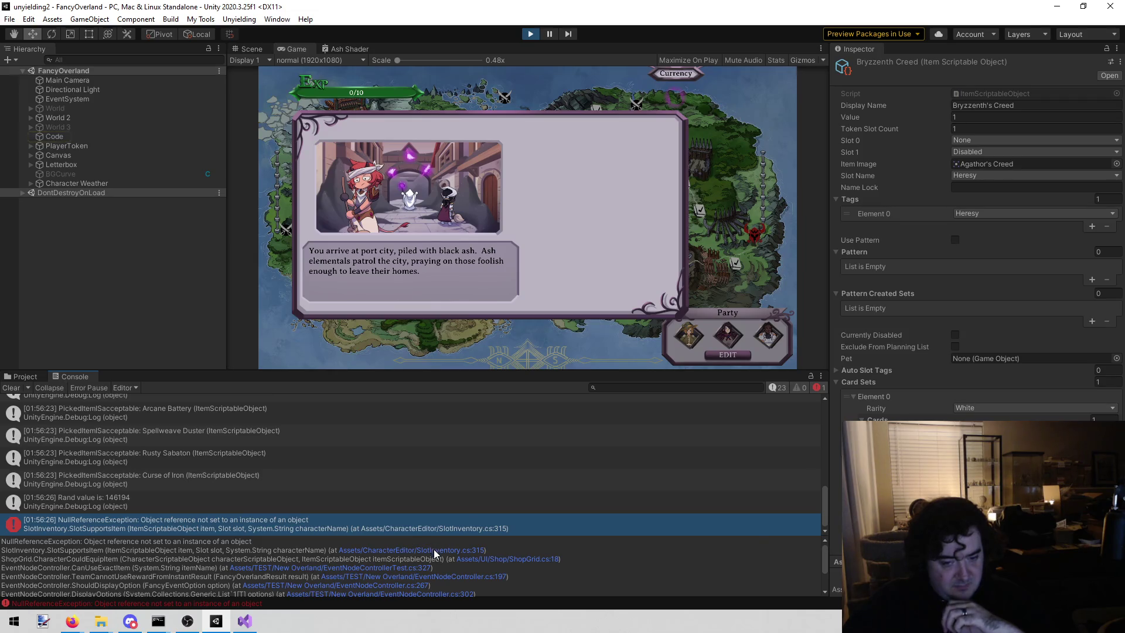
left_click(530, 34)
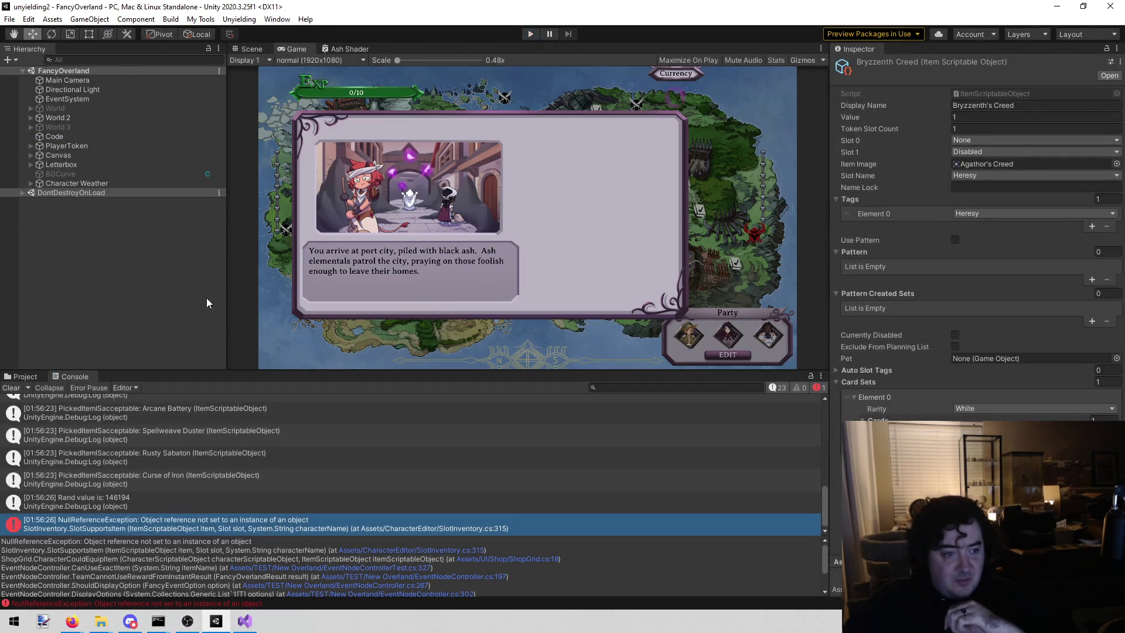
left_click(20, 386)
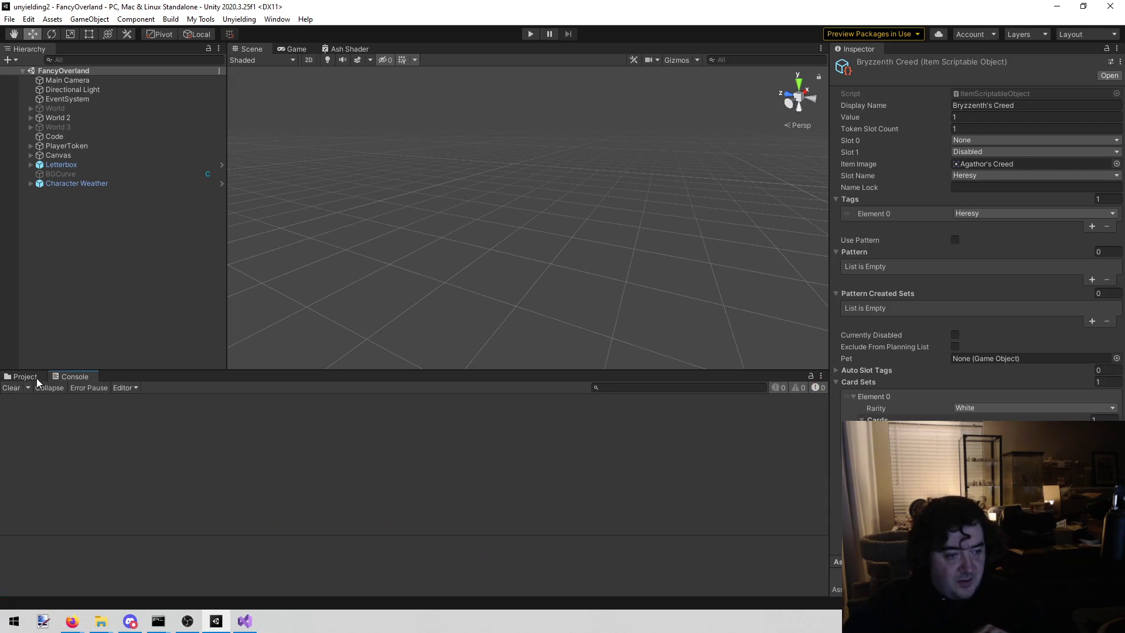
Collapse EmitterEffects and Models and select the ItemAndCardLists prefab in Resources
left_click(36, 377)
scroll(62, 451, "up", 3)
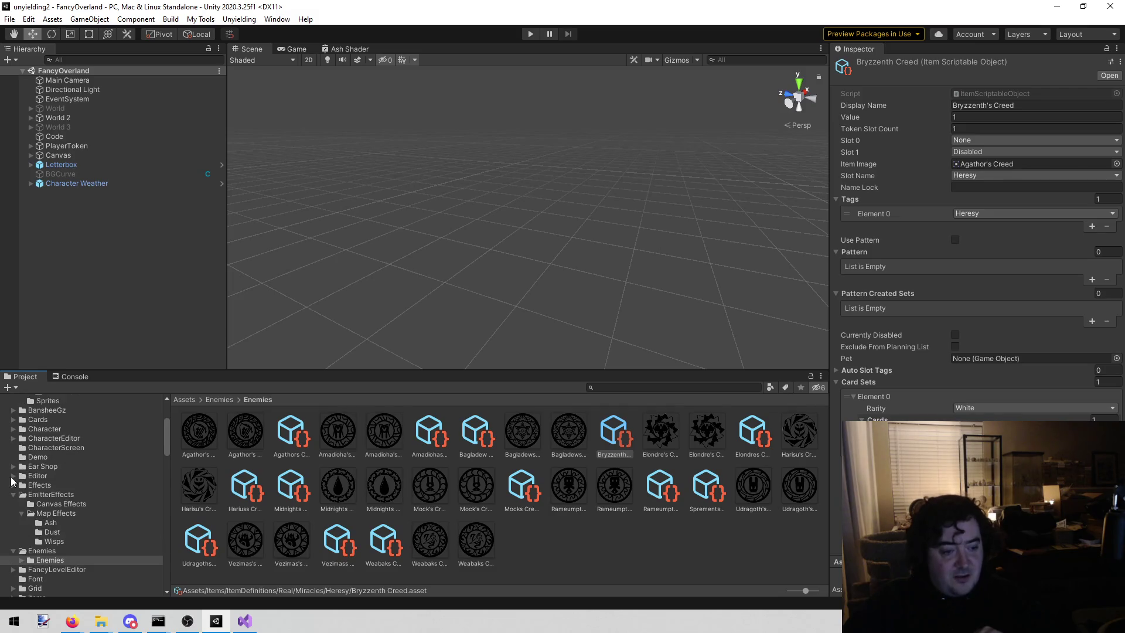
left_click(13, 495)
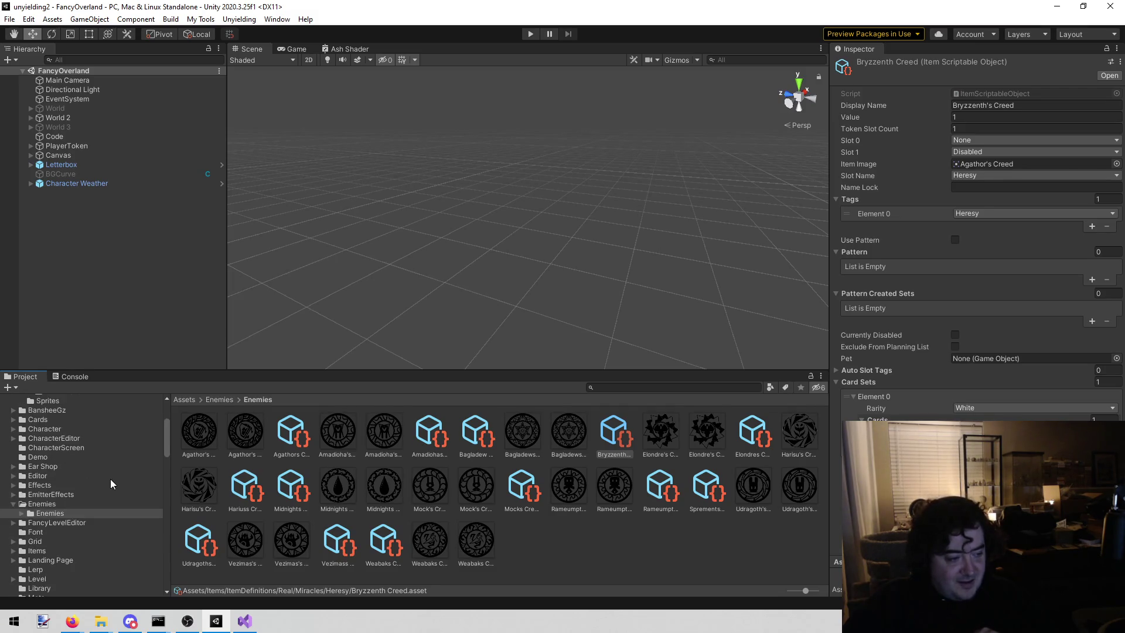
scroll(101, 487, "down", 5)
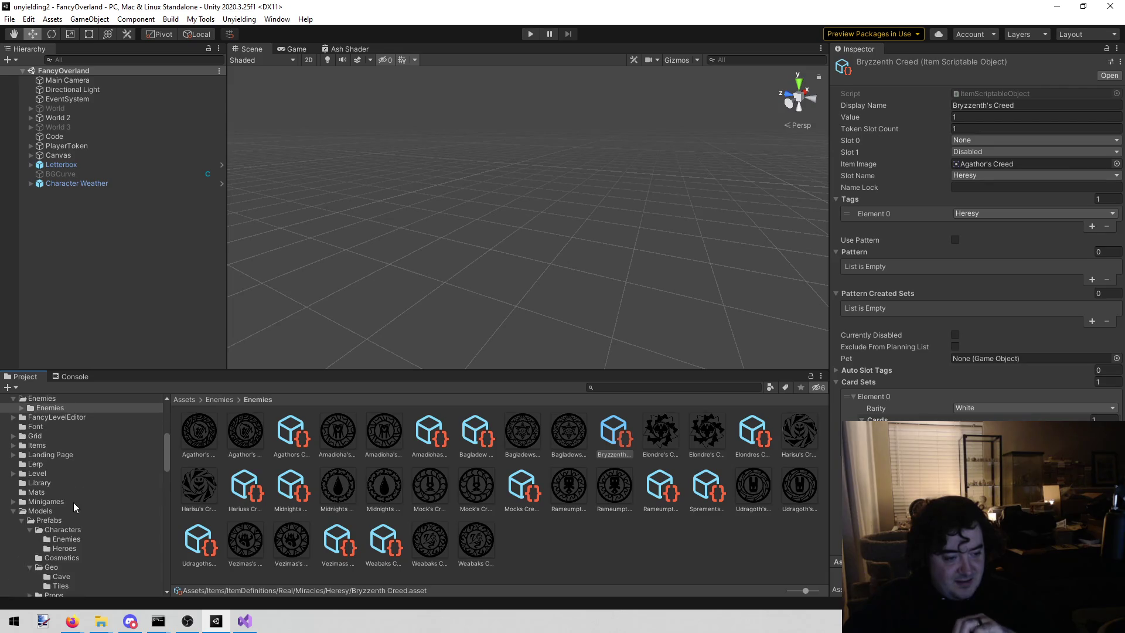
left_click(14, 511)
scroll(75, 483, "down", 3)
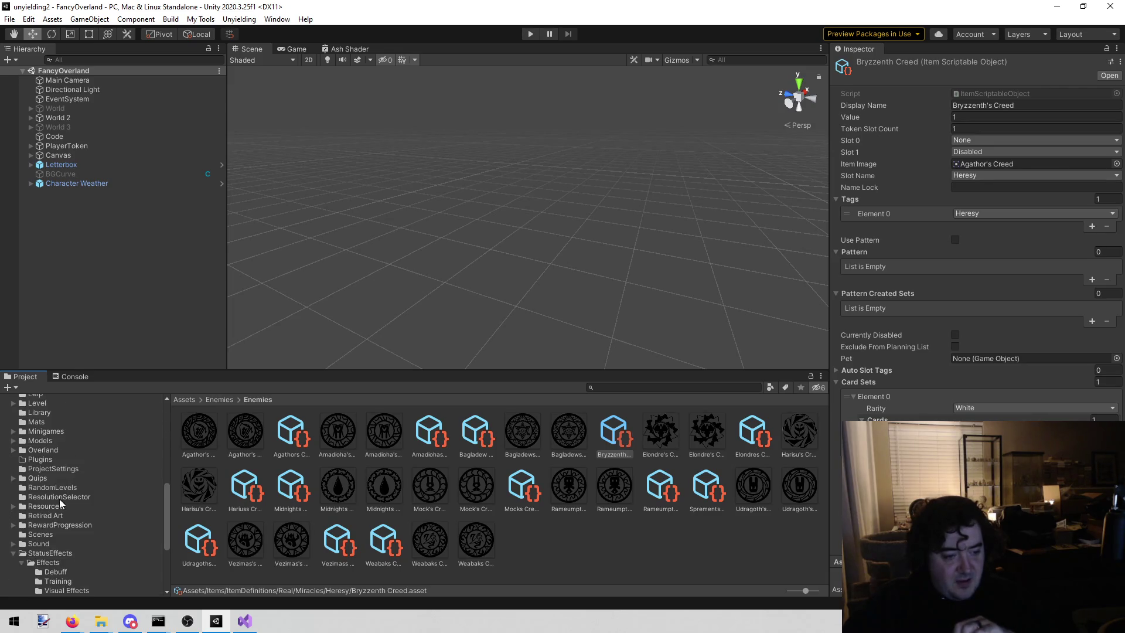
left_click(58, 508)
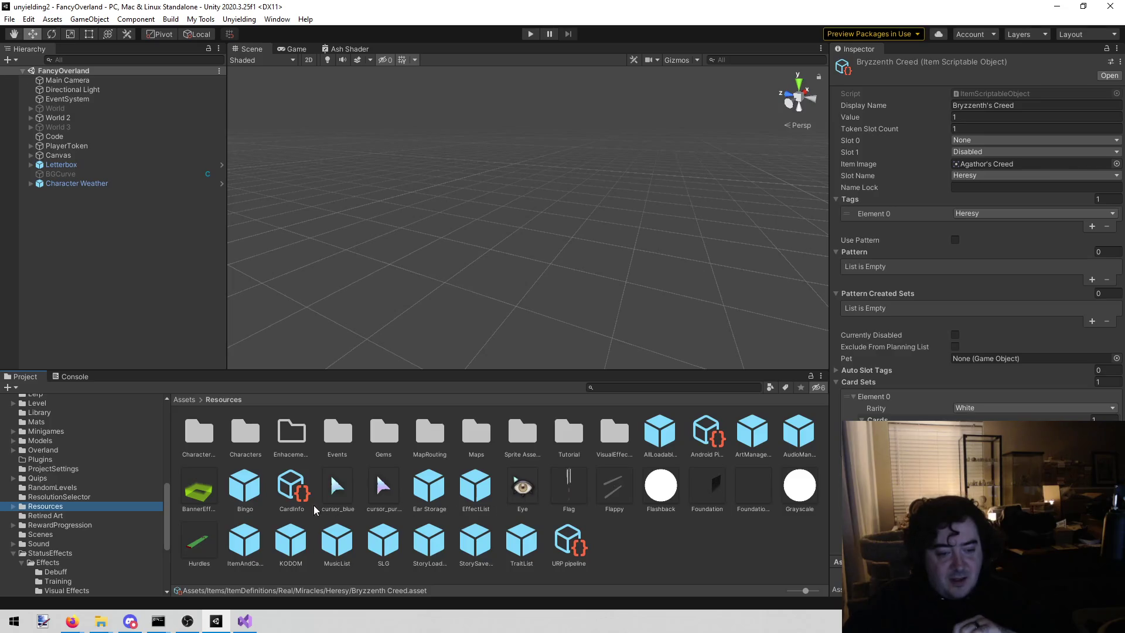
left_click(257, 546)
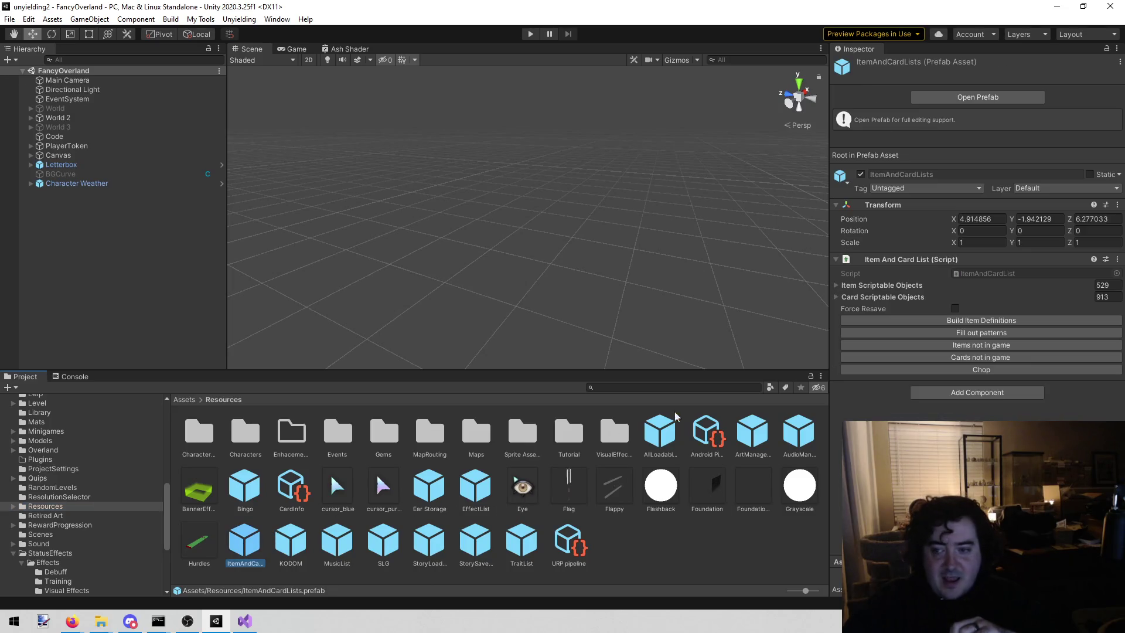
Build item definitions and fill out patterns, giving 531 items and 914 cards
left_click(897, 323)
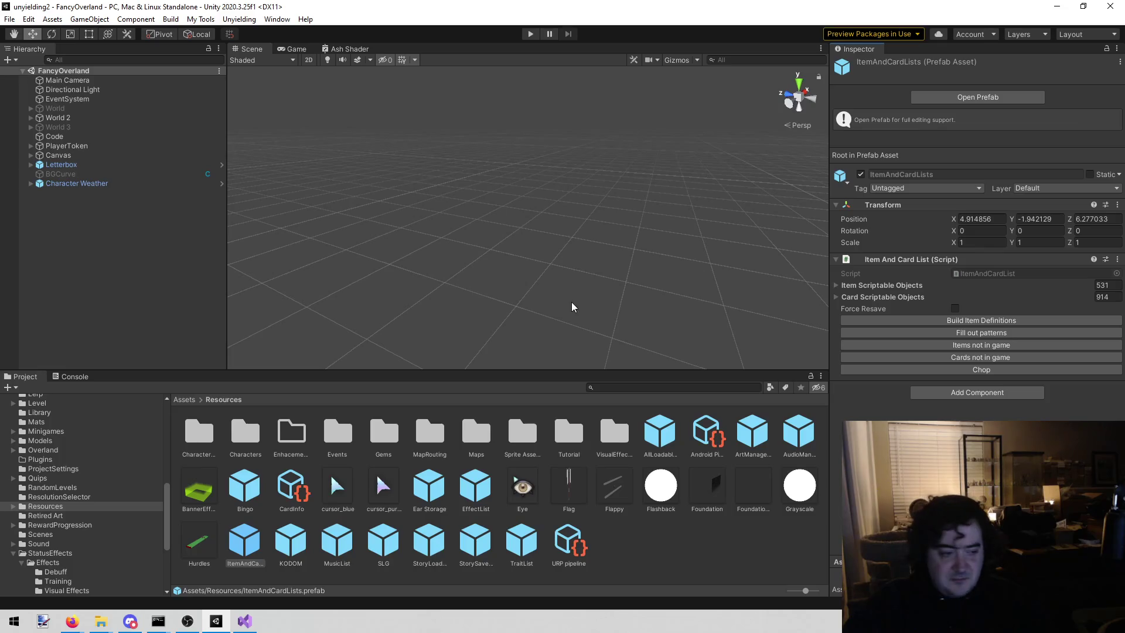
left_click(846, 333)
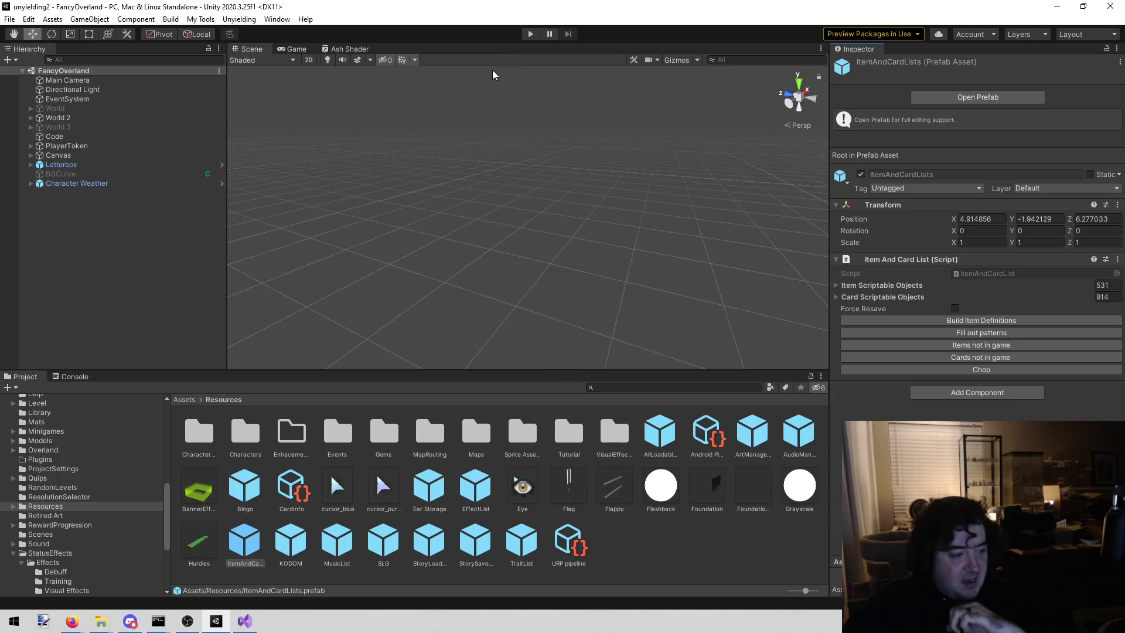
left_click(526, 35)
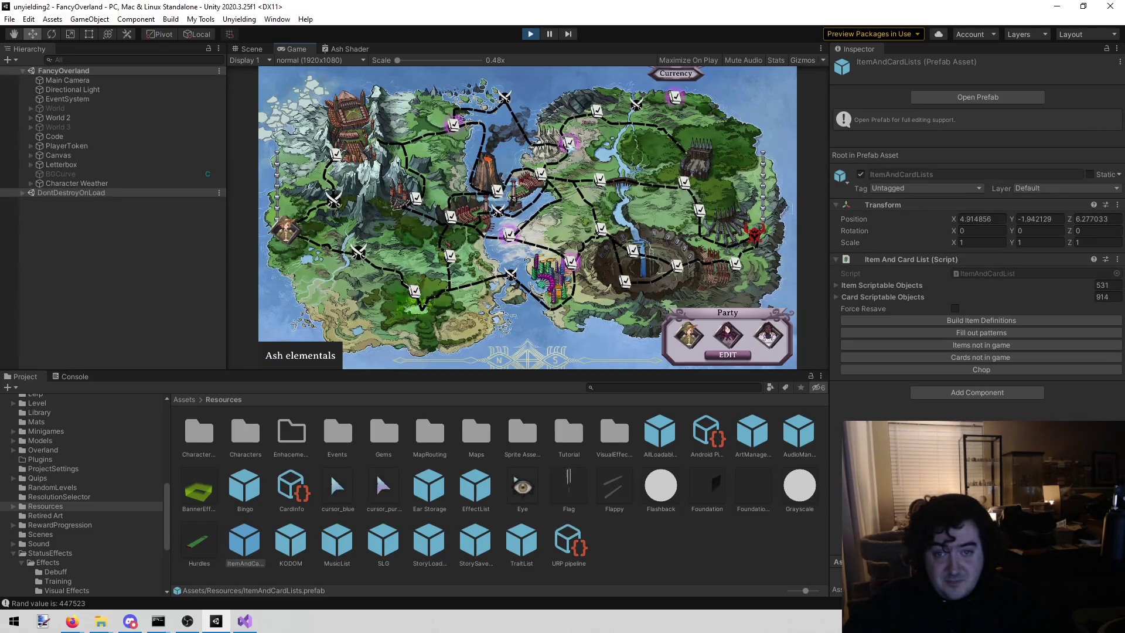
Enter and close the weapons shop, check Protect the city!, and stop play
left_click(624, 138)
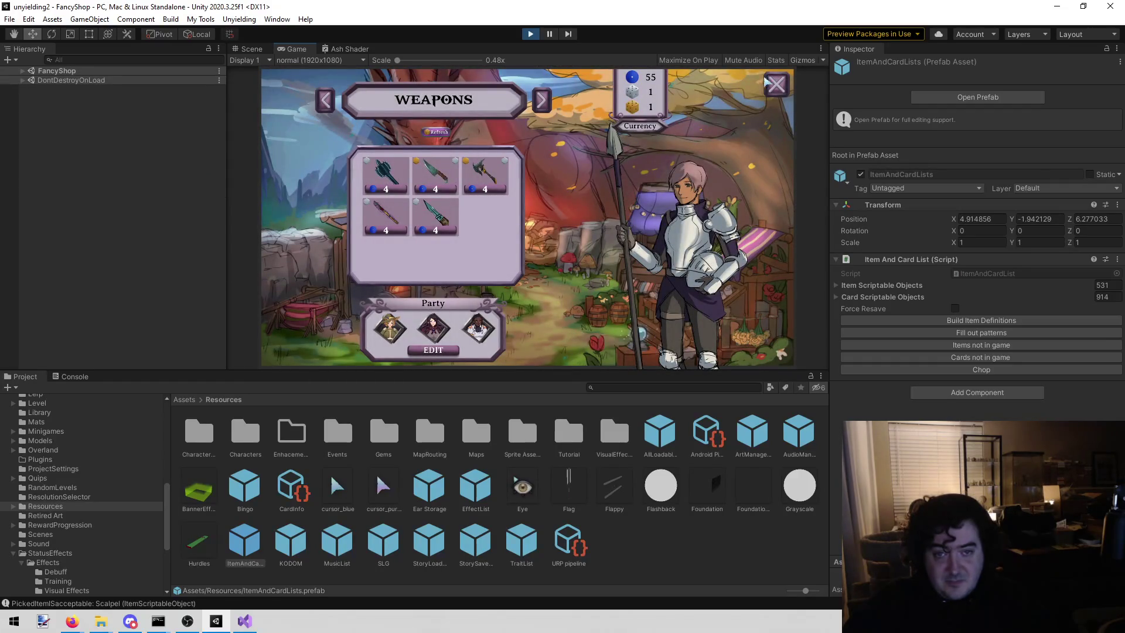
left_click(774, 86)
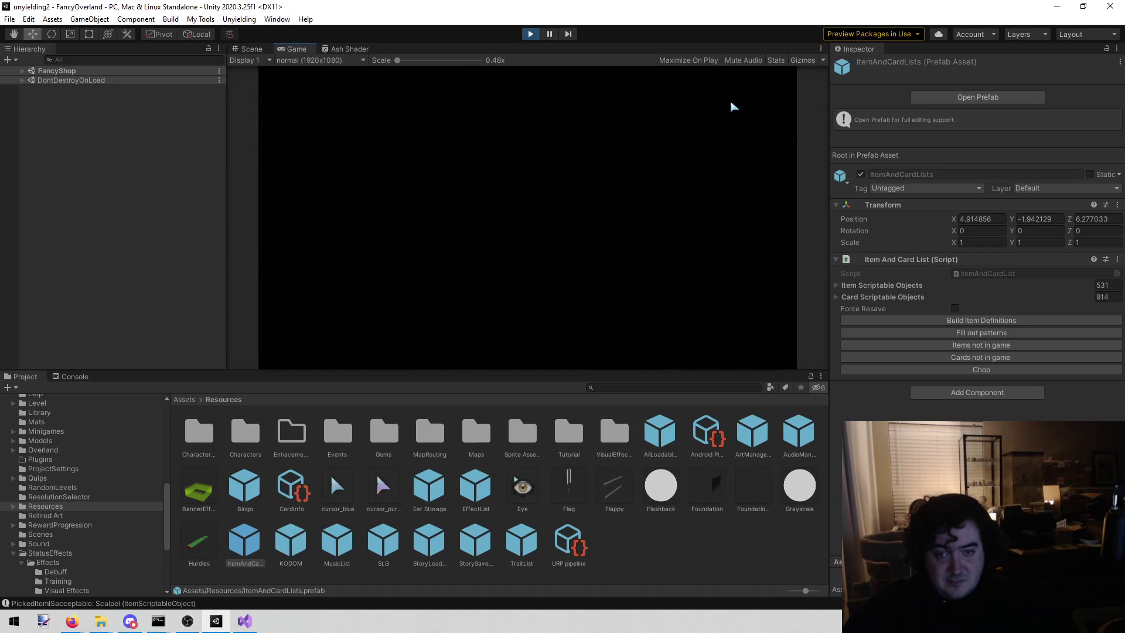
mouse_move(628, 145)
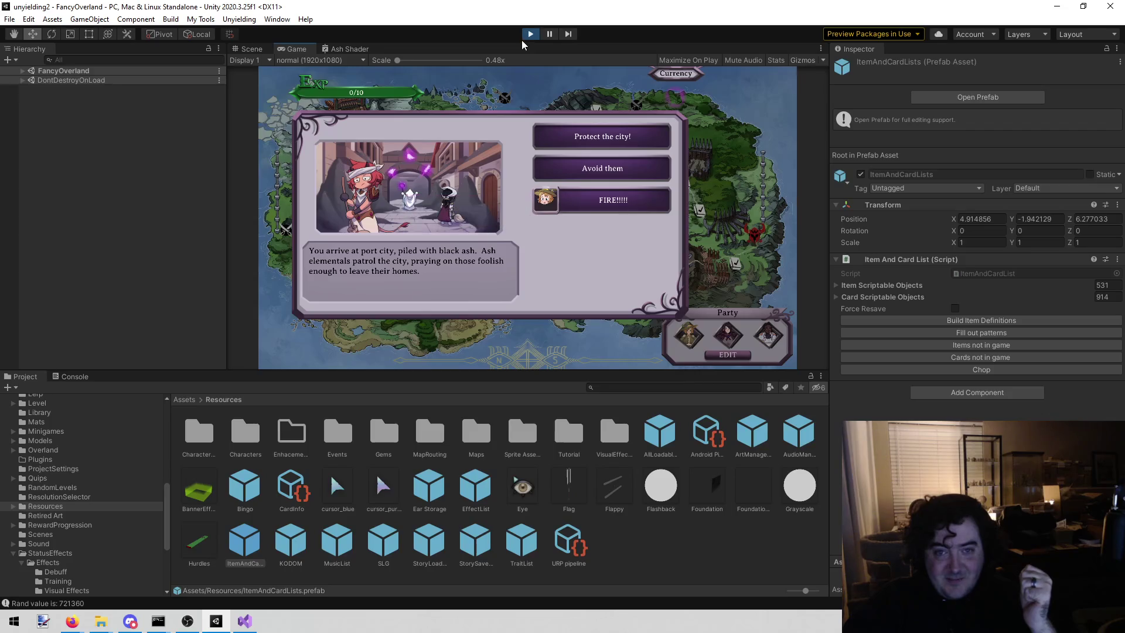
key("ctrl+p")
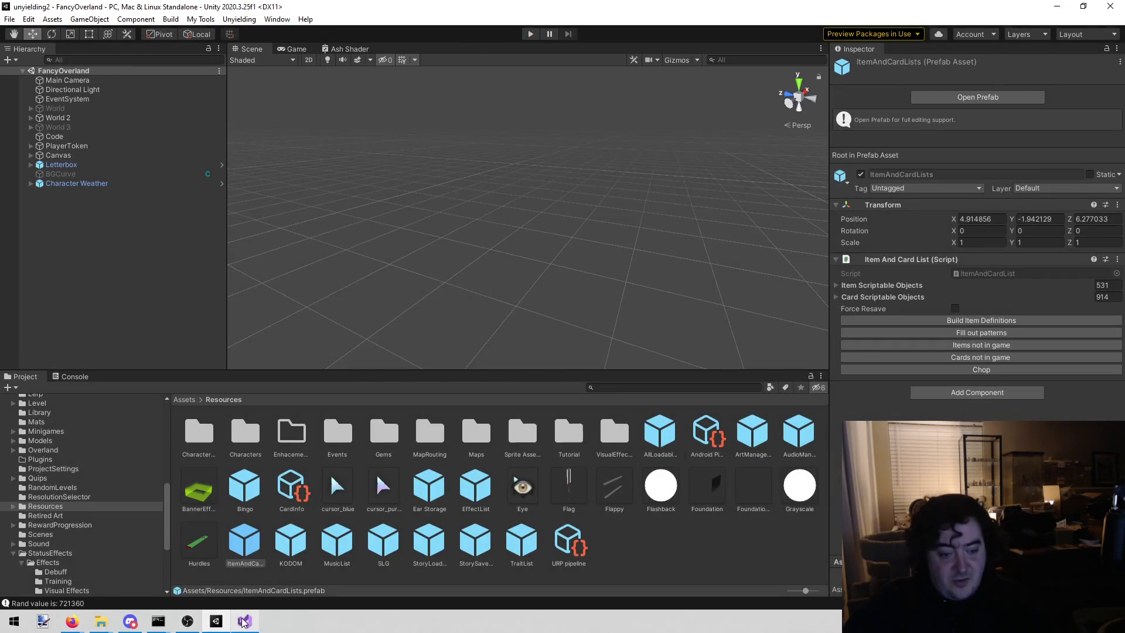
Return to Visual Studio and open the Open File in Solution search
left_click(245, 621)
left_click(419, 312)
key("alt+shift+o")
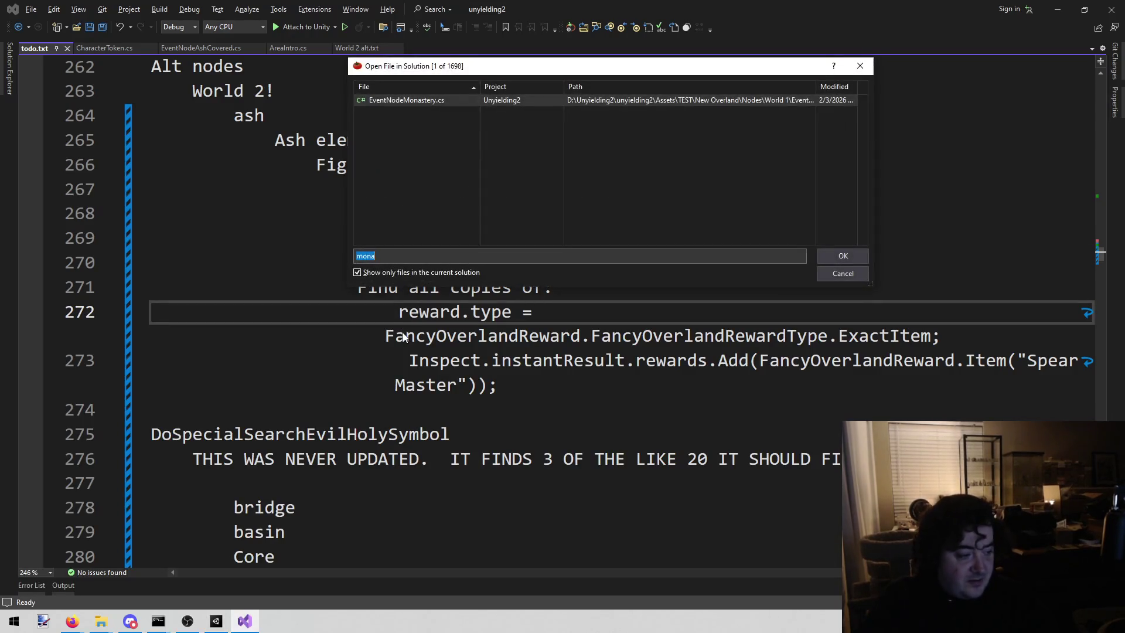
Open AreaIntro.cs by searching 'areai' in Open File in Solution
key("BackSpace")
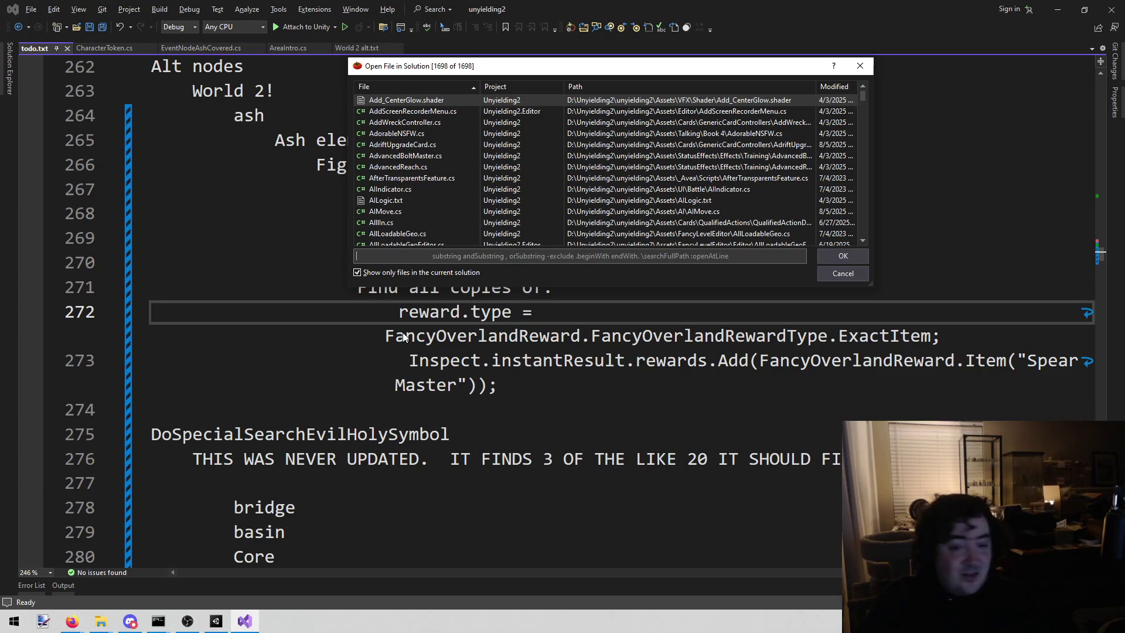
type("areai")
key("Return")
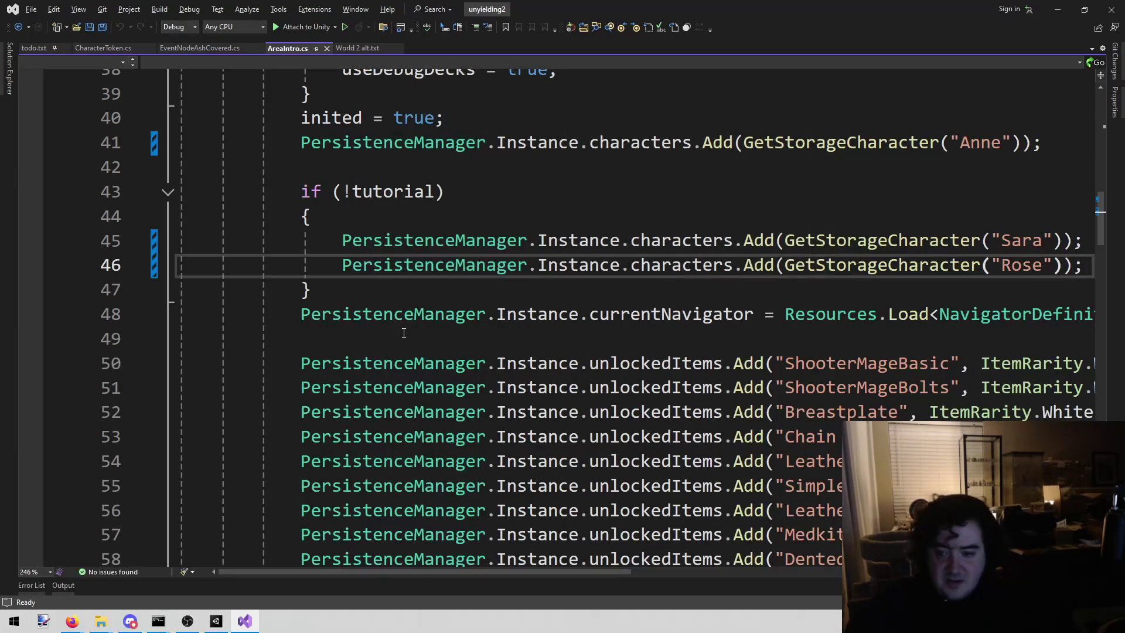
scroll(533, 259, "up", 2)
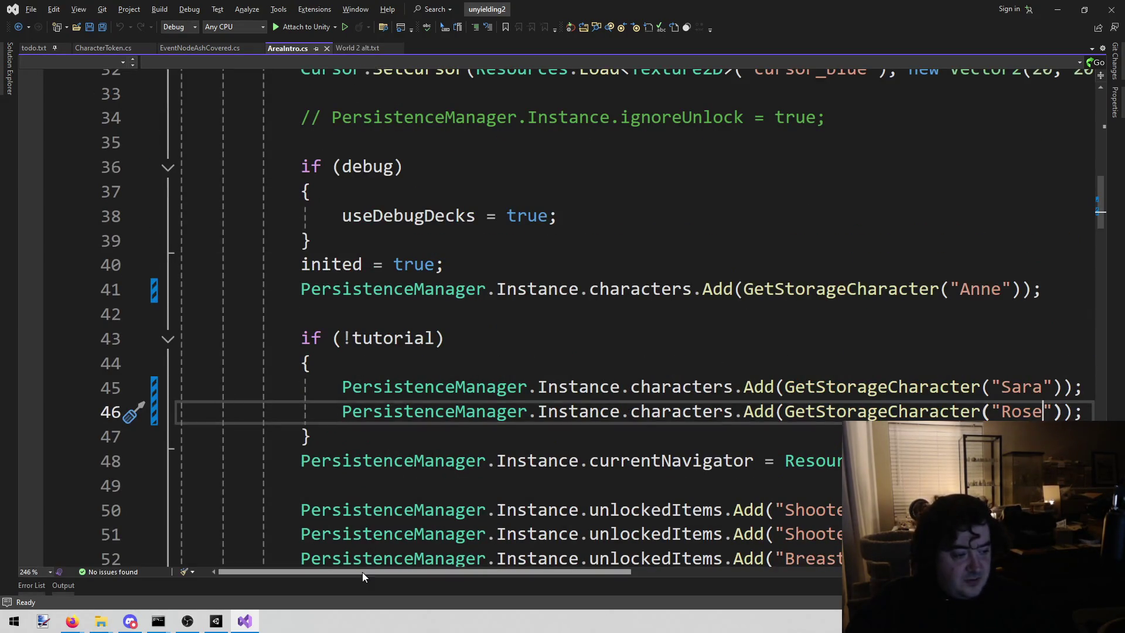
left_click_drag(364, 572, 487, 572)
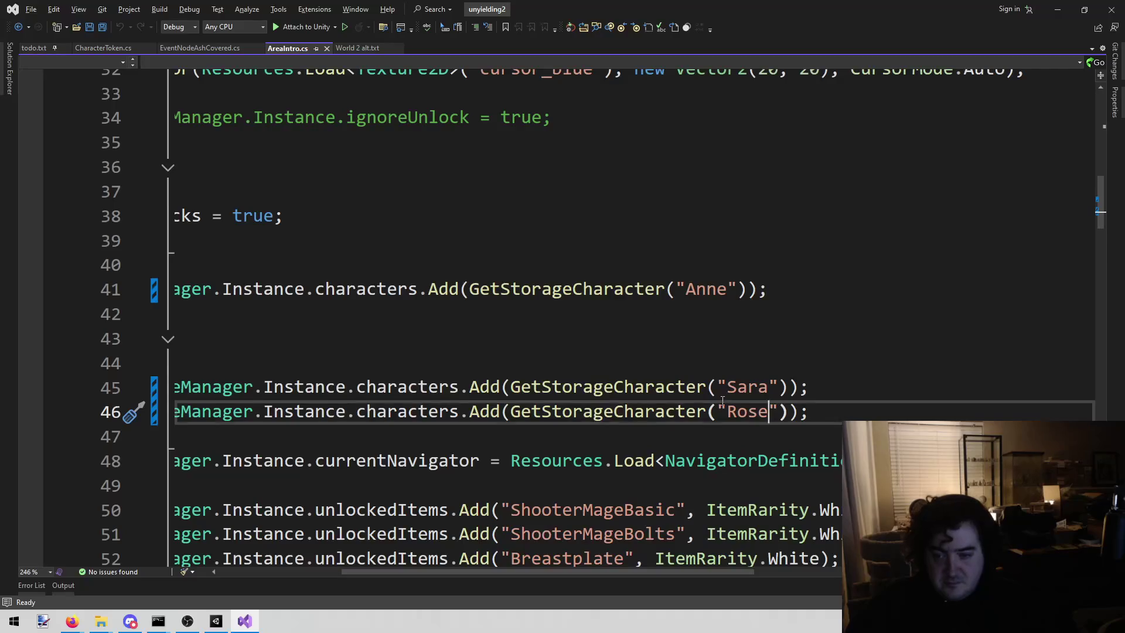
Replace 'Sara' with 'David' on line 45, save, and start play in Unity
left_click(763, 390)
key("ctrl+BackSpace")
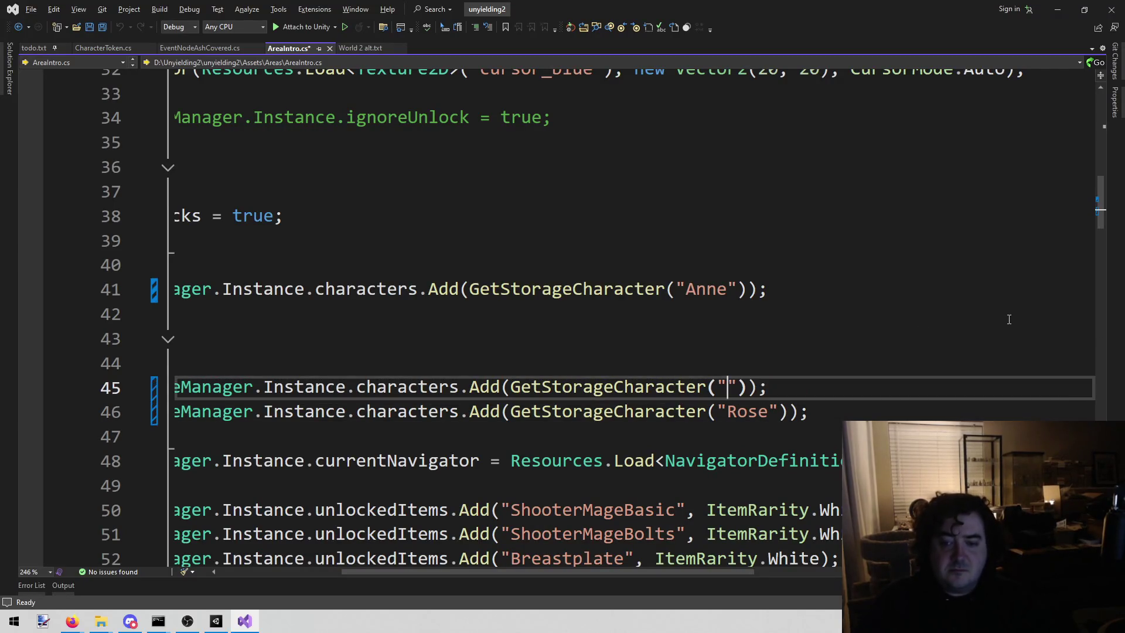
type("David")
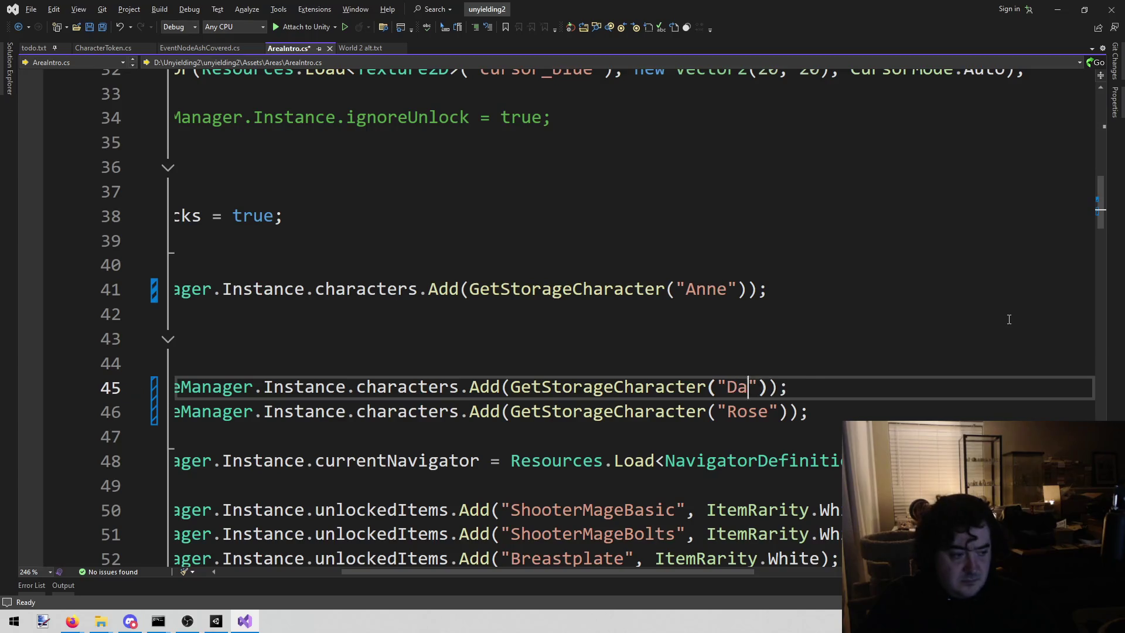
key("ctrl+s")
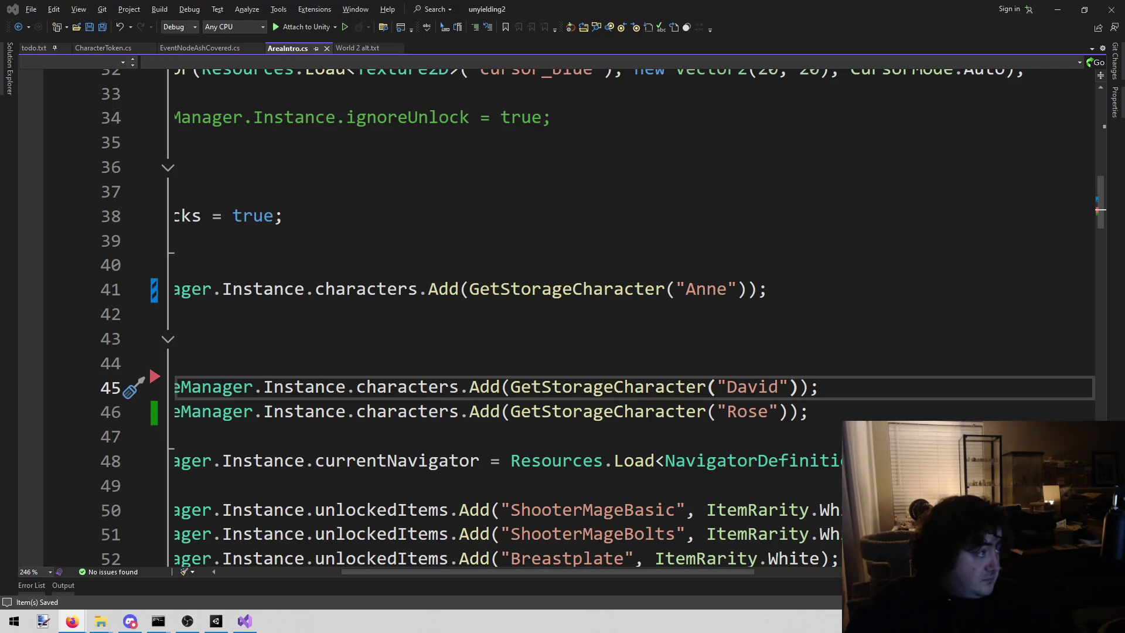
left_click(914, 338)
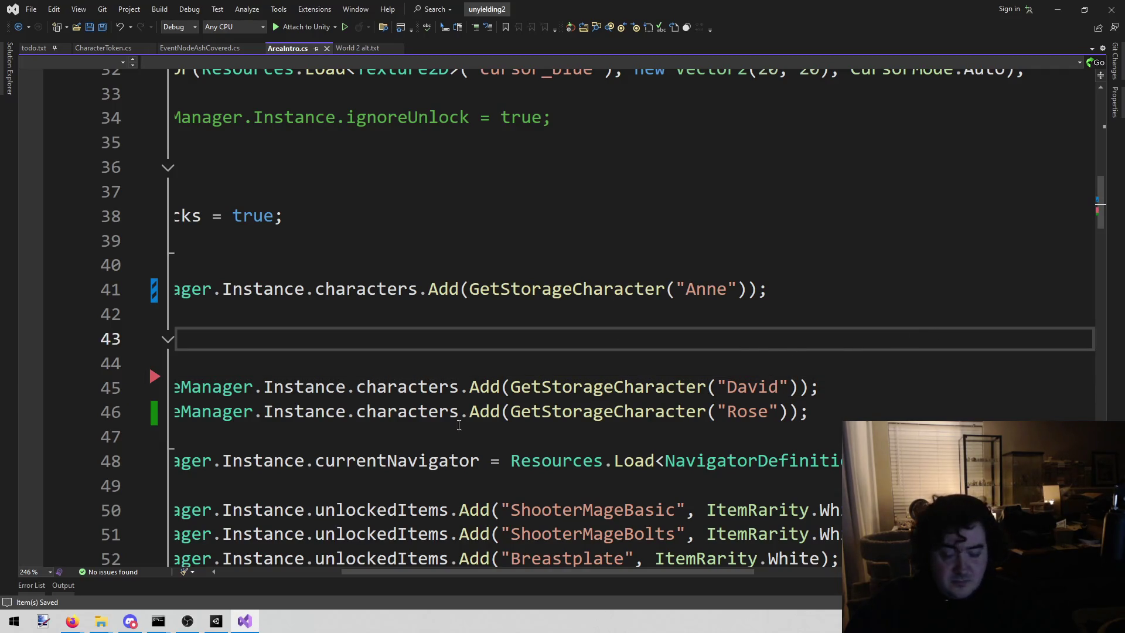
left_click(216, 621)
left_click(530, 33)
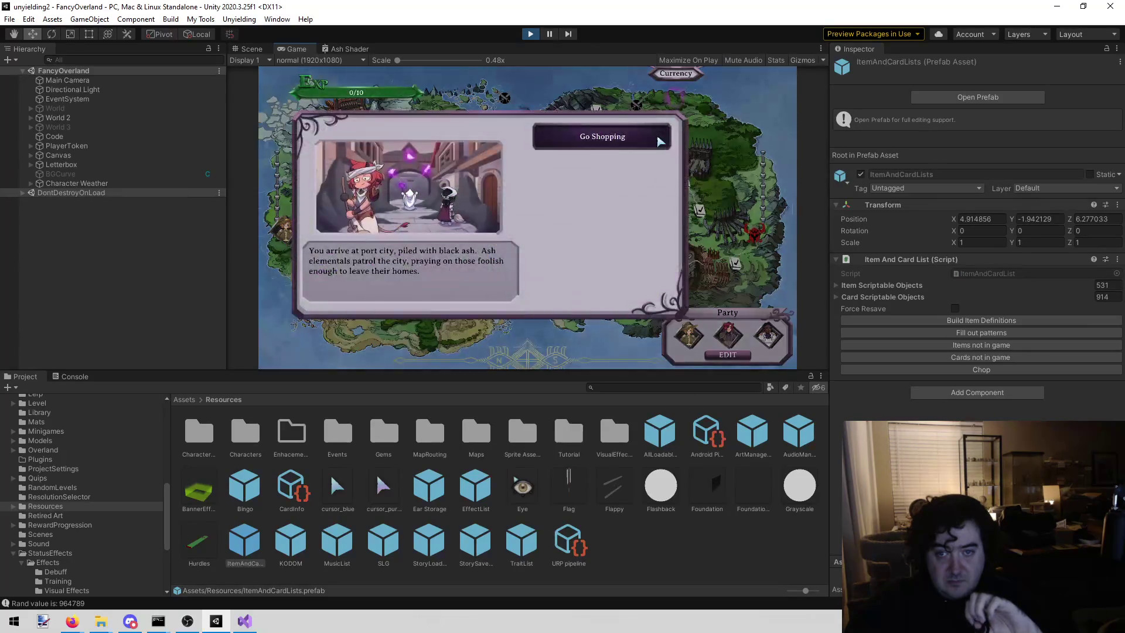
Enter and close the weapons shop, stop play, and return to AreaIntro.cs
left_click(656, 143)
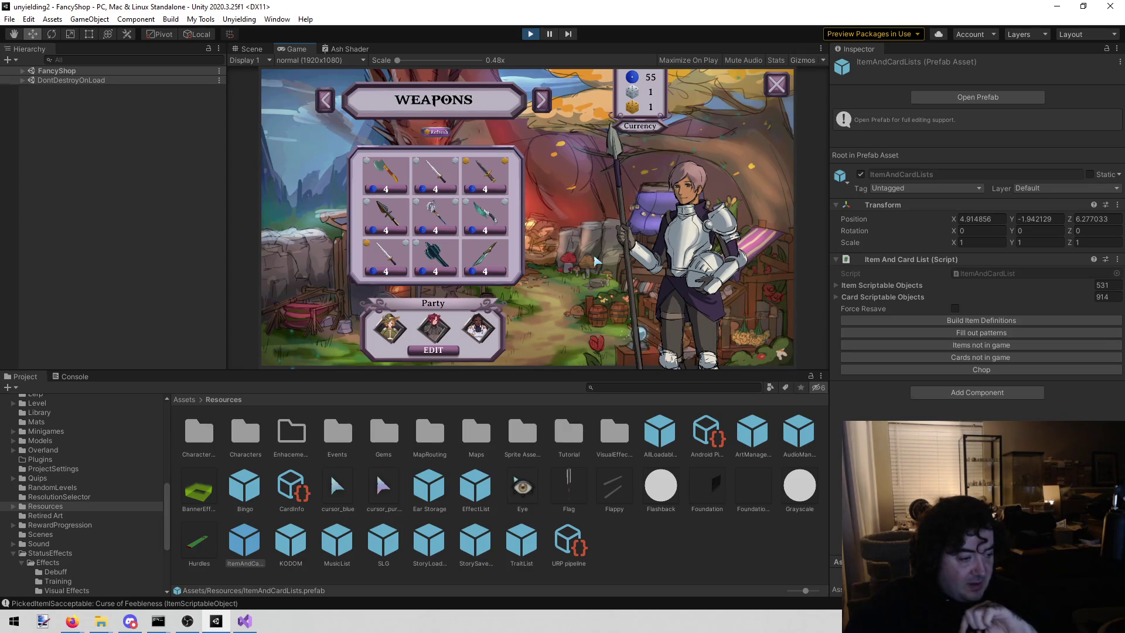
left_click(776, 85)
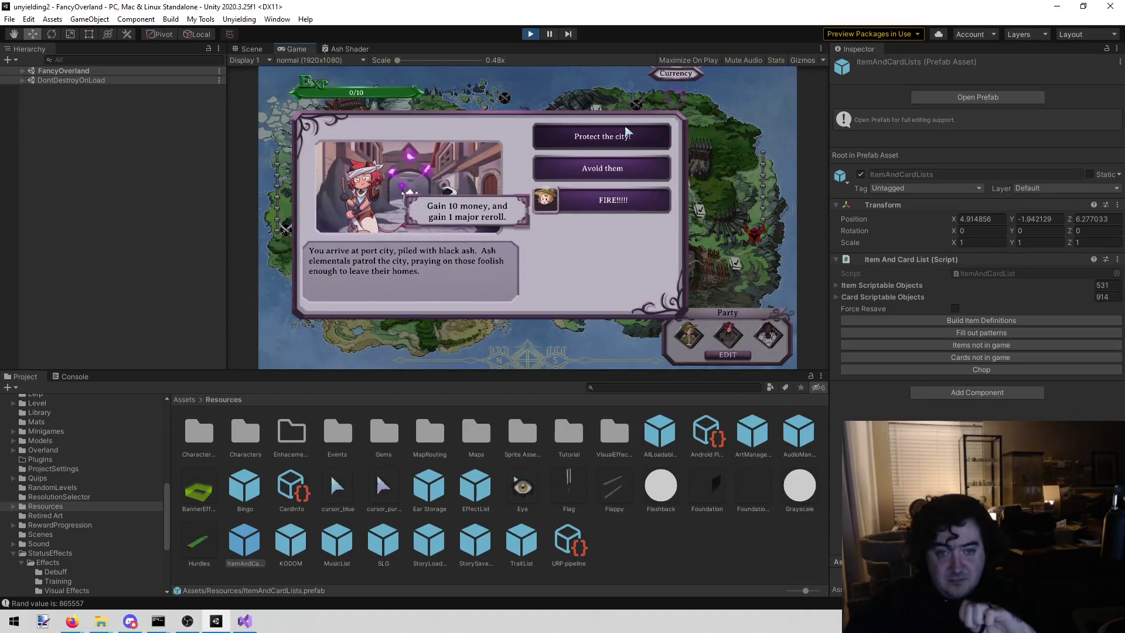
left_click(531, 34)
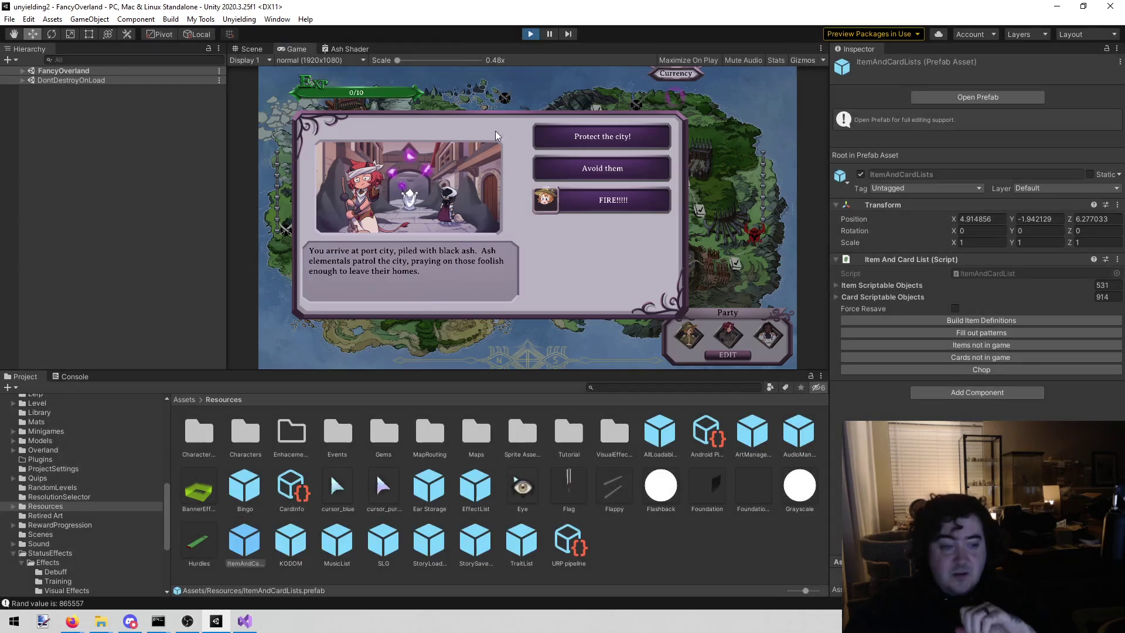
left_click(244, 624)
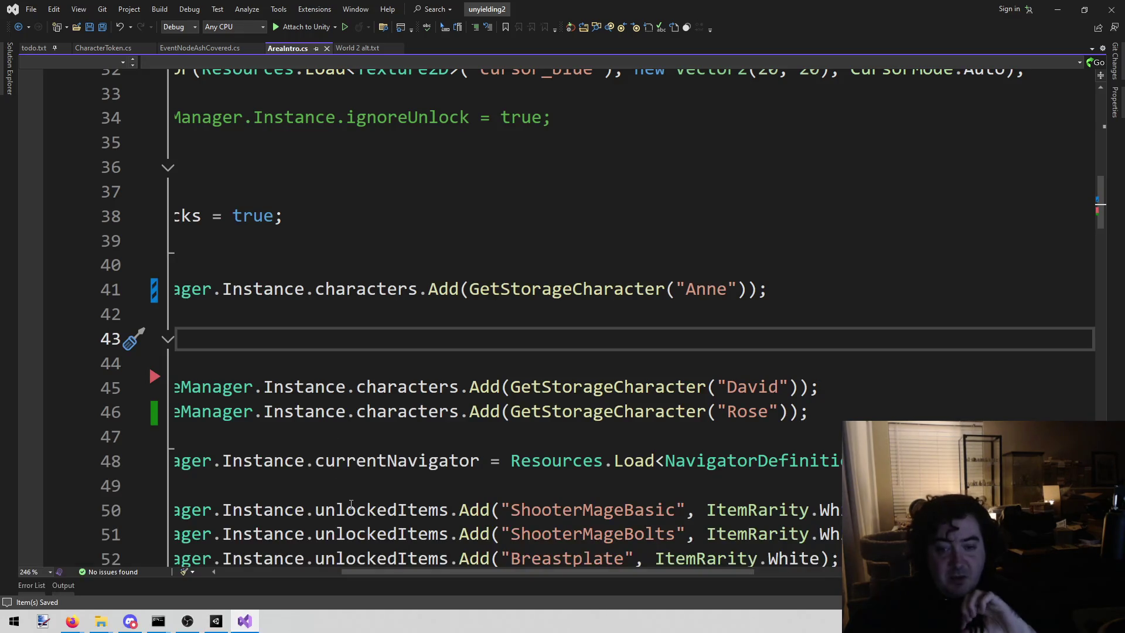
Review AreaIntro.cs lines 33–52, briefly checking World 2 alt.txt and Unity
left_click_drag(392, 572, 269, 572)
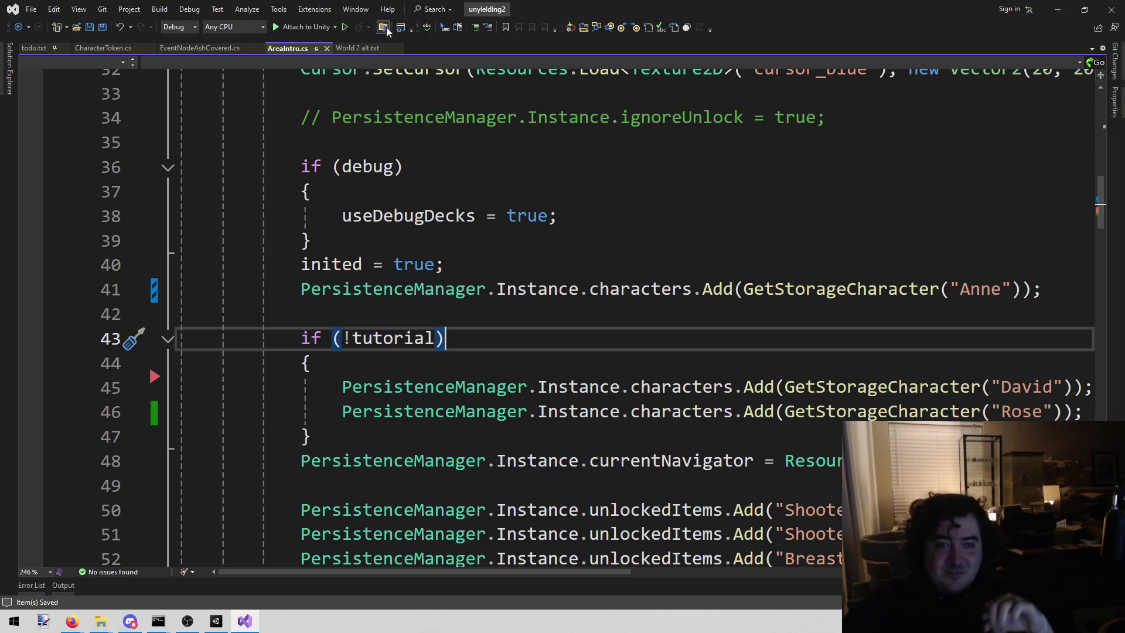
left_click(354, 48)
left_click(276, 49)
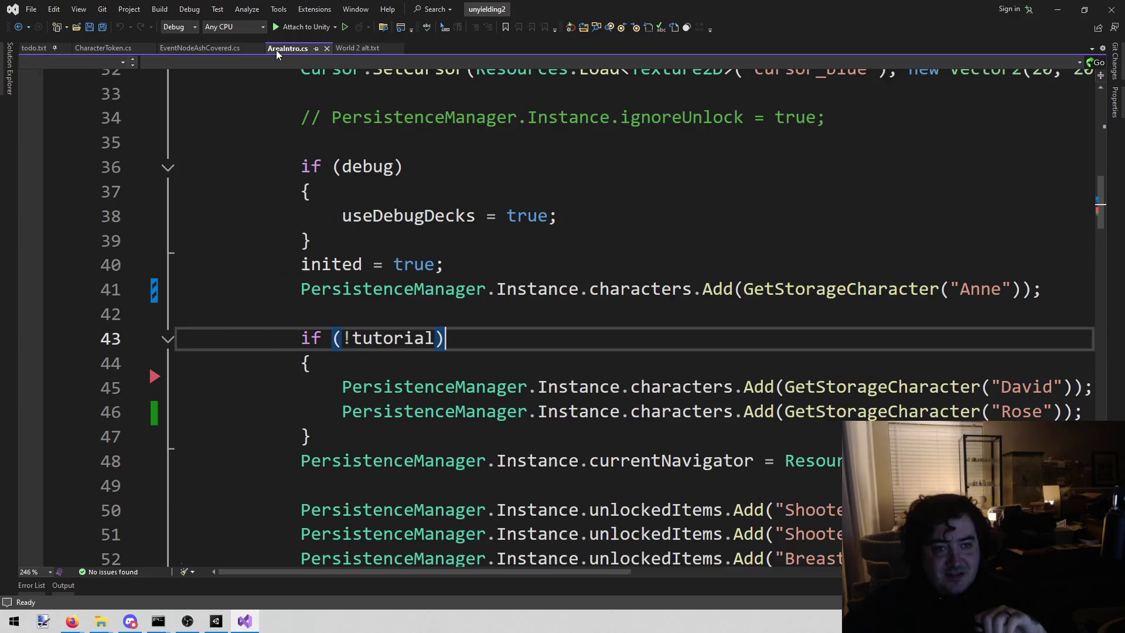
mouse_move(217, 620)
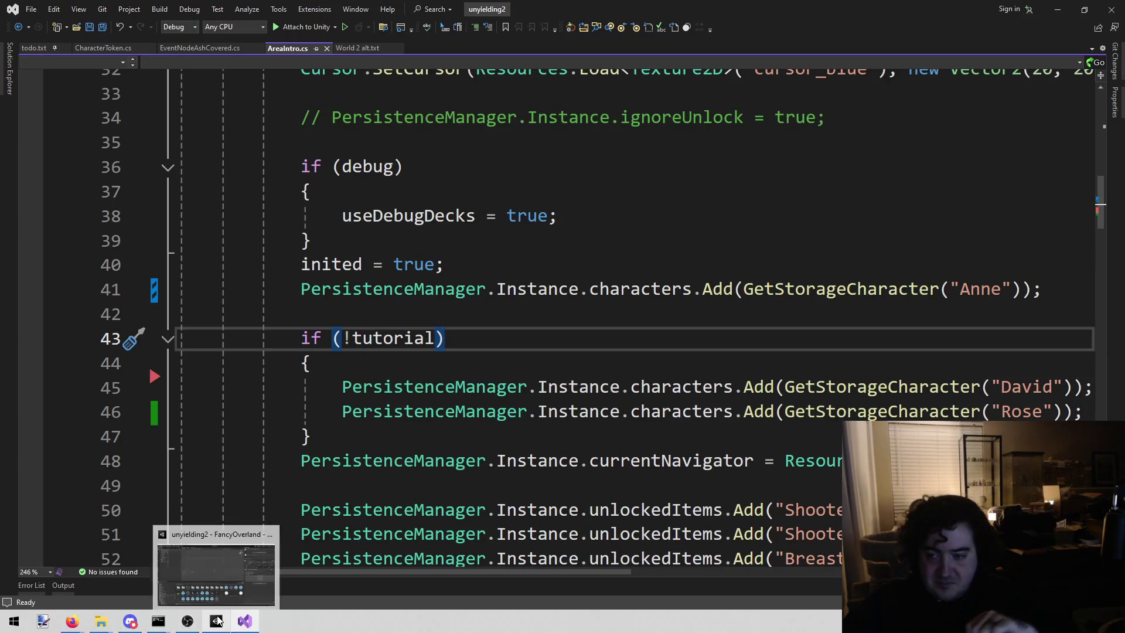
left_click(434, 436)
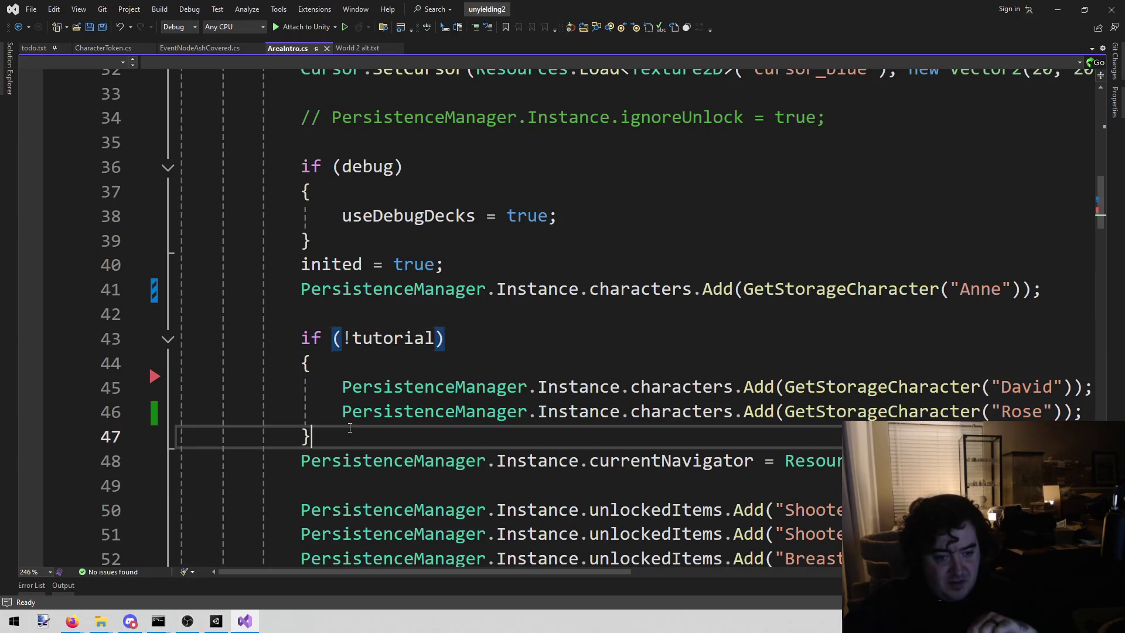
mouse_move(217, 620)
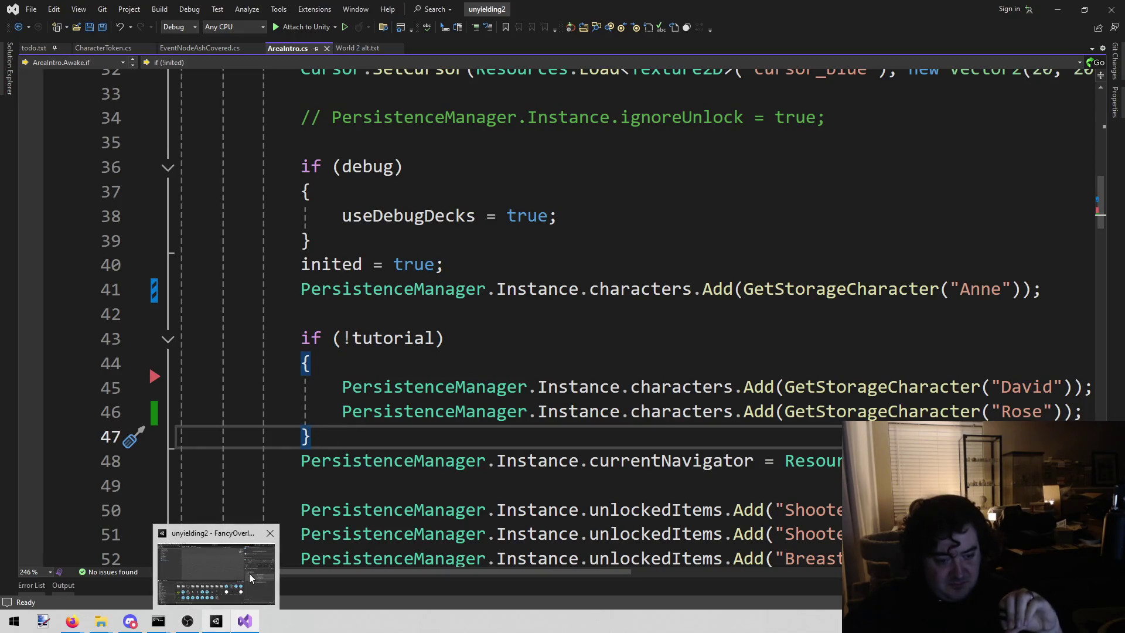
left_click(248, 596)
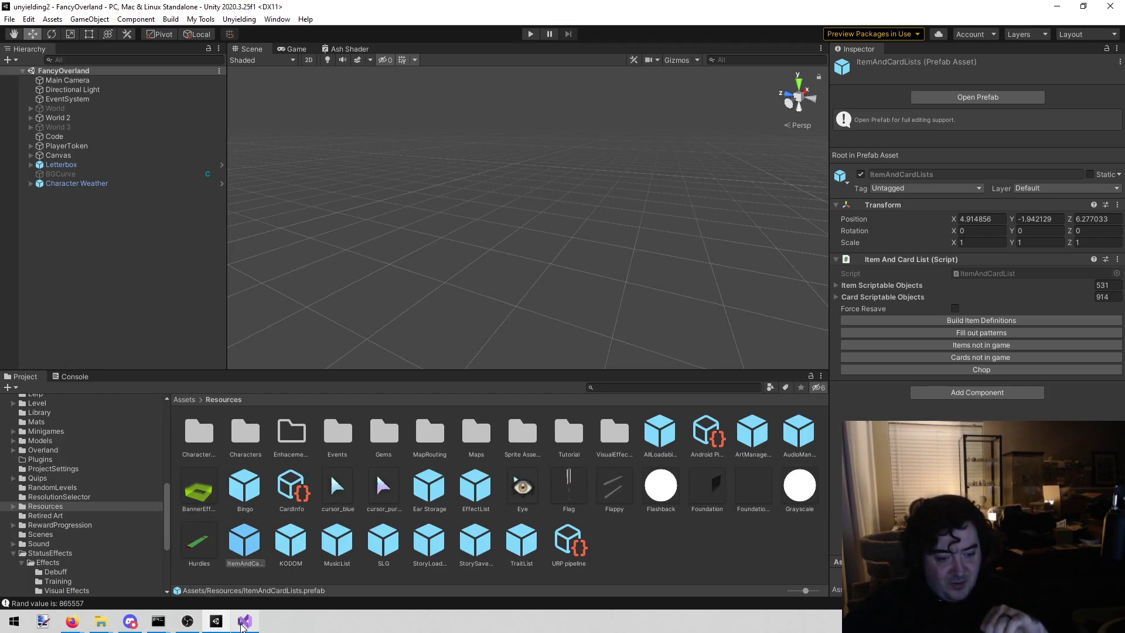
mouse_move(241, 625)
left_click(244, 571)
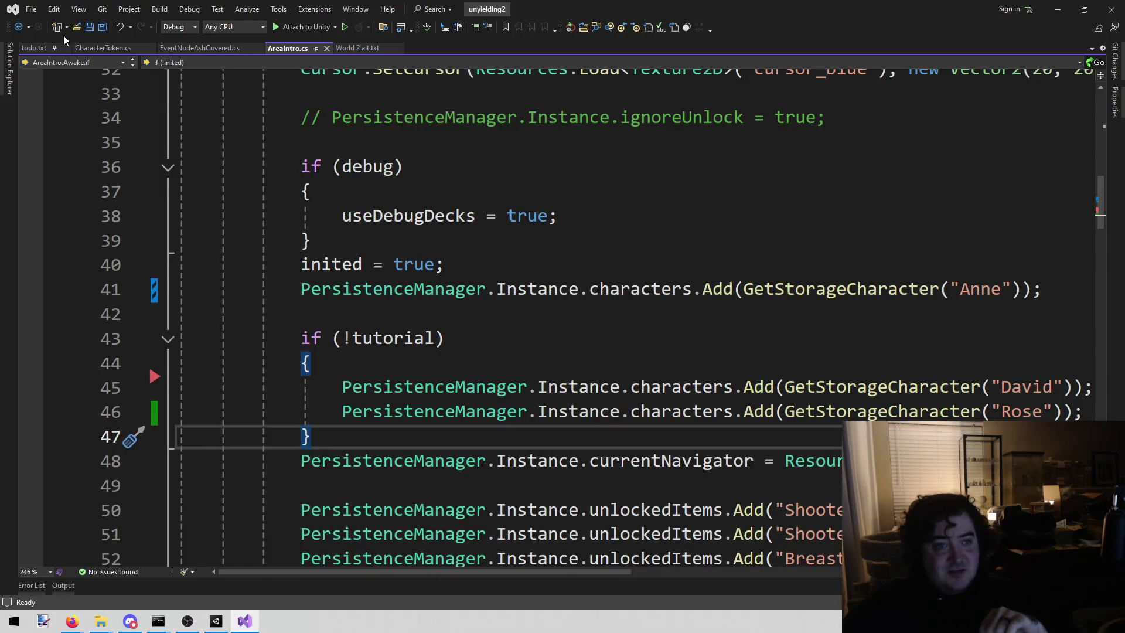
left_click(24, 50)
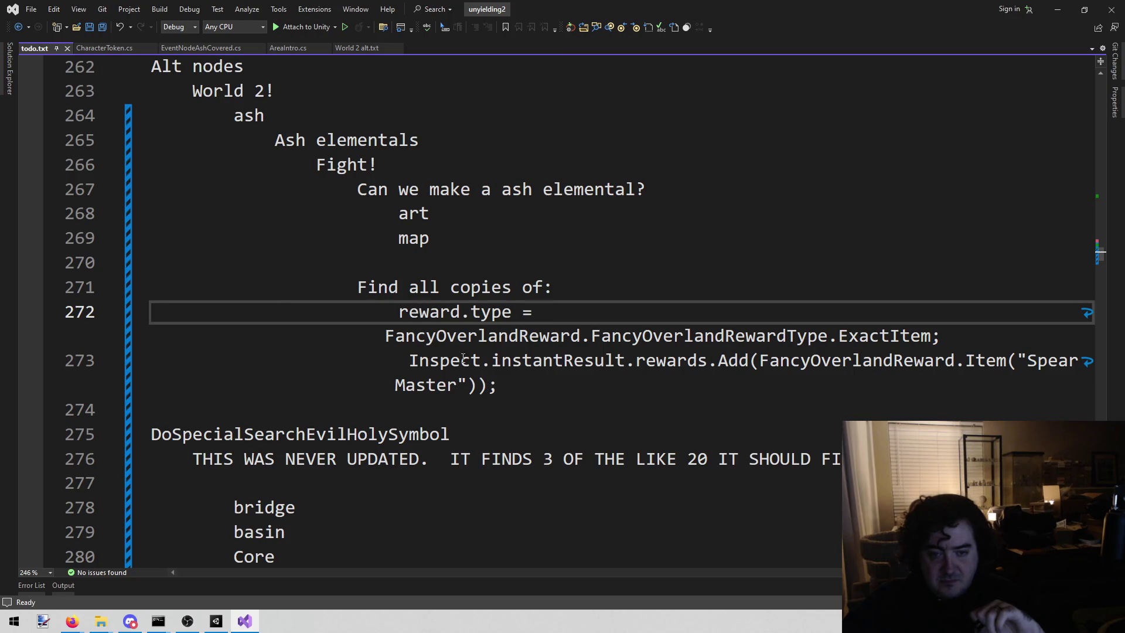
Start a Find in Files search across the entire solution for the reward.type ExactItem line
mouse_move(399, 311)
left_mouse_down()
mouse_move(677, 298)
mouse_move(978, 337)
left_mouse_up()
key("ctrl+c")
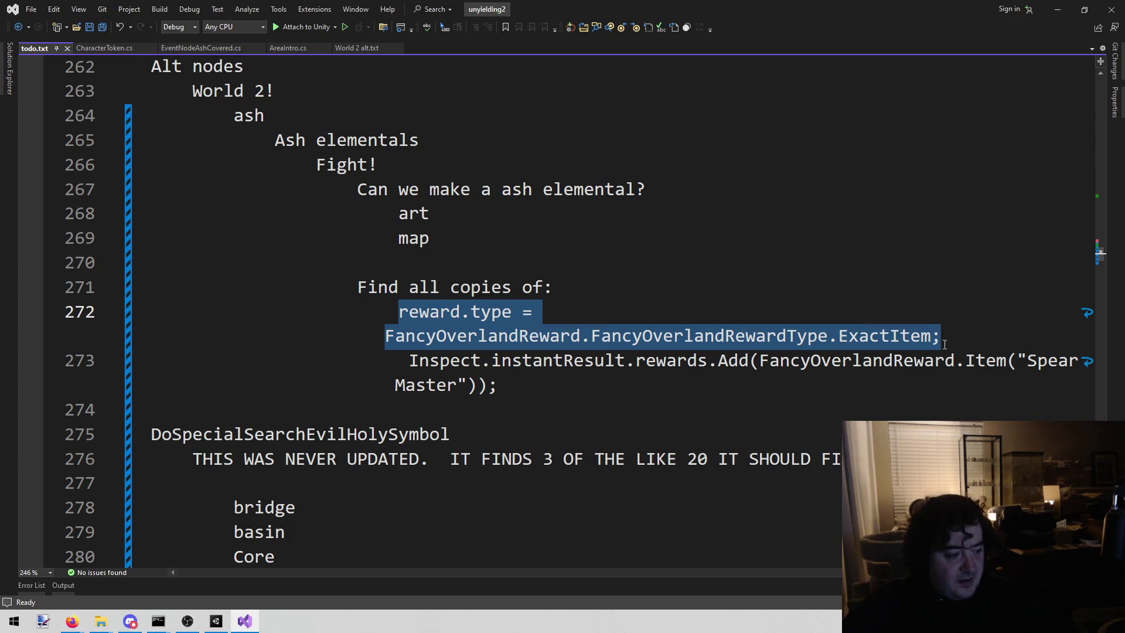
left_click(585, 265)
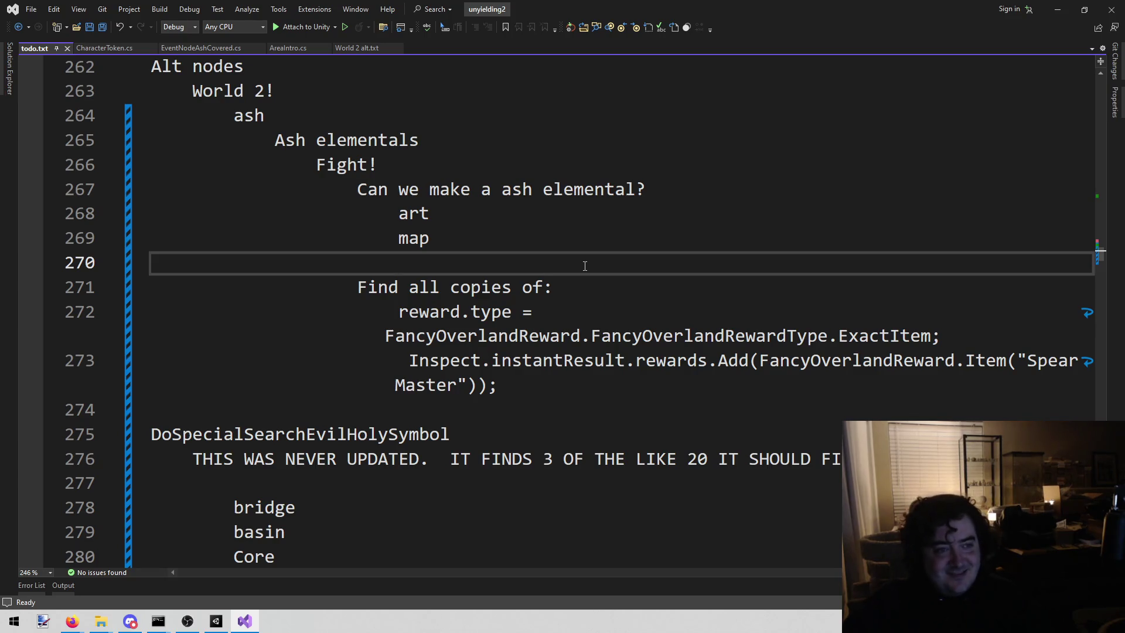
left_click(569, 237)
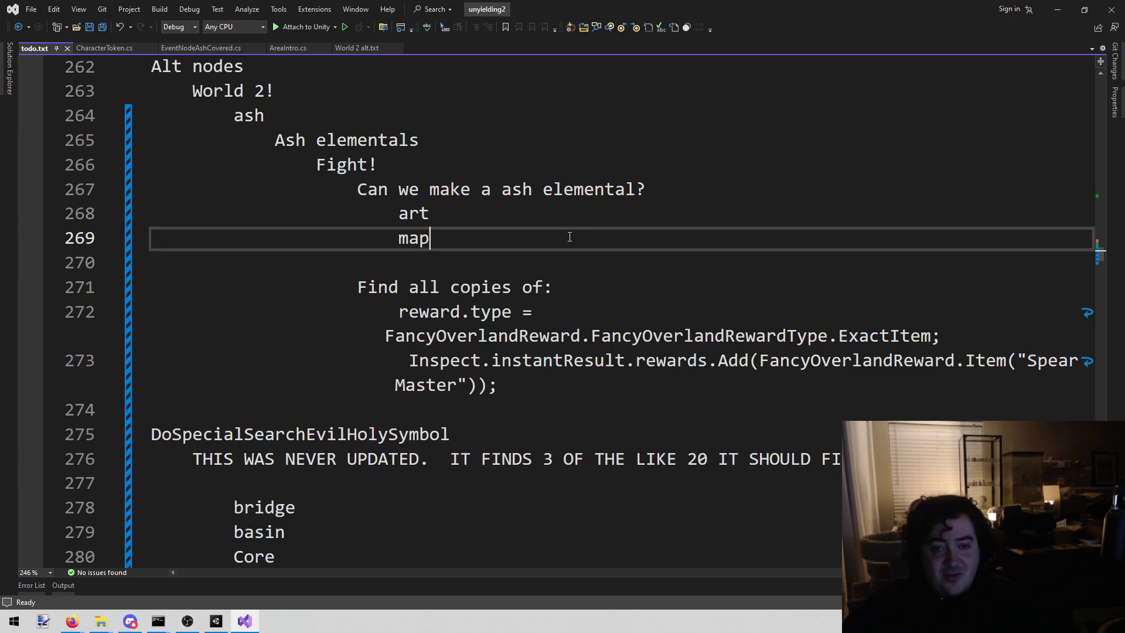
key("ctrl+shift+f")
key("ctrl+v")
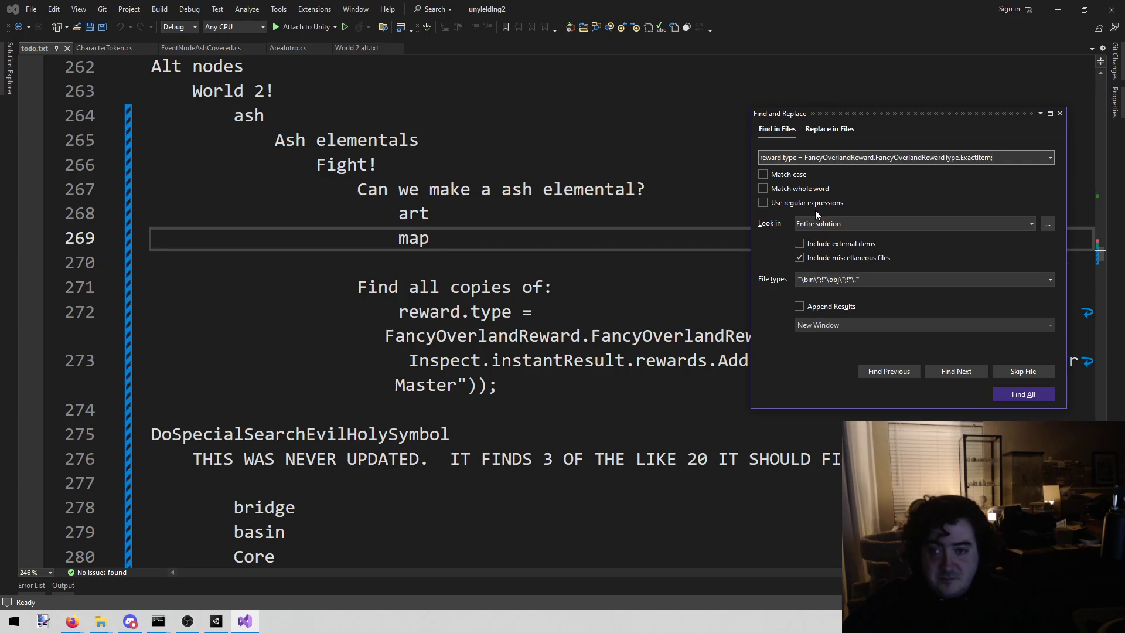
List all 97 matching exact-item reward lines and scroll through the results
left_click(1024, 395)
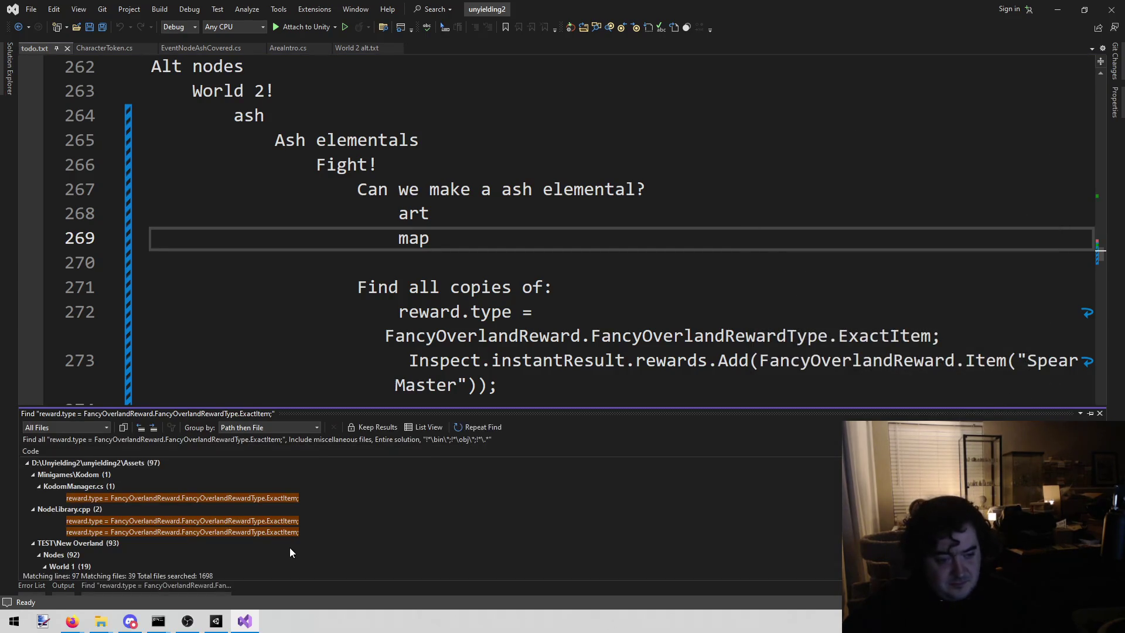
scroll(282, 516, "down", 20)
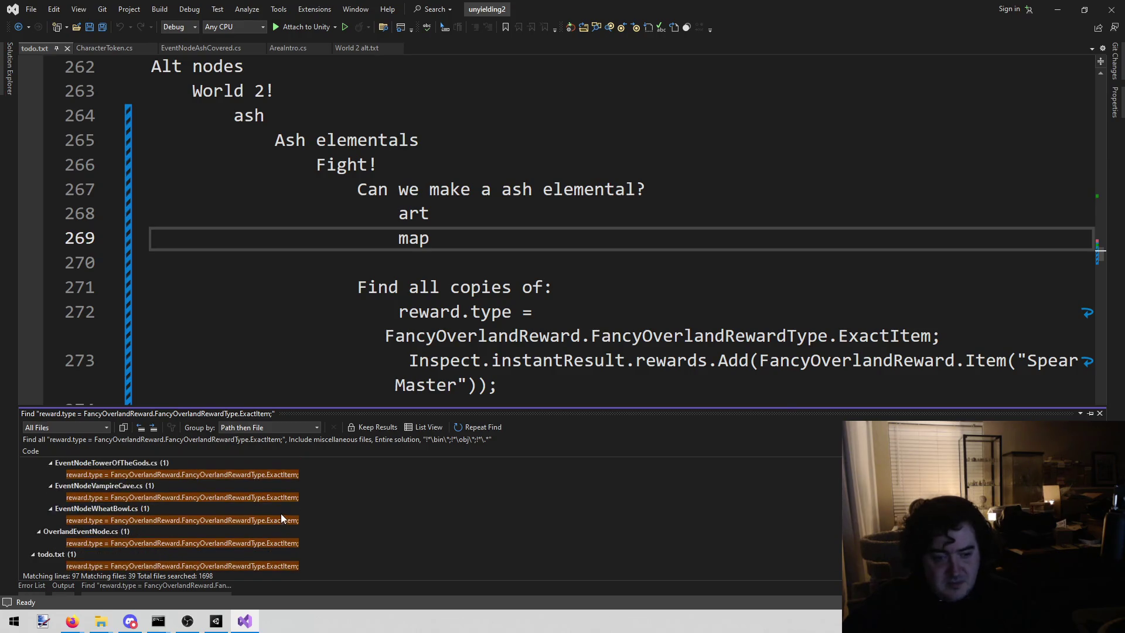
scroll(282, 516, "up", 20)
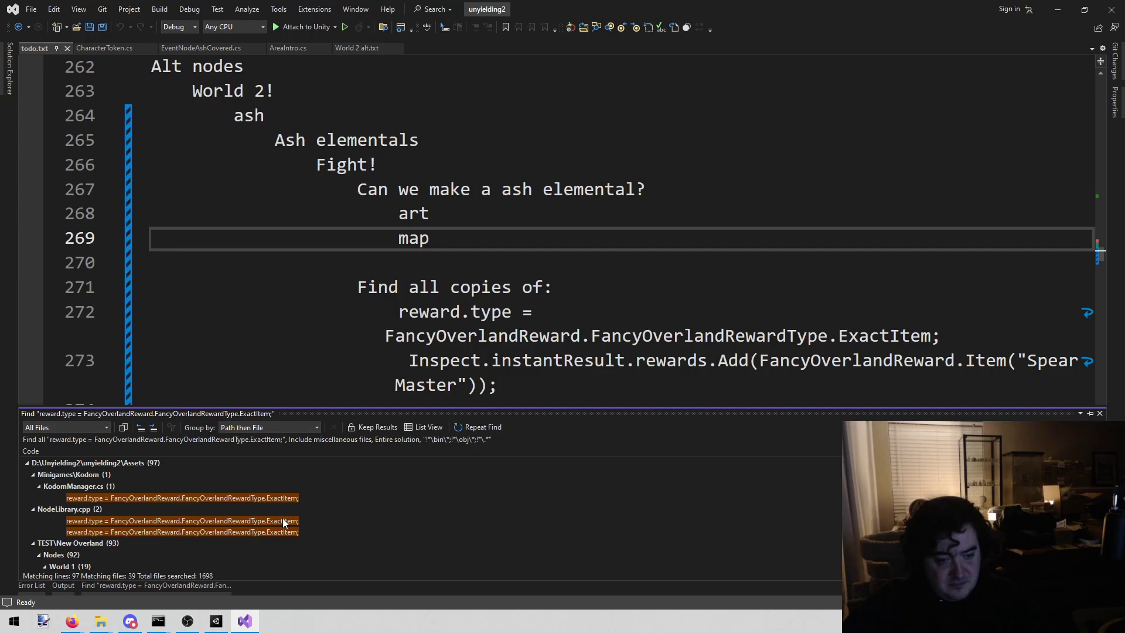
scroll(284, 511, "down", 20)
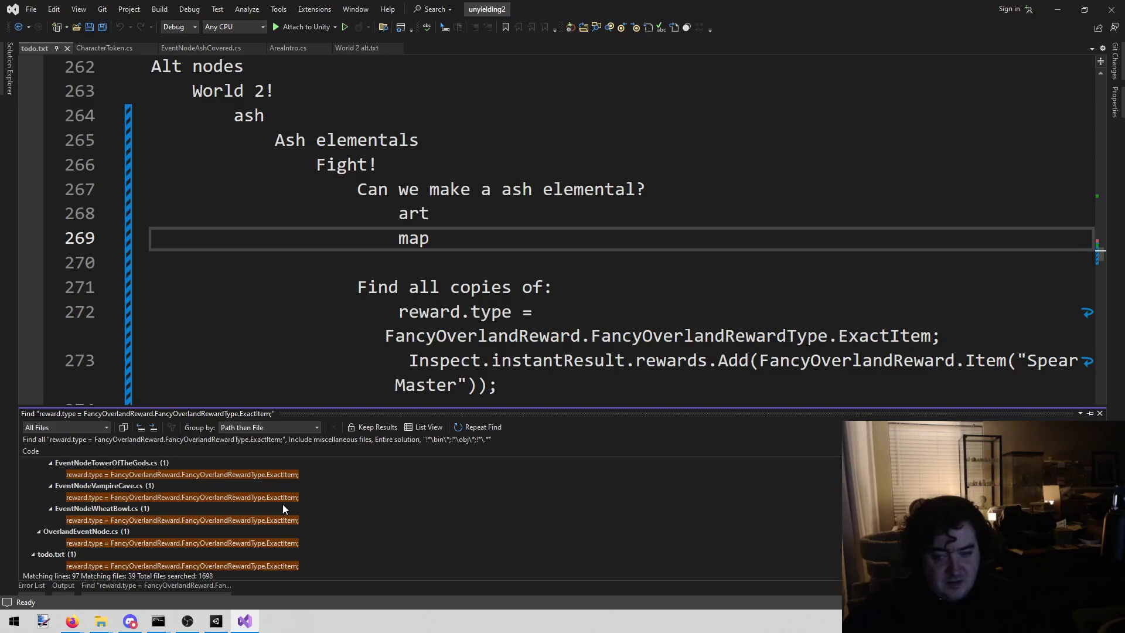
scroll(283, 504, "up", 20)
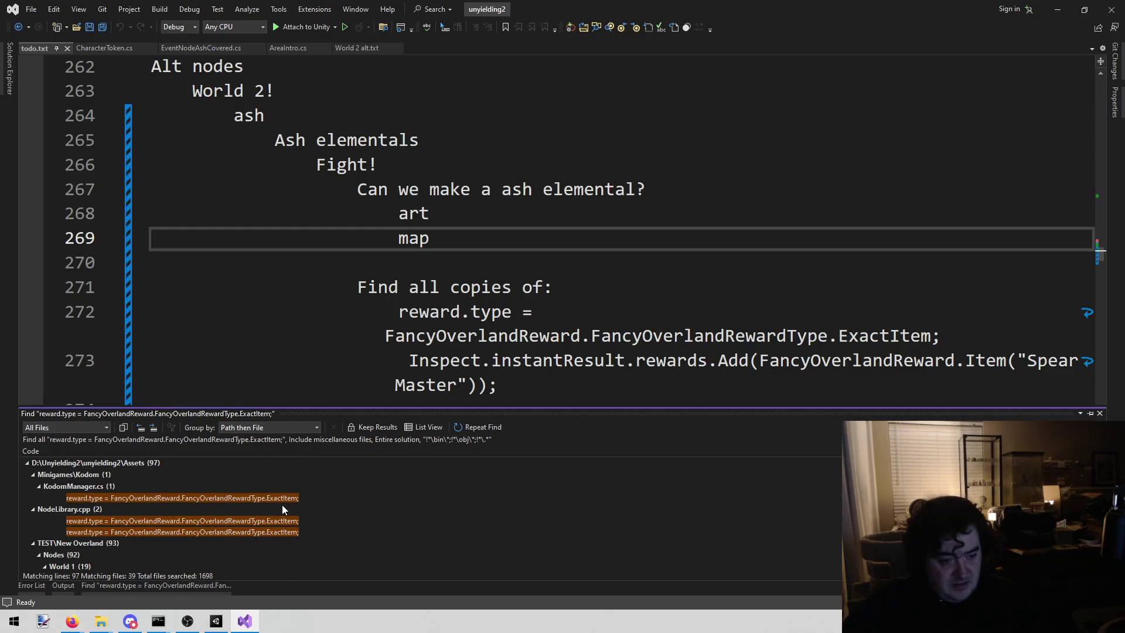
scroll(283, 505, "down", 10)
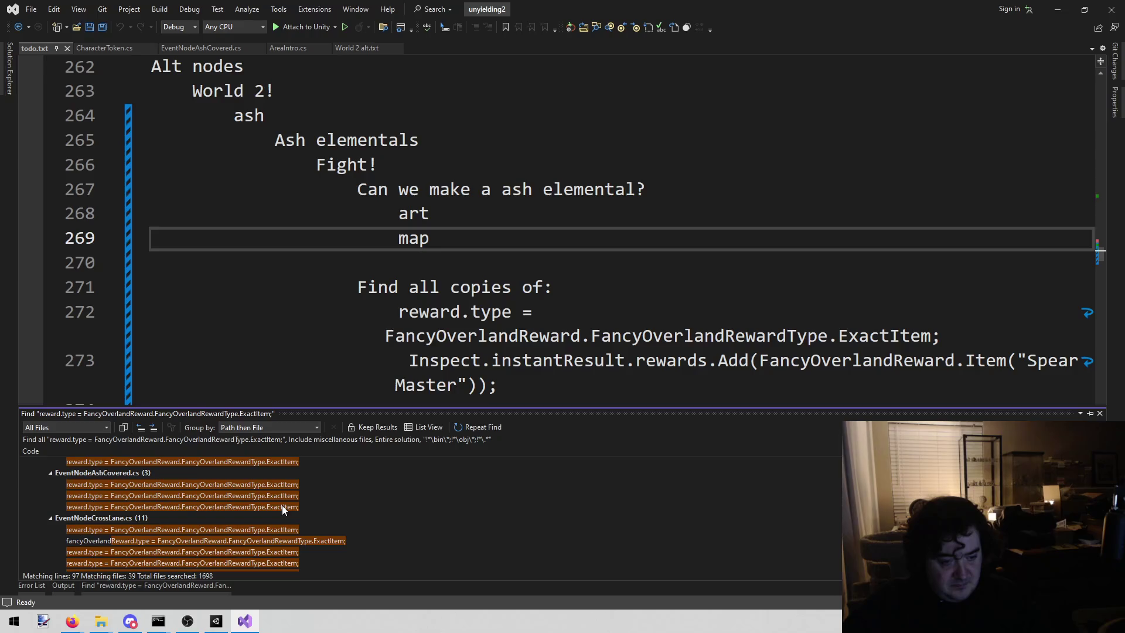
scroll(282, 508, "down", 5)
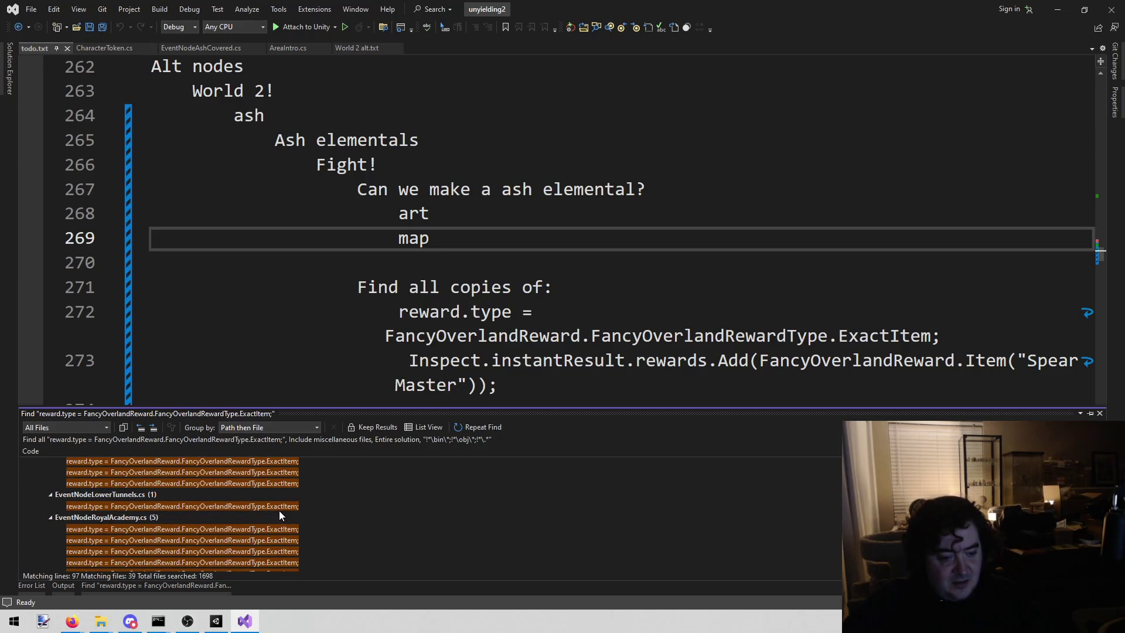
scroll(278, 510, "down", 10)
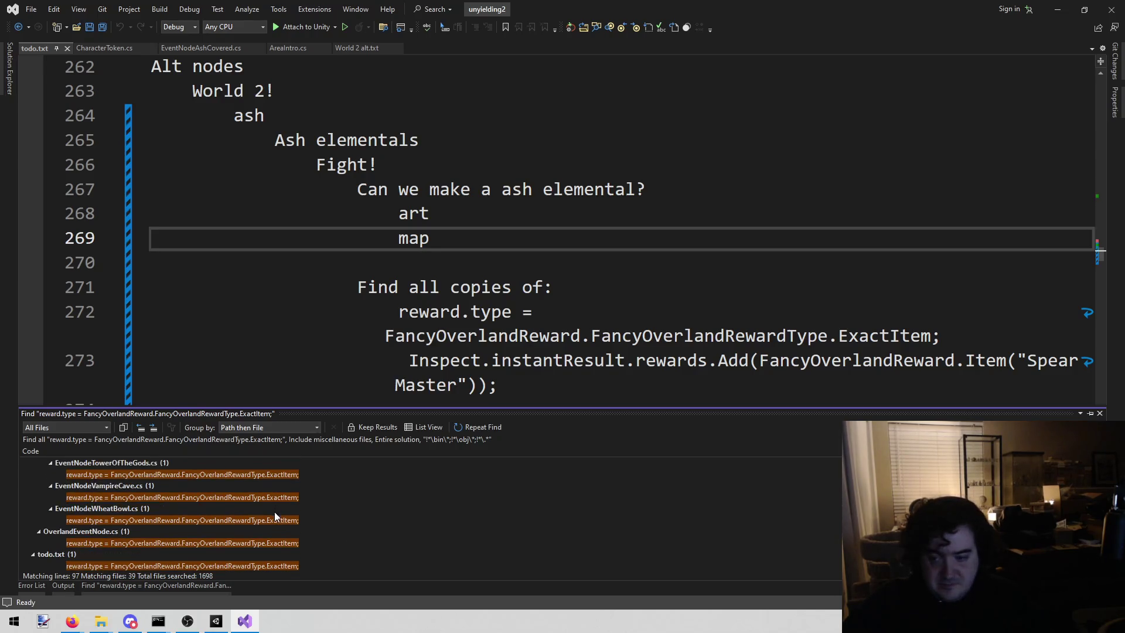
scroll(279, 509, "up", 20)
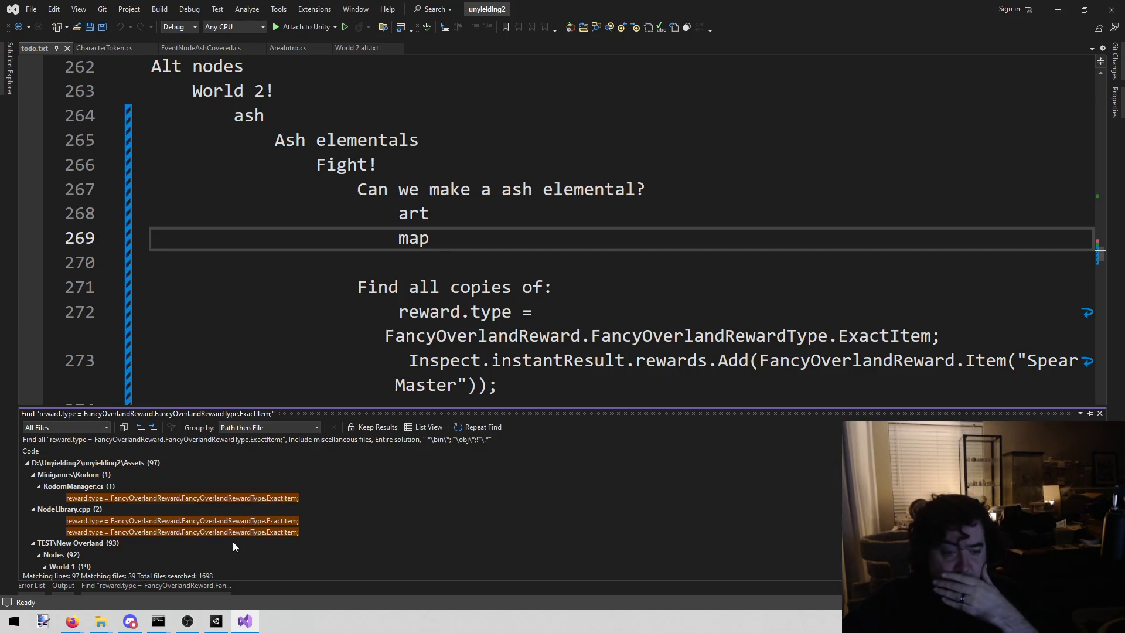
In EventNodeCircus.cs, replace Add(reward) with FancyOverlandReward.Item("Old Halberd")
double_click(240, 521)
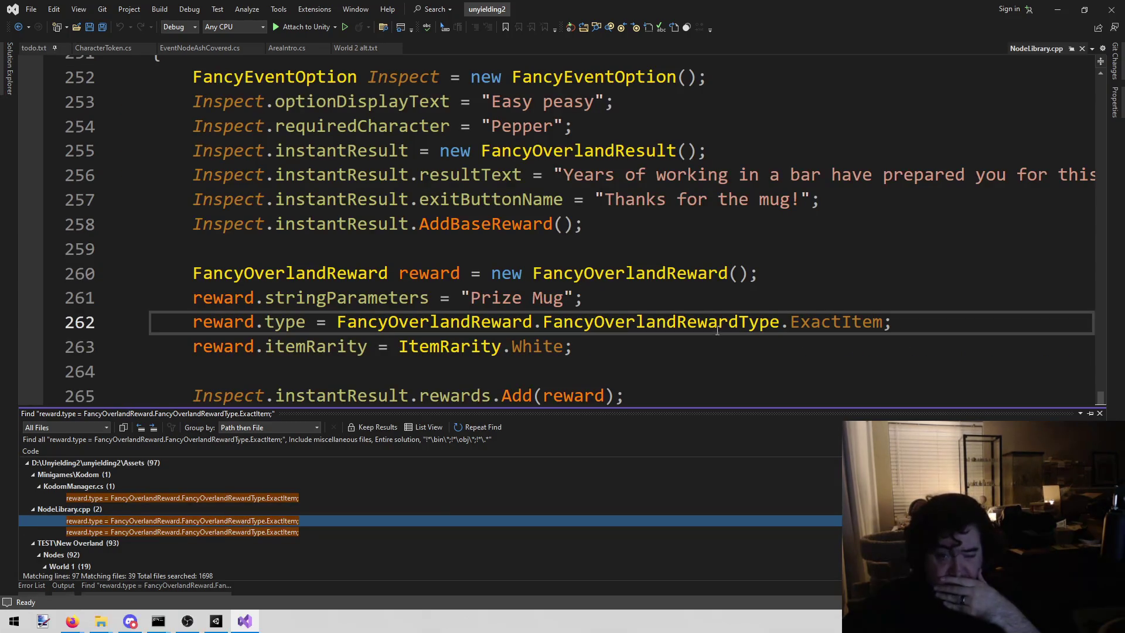
scroll(721, 330, "up", 4)
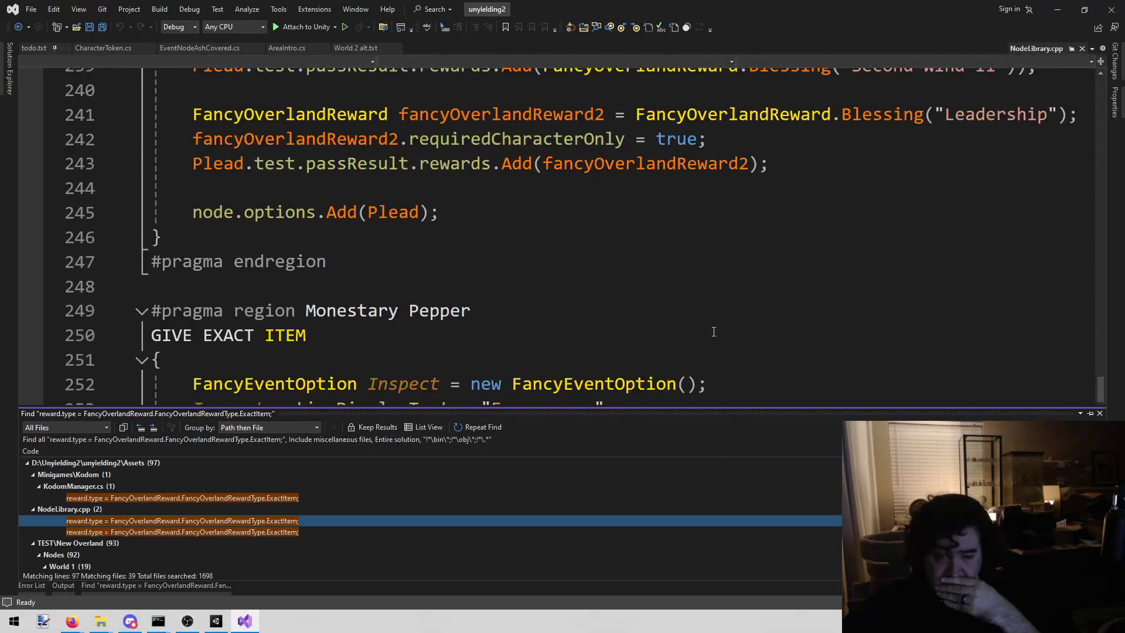
scroll(711, 335, "down", 3)
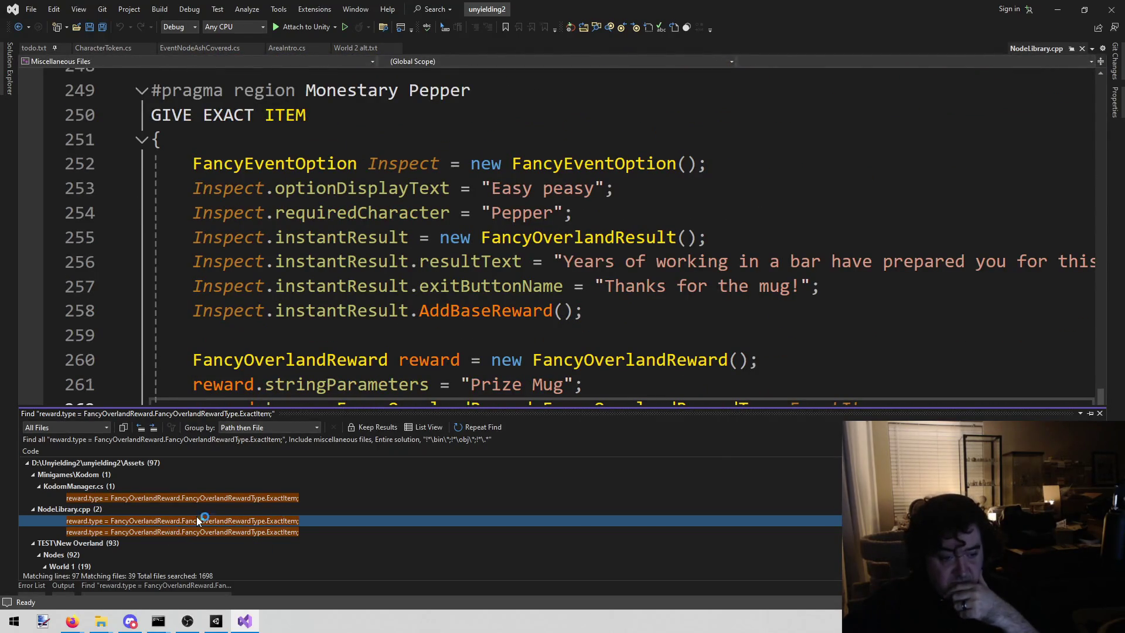
scroll(272, 501, "down", 2)
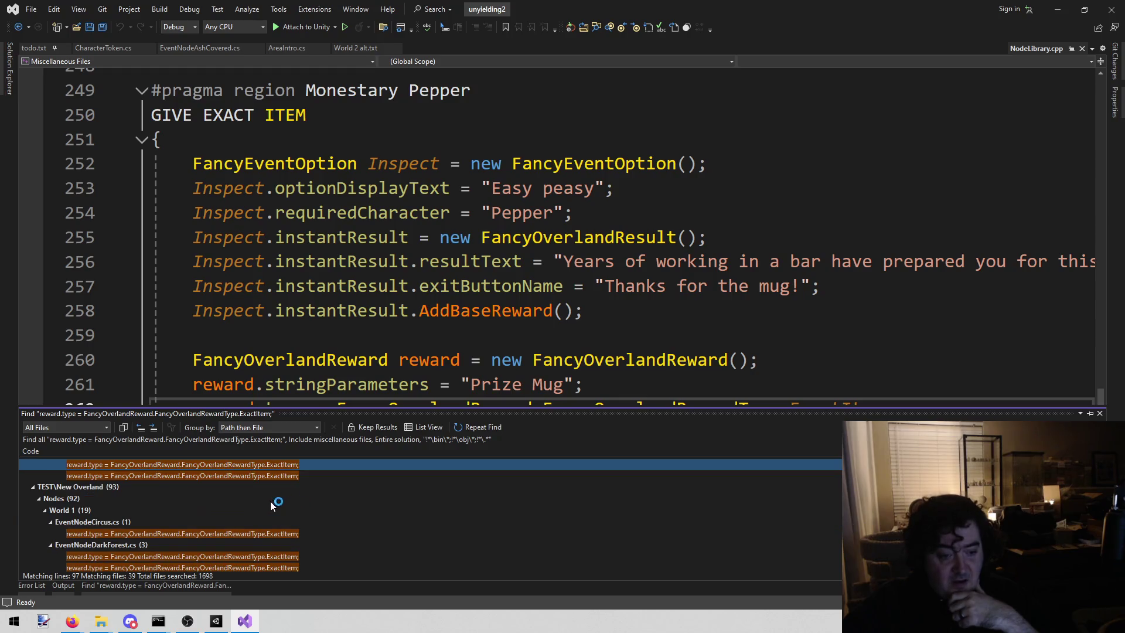
double_click(239, 536)
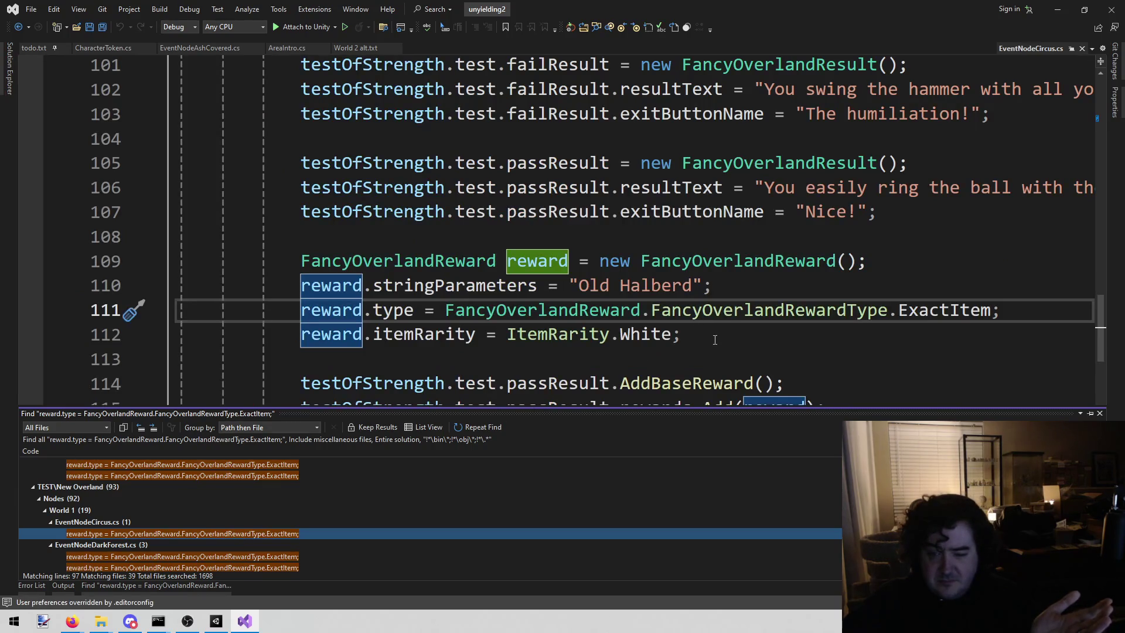
scroll(809, 267, "down", 2)
left_click(867, 213)
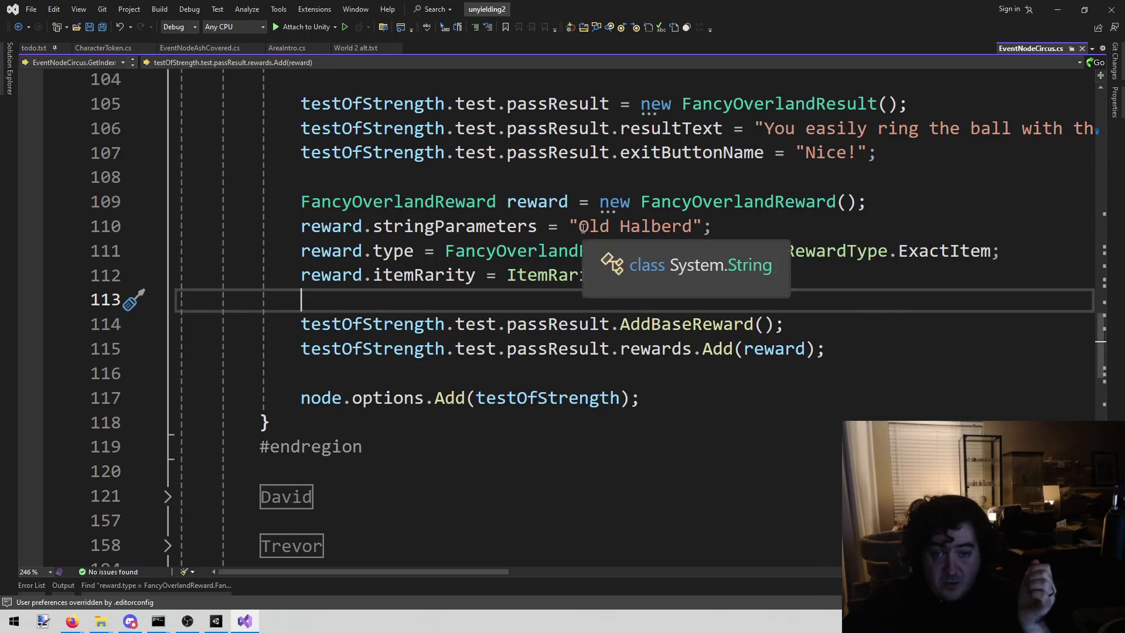
left_click_drag(579, 225, 693, 223)
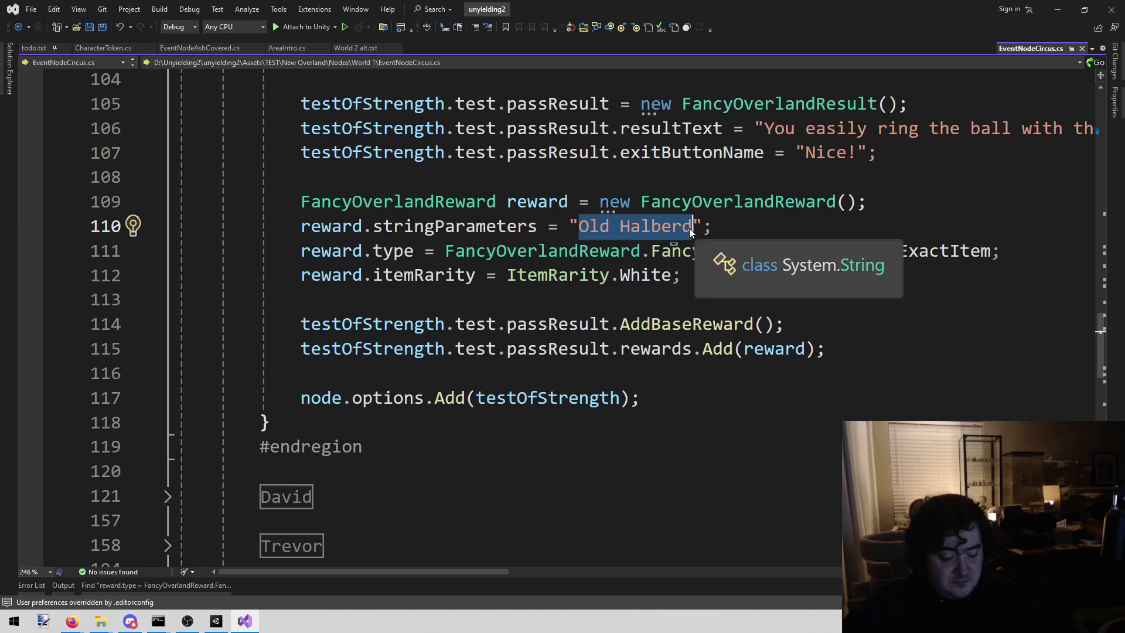
double_click(775, 348)
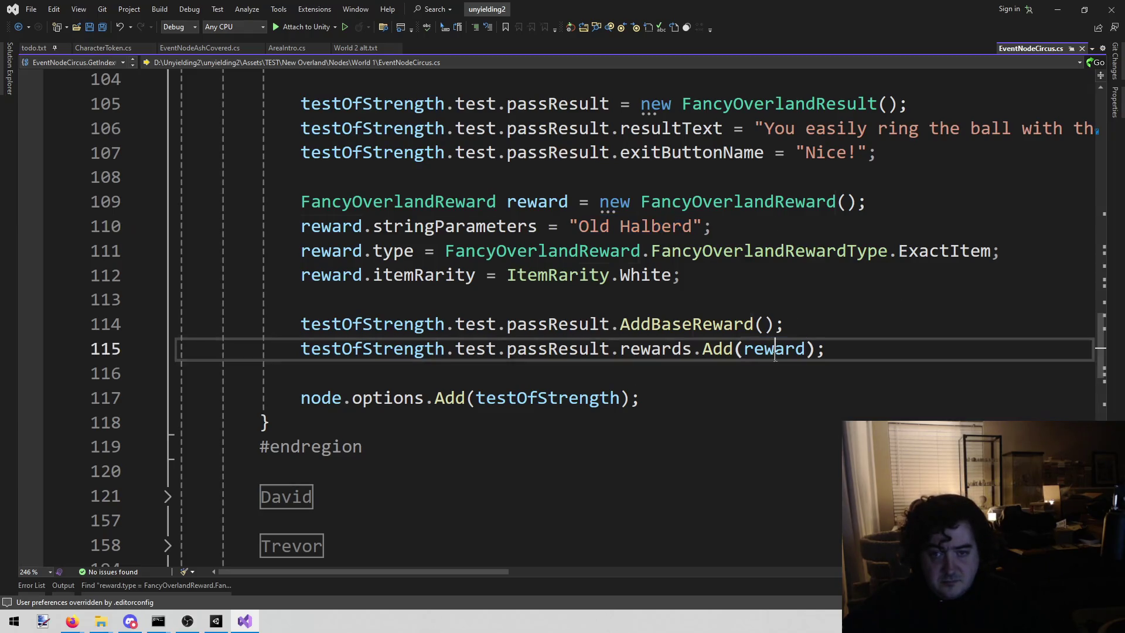
type("Fancyover")
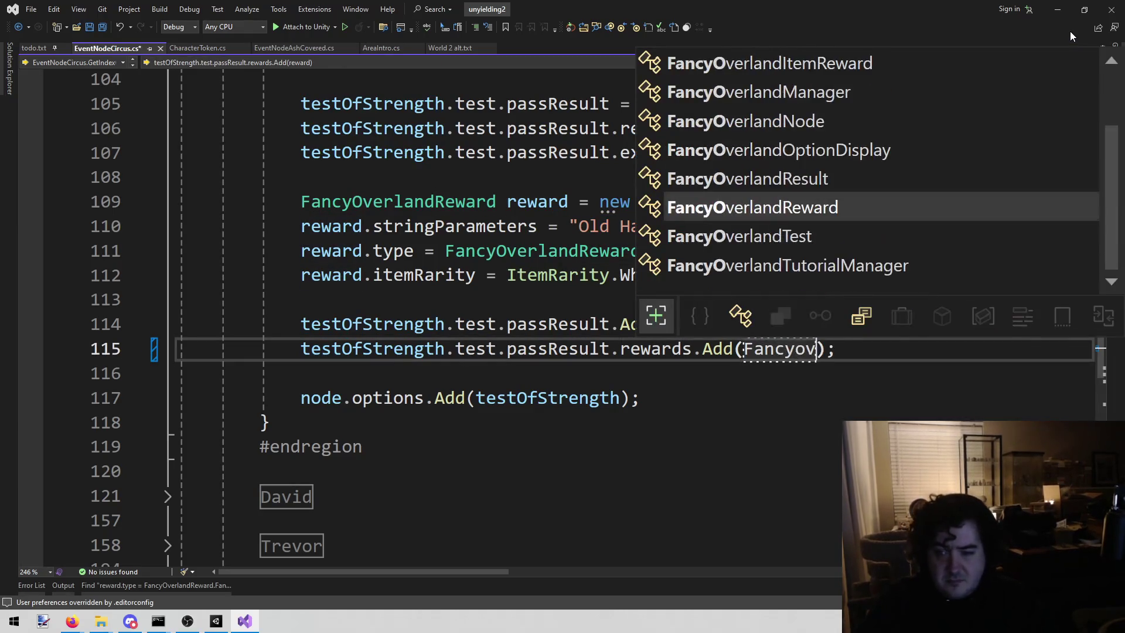
type(".")
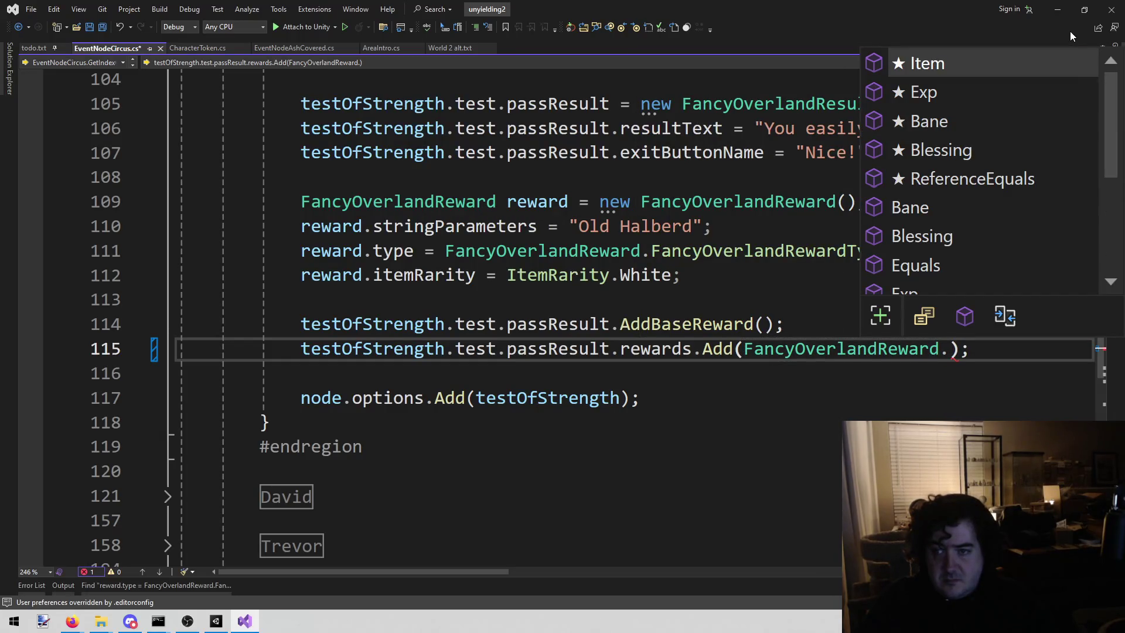
type("(")
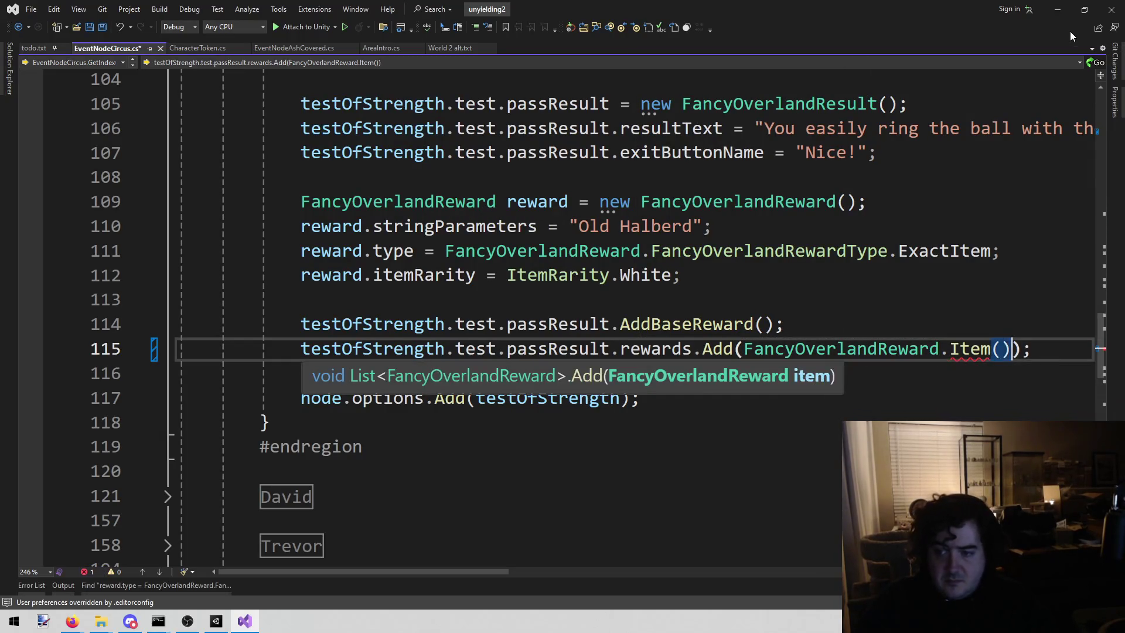
type("\"")
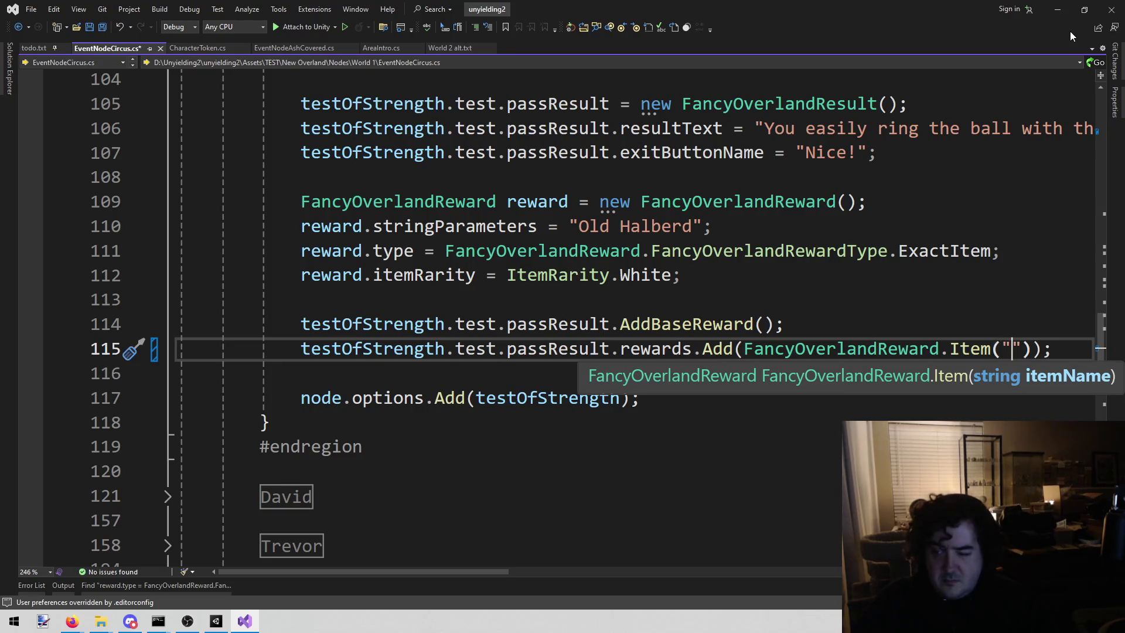
type("Old Halberd")
key("Right")
key("Right")
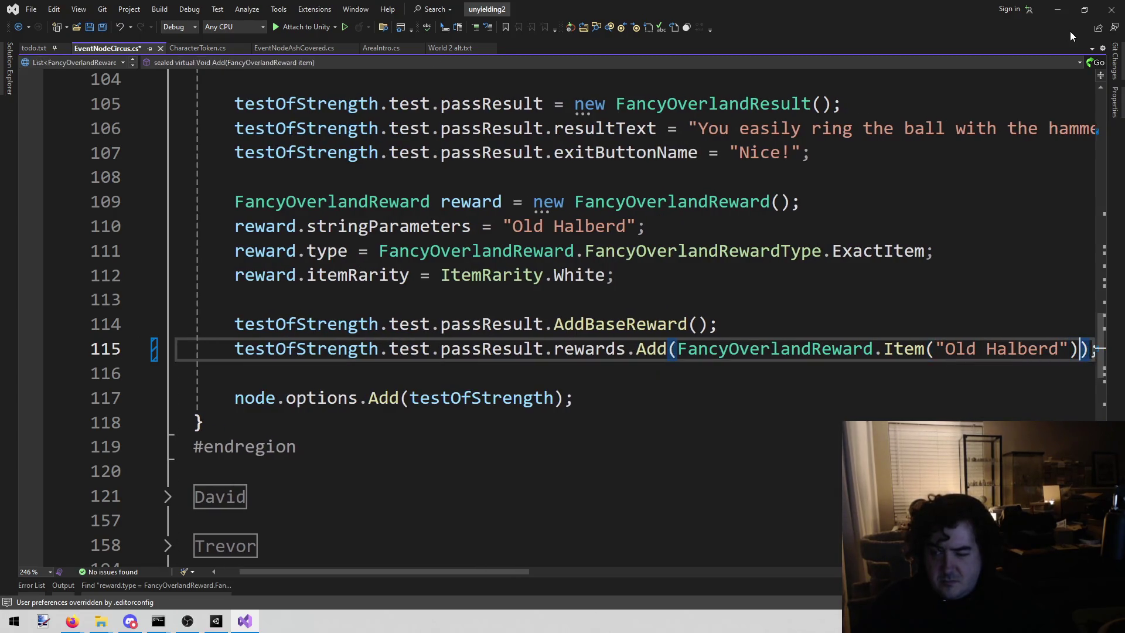
key("shift+alt+equal")
key("shift+alt+equal")
key("shift+alt+equal")
key("shift+alt+minus")
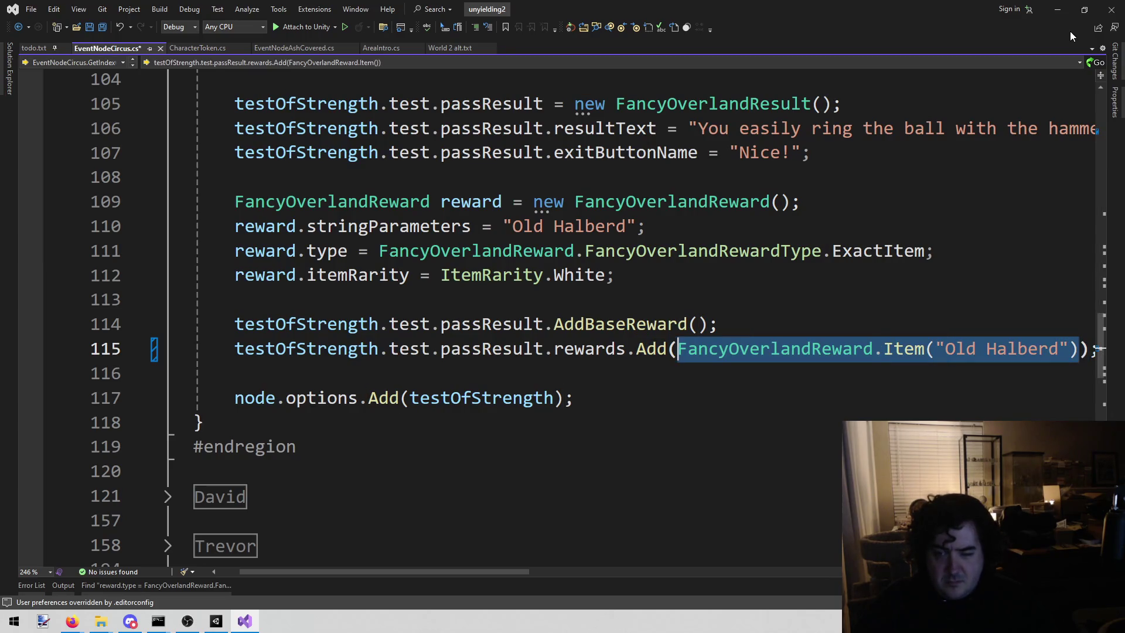
Delete the old four-line Old Halberd reward block (lines 109–112) and save
middle_click(91, 50)
left_click(119, 586)
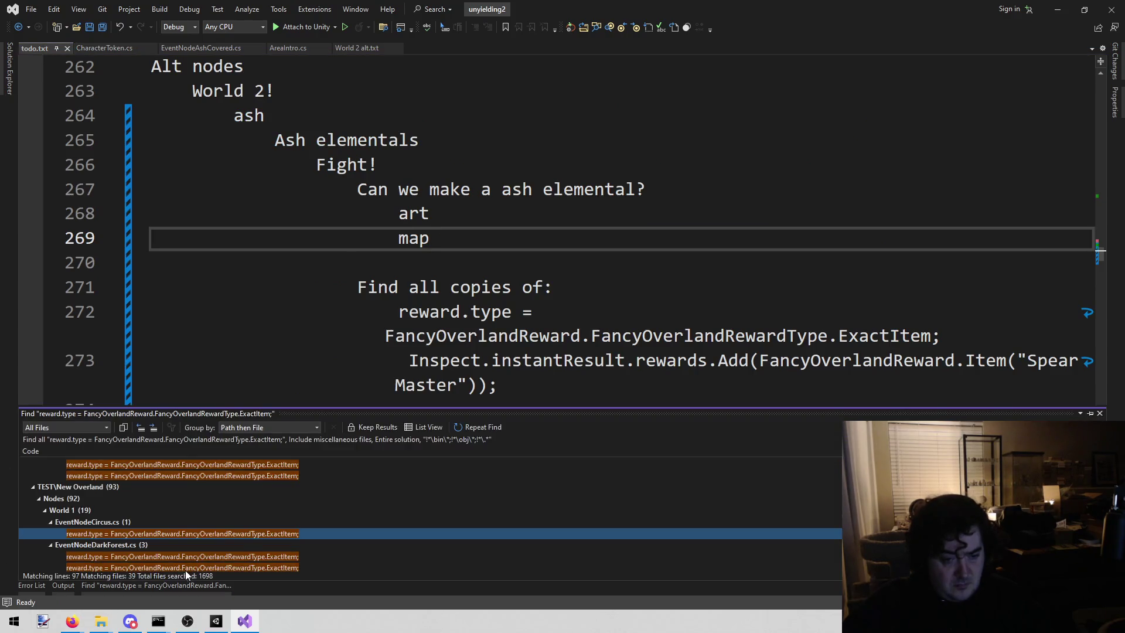
double_click(233, 555)
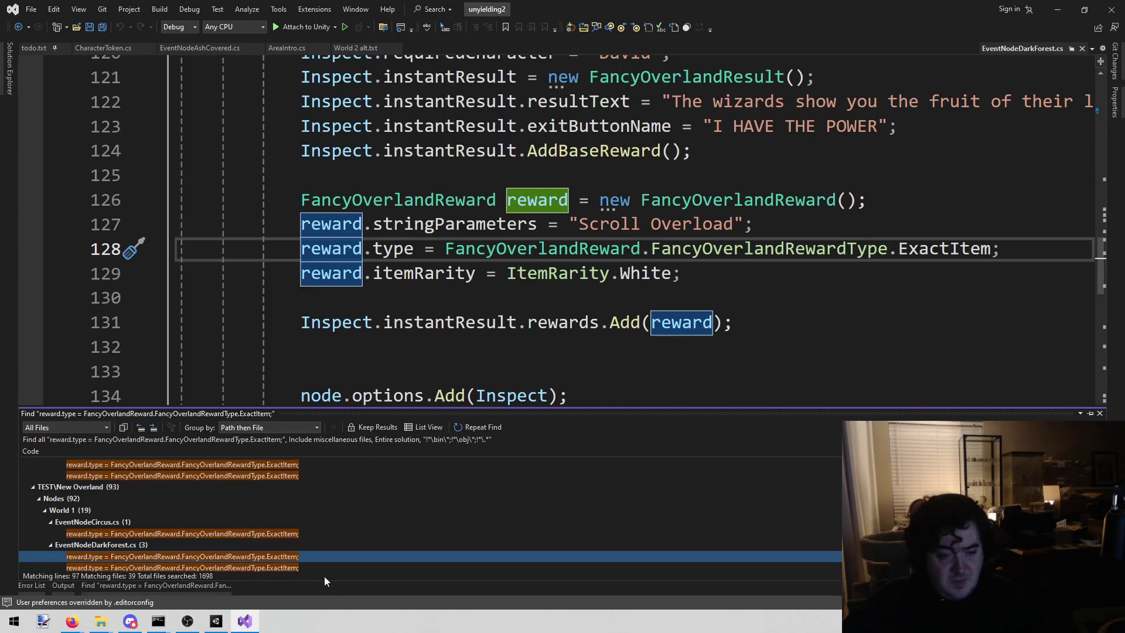
double_click(294, 535)
scroll(1033, 371, "down", 2)
left_click(632, 76)
left_click(549, 140)
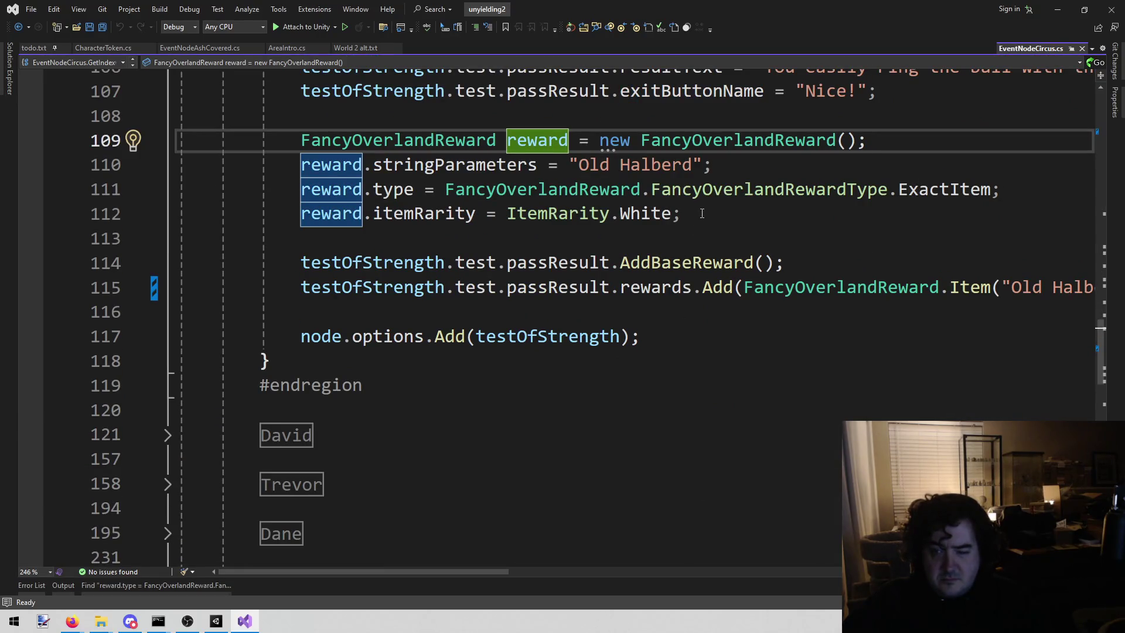
mouse_move(708, 217)
left_mouse_down()
mouse_move(182, 189)
mouse_move(178, 140)
left_mouse_up()
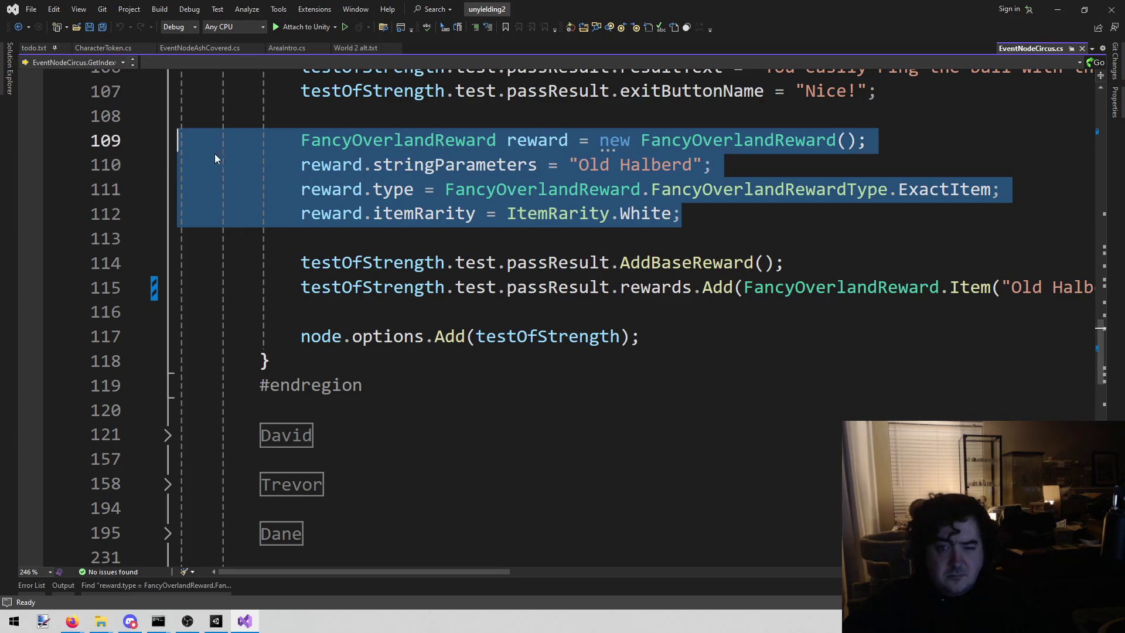
key("BackSpace")
key("BackSpace")
key("BackSpace")
key("ctrl+s")
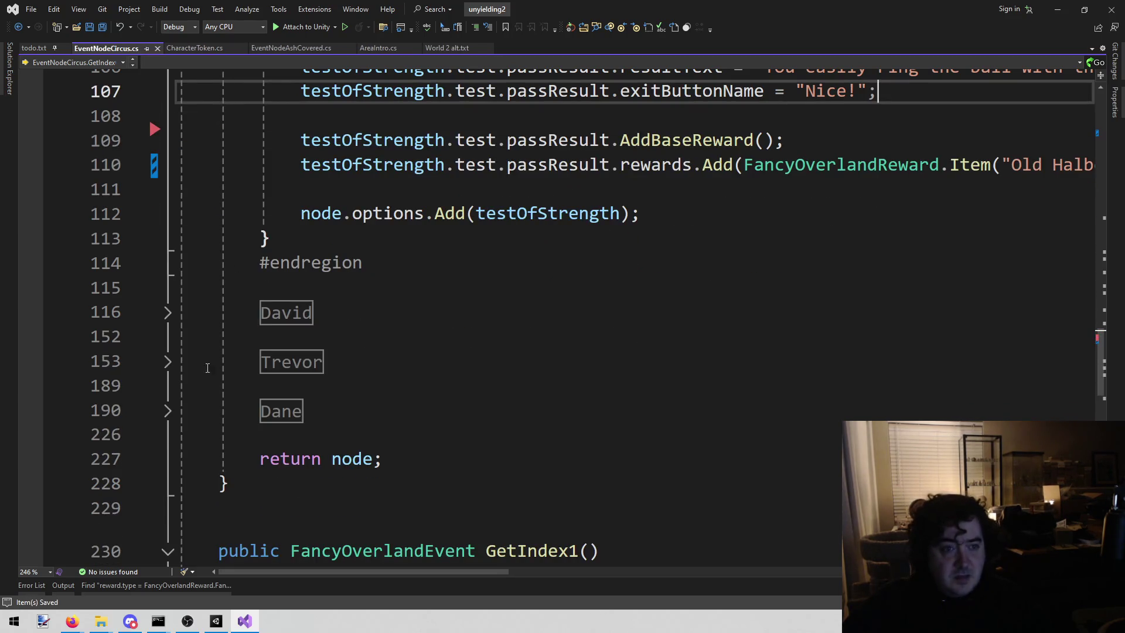
scroll(848, 343, "up", 2)
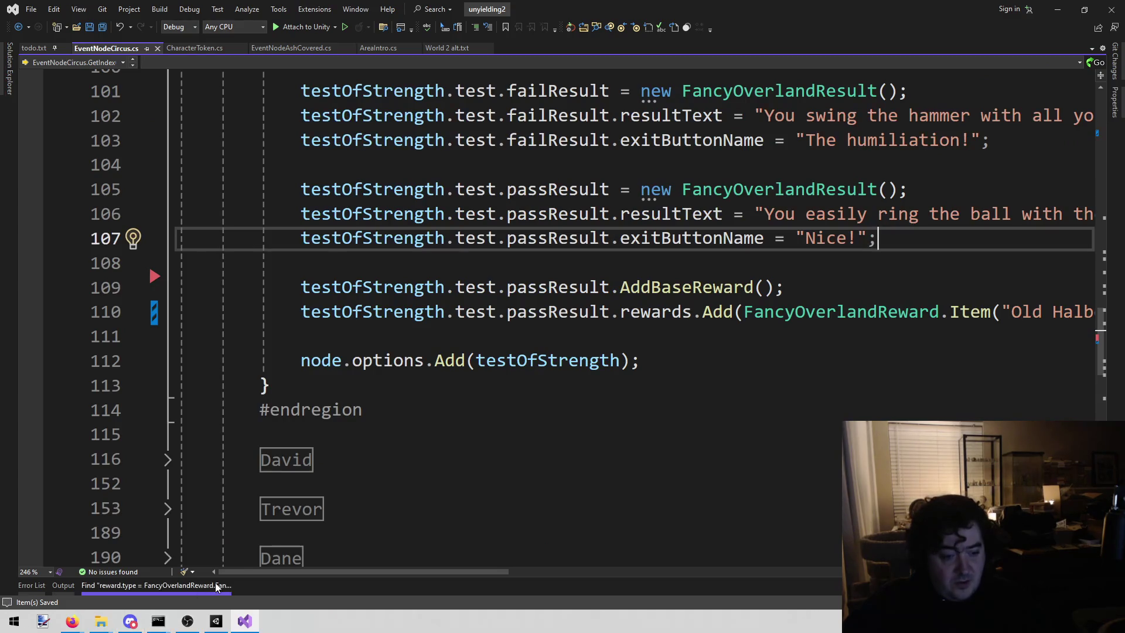
Open the first EventNodeDarkForest.cs match and paste the one-line Item() call over the reward argument
left_click(190, 584)
double_click(229, 557)
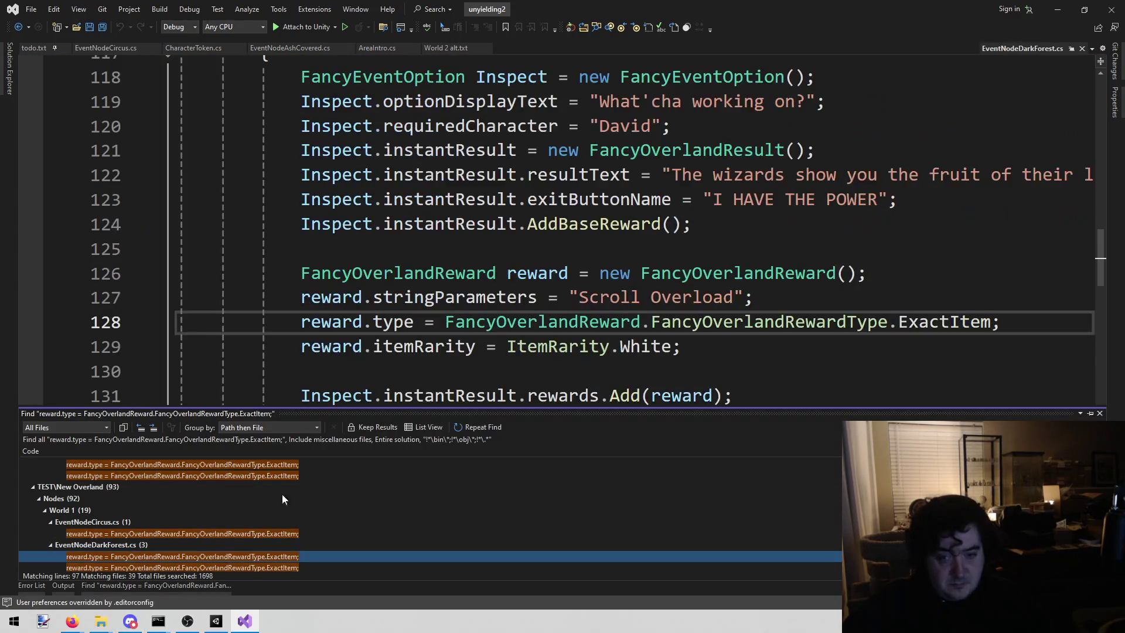
left_click(790, 273)
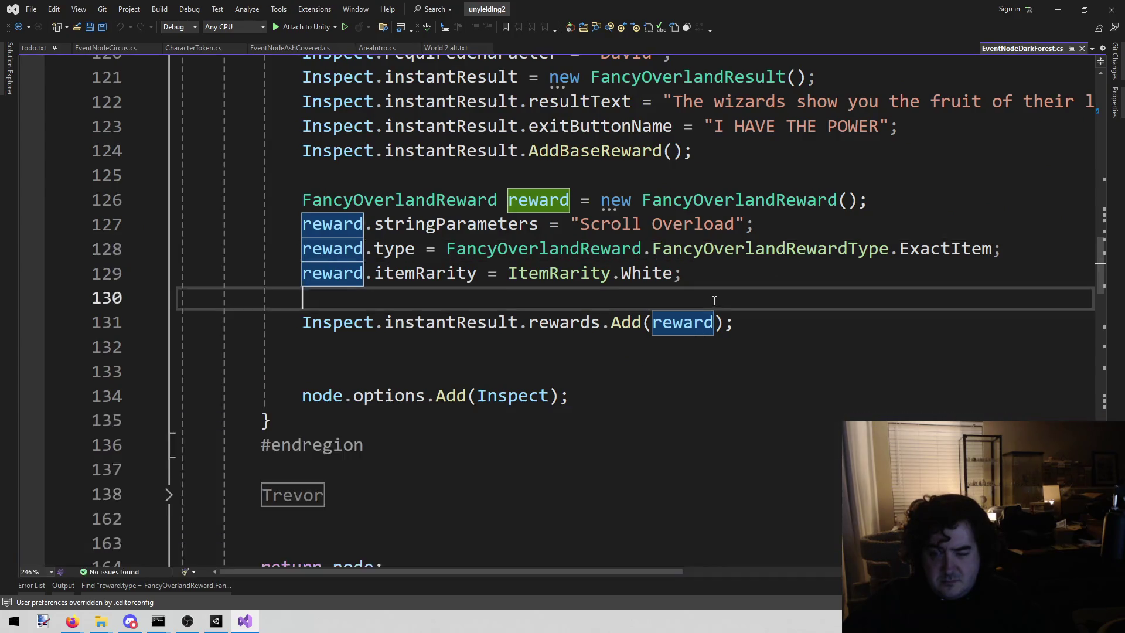
type("FancyOverlandReward.Item(\"Old Halberd\")")
key("Left")
key("Left")
key("Up")
key("Up")
key("Up")
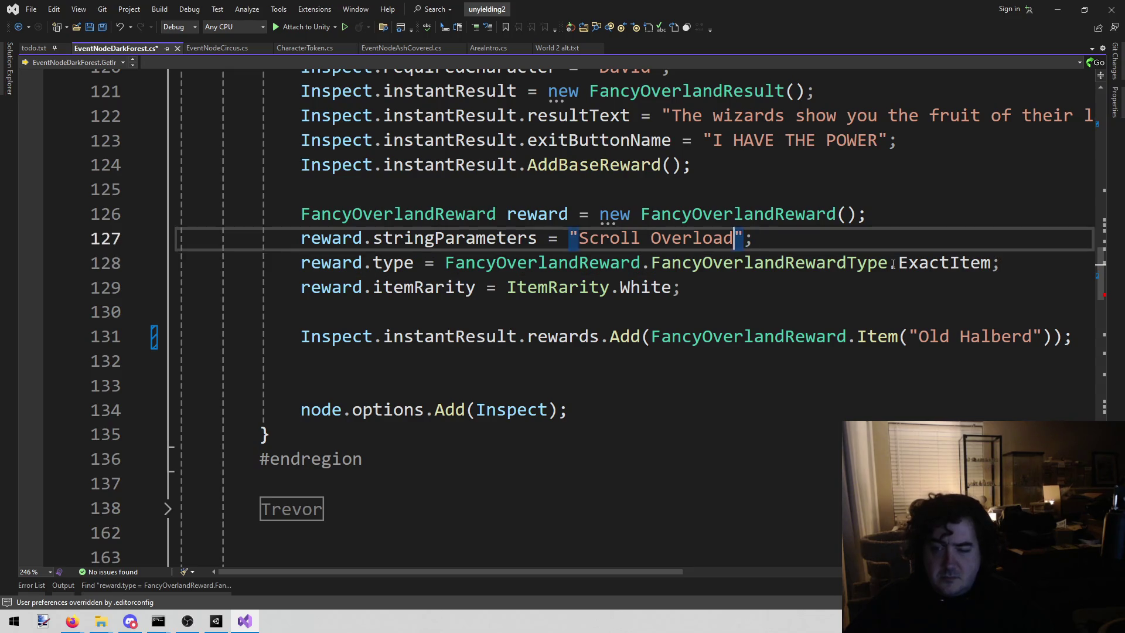
key("Down")
key("Down")
key("Down")
Change the pasted call's item name from Old Halberd to 'Scroll Overload'
key("End")
key("Left")
key("Left")
key("Left")
key("ctrl+shift+Left")
key("ctrl+shift+Left")
type("Scroll Overload")
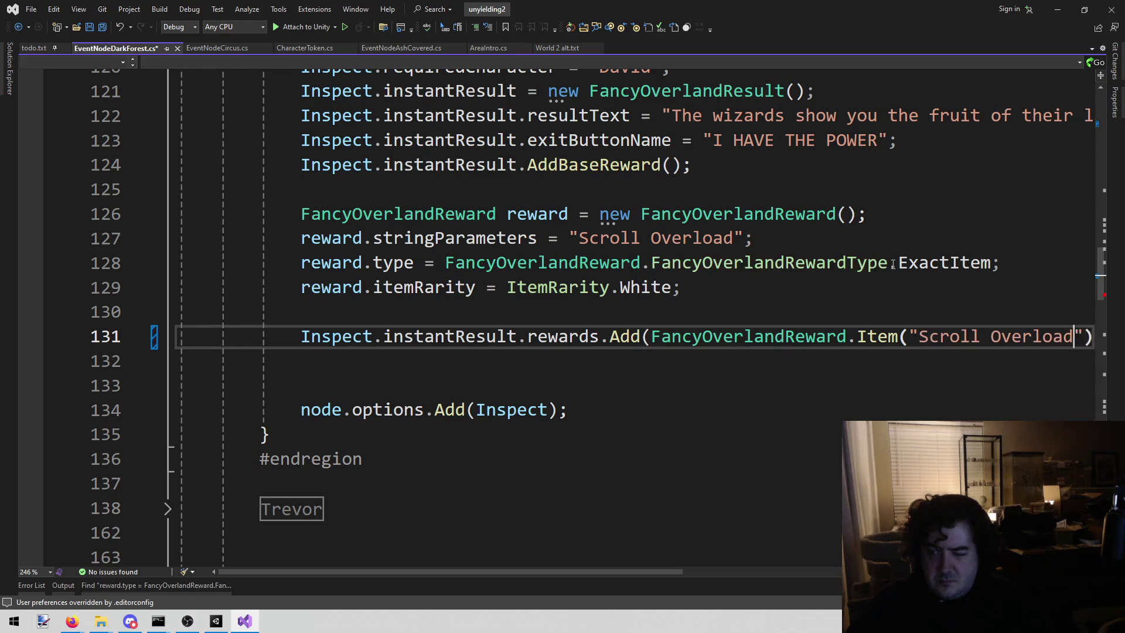
key("End")
key("ctrl+shift+Left")
key("ctrl+shift+Left")
key("ctrl+shift+Left")
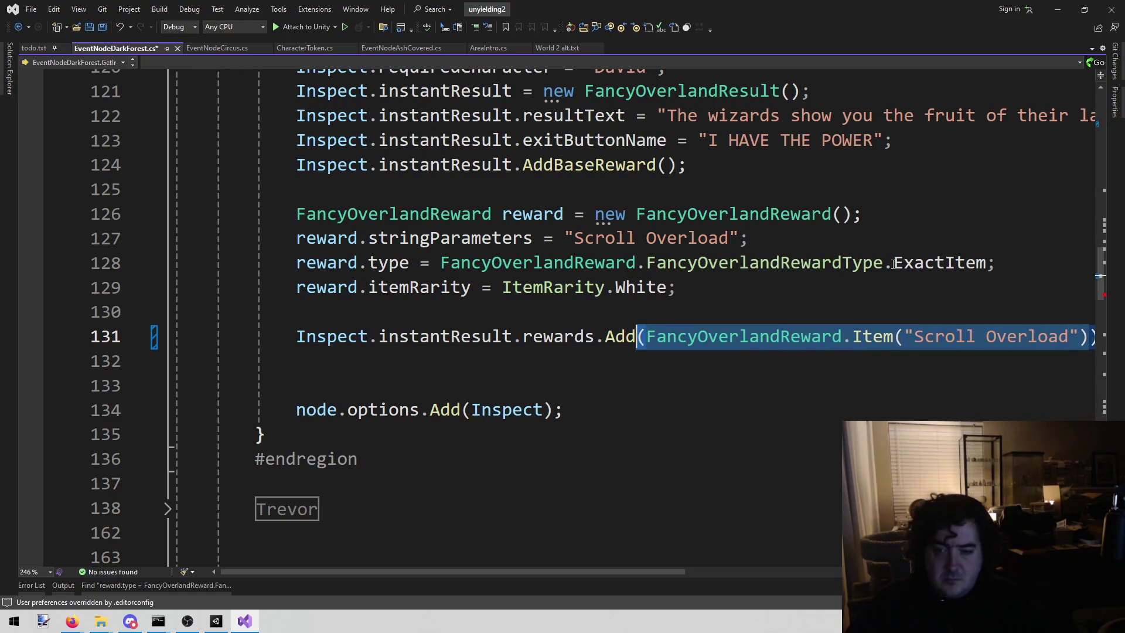
key("shift+Right")
key("ctrl+c")
Delete the old reward block on lines 126–129 and save EventNodeDarkForest.cs
left_click(723, 311)
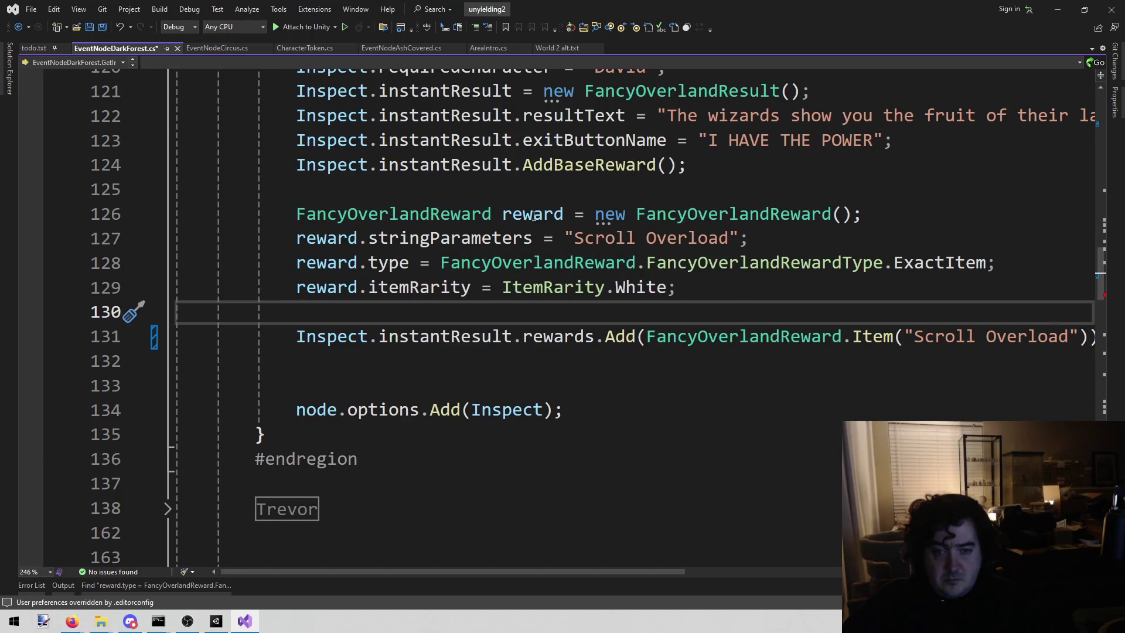
key("Left")
key("shift+Up")
key("shift+Up")
key("shift+Up")
key("Delete")
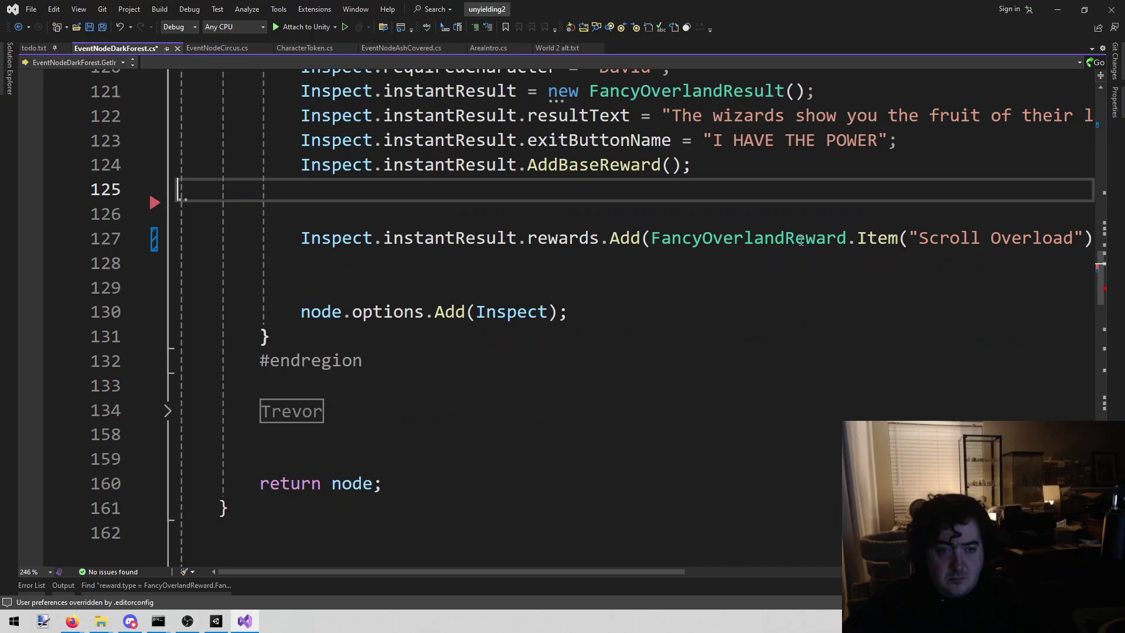
key("BackSpace")
key("ctrl+s")
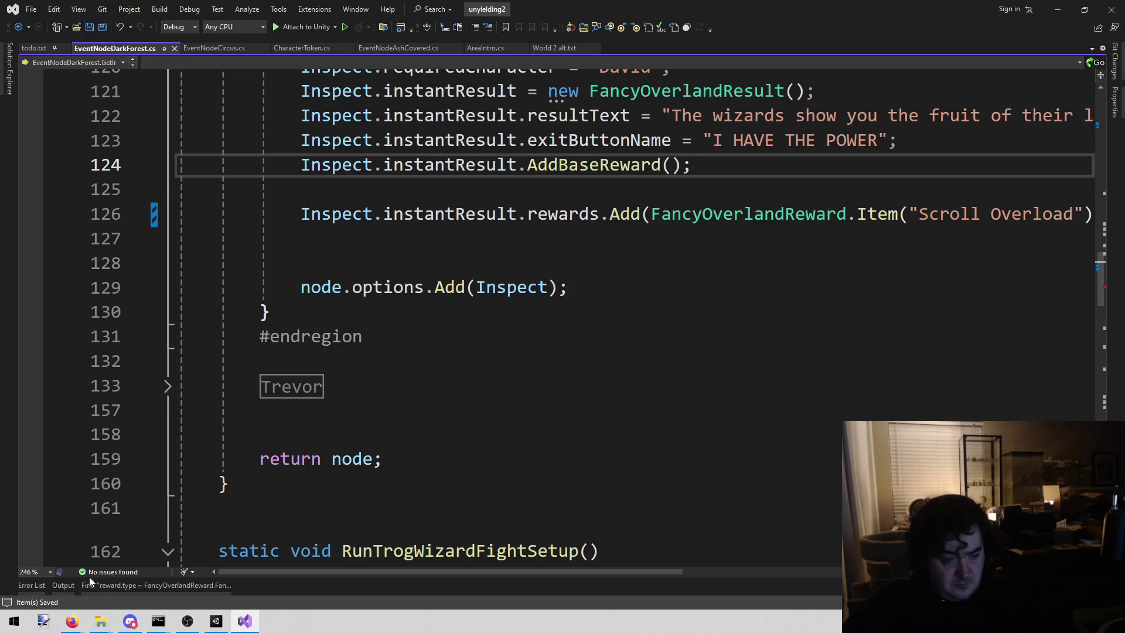
left_click(89, 579)
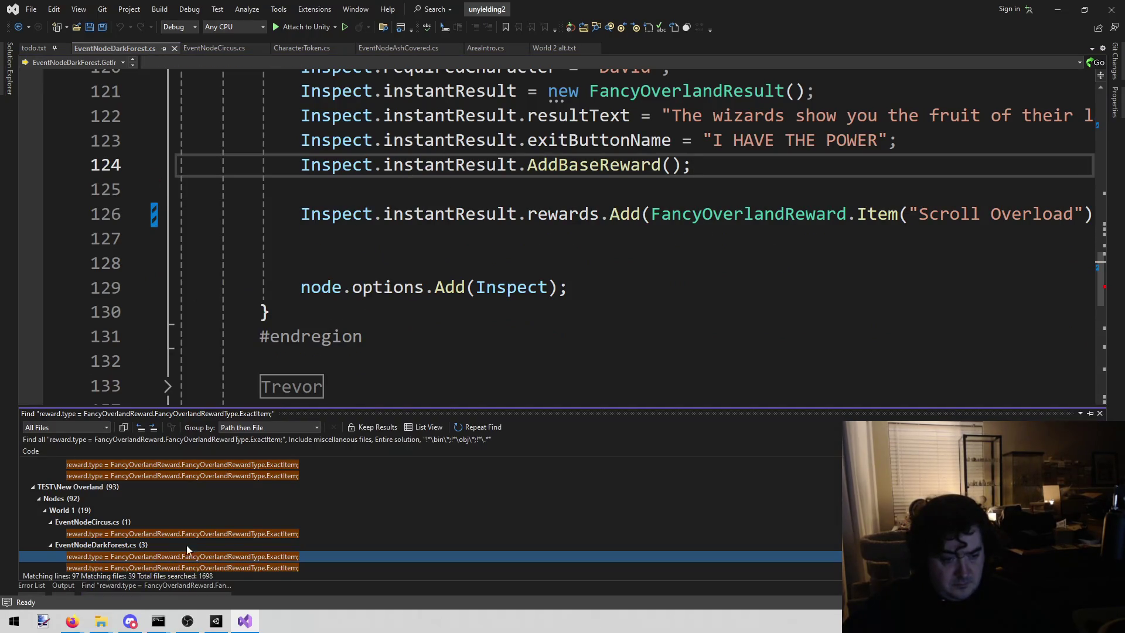
Open the second EventNodeDarkForest.cs match and paste the Item() call over reward on line 226
scroll(184, 545, "down", 1)
double_click(251, 539)
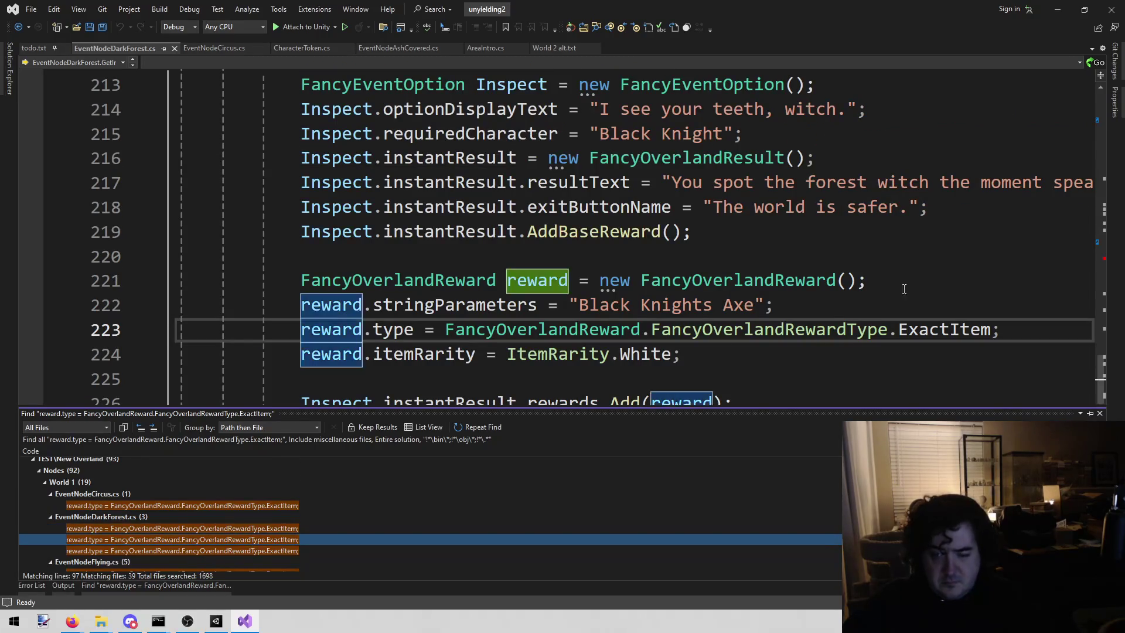
scroll(761, 332, "down", 1)
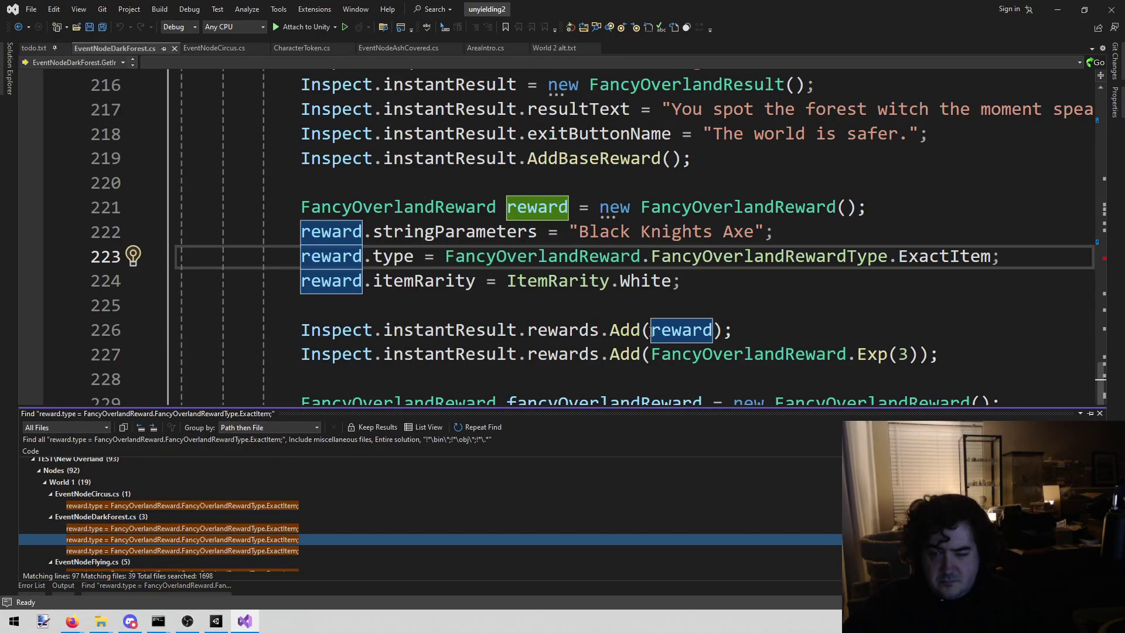
left_click(654, 329)
double_click(679, 330)
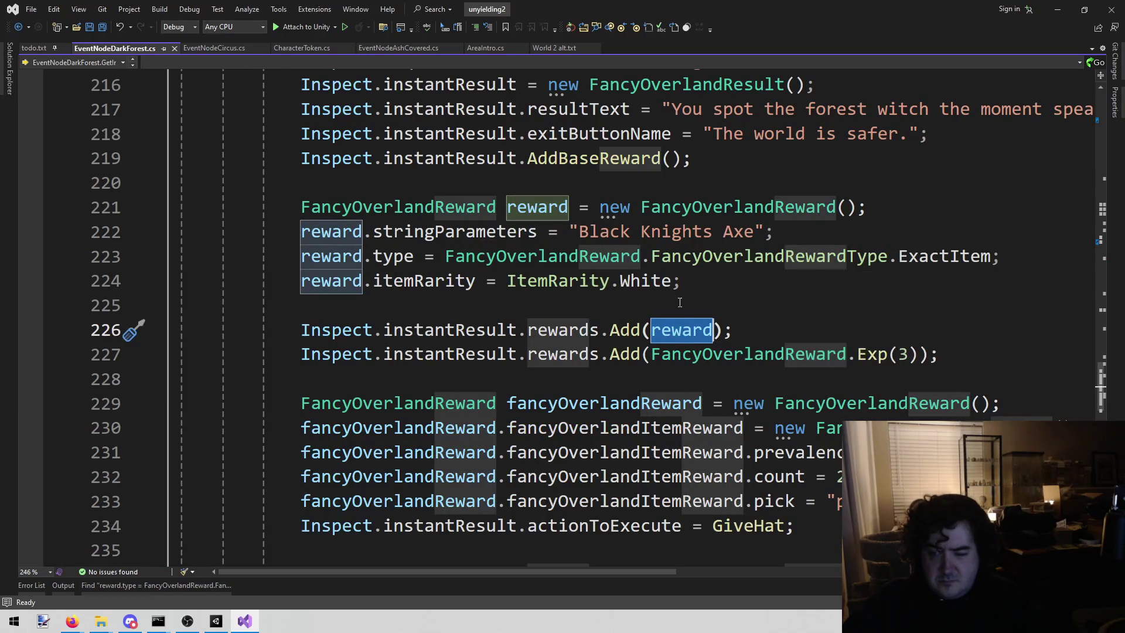
key("ctrl+v")
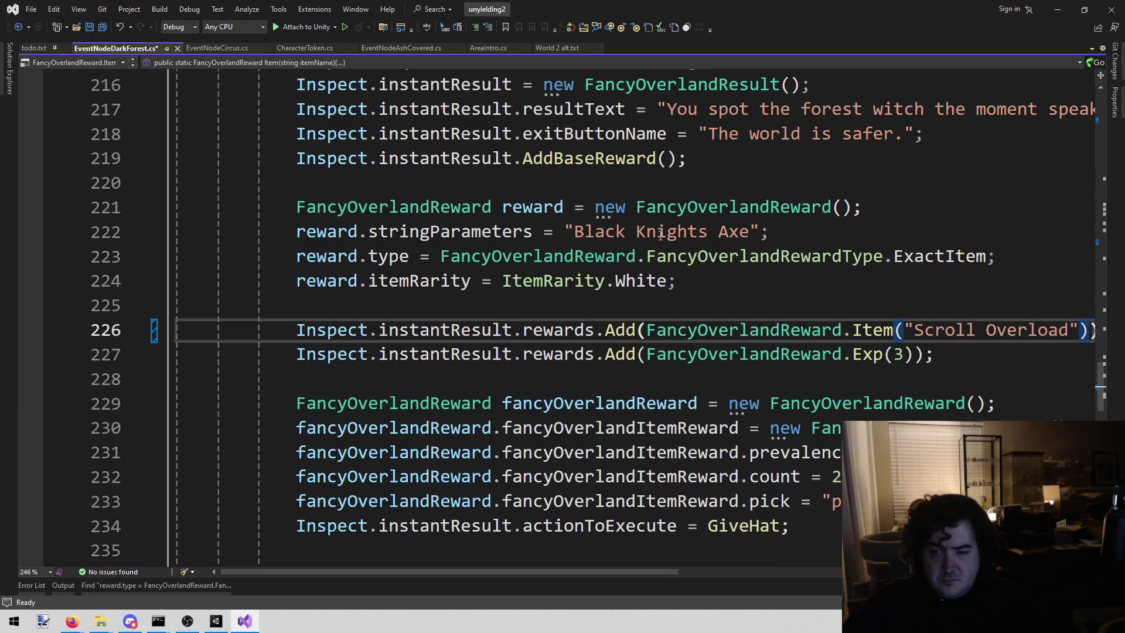
Replace the pasted item name Scroll Overload with 'Black Knights Axe'
left_click(574, 232)
key("ctrl+shift+Right")
key("ctrl+shift+Right")
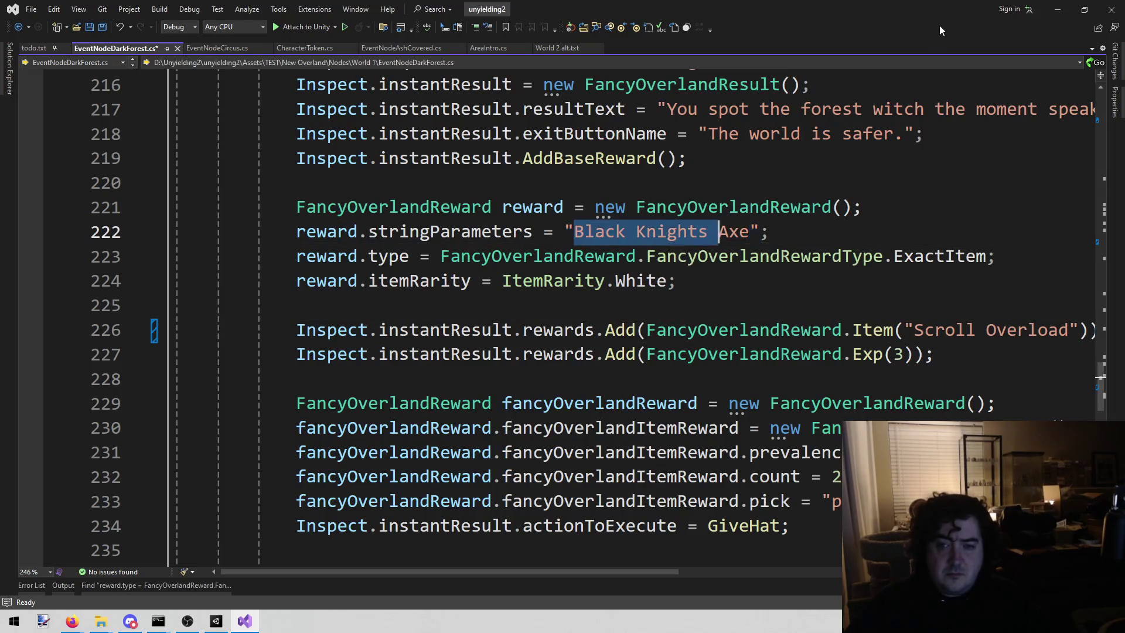
key("Down")
key("Down")
key("Down")
key("End")
key("Left")
key("Left")
key("Left")
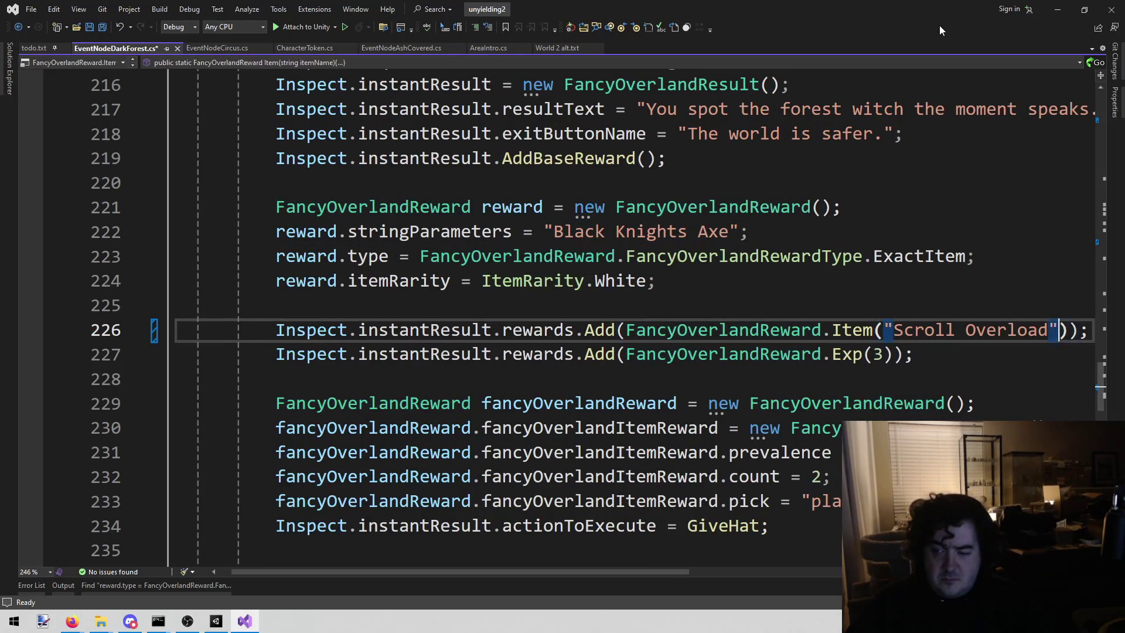
key("ctrl+shift+Left")
key("ctrl+shift+Left")
key("ctrl+shift+Left")
key("shift+Right")
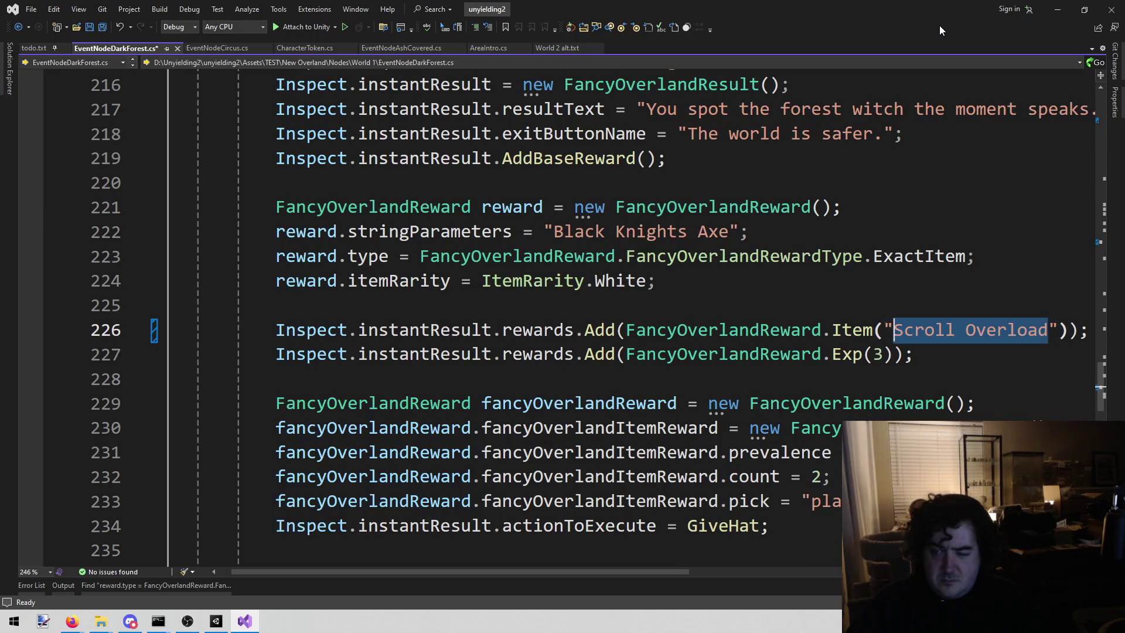
type("Black Knights Axe")
Delete the old Black Knights Axe reward block (lines 221–224) and save the file
key("Up")
key("Up")
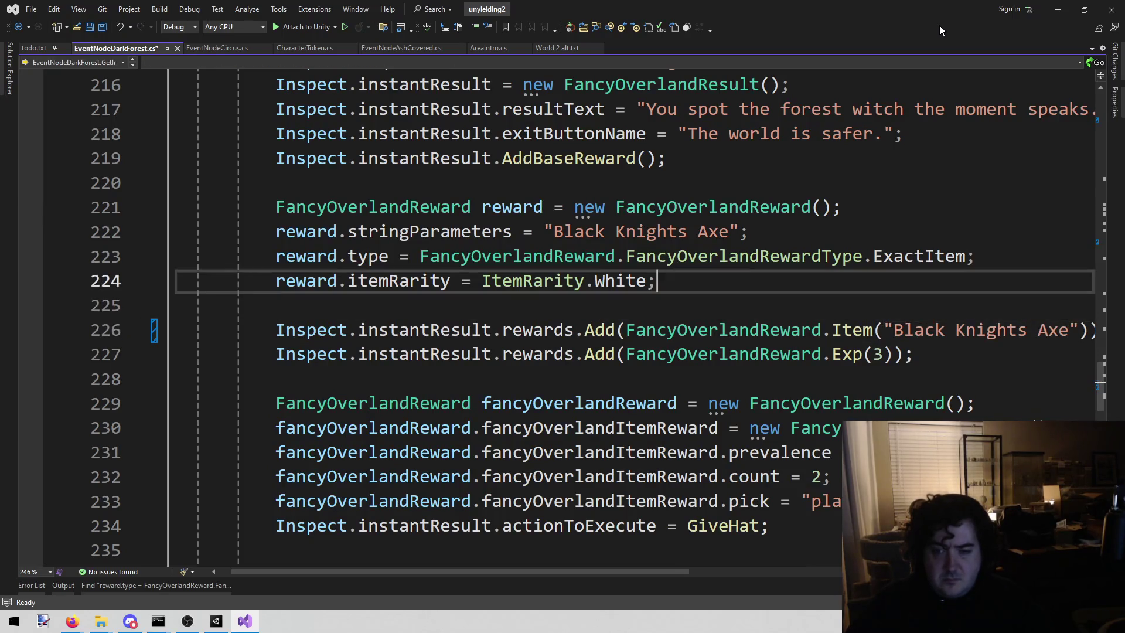
key("shift+Up")
key("shift+Up")
key("shift+Home")
key("shift+Up")
key("Delete")
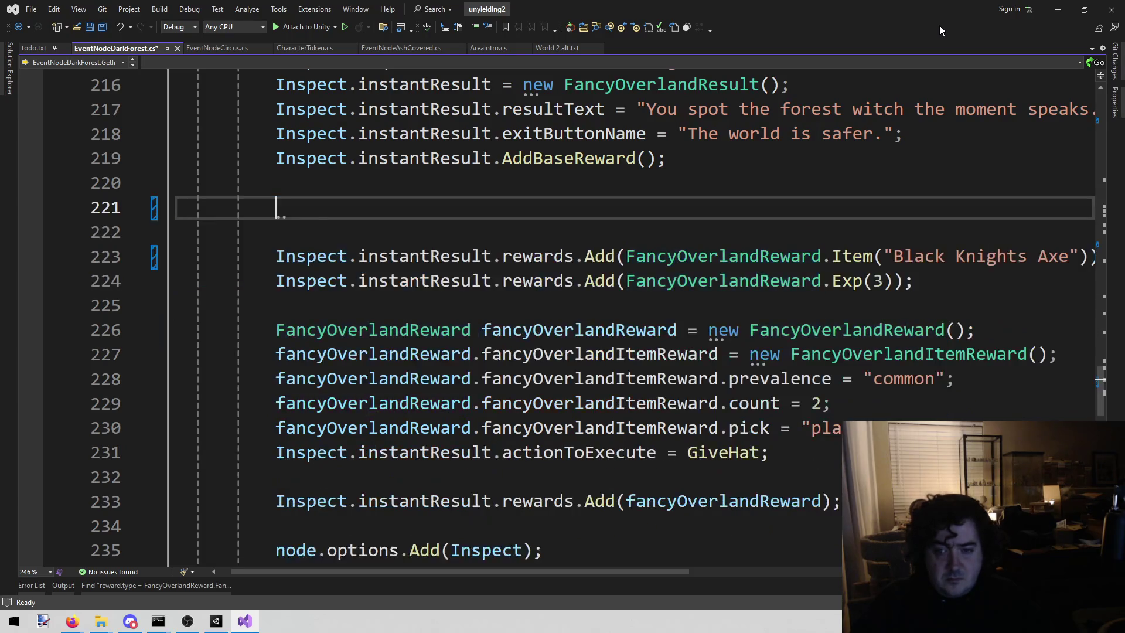
key("BackSpace")
key("BackSpace")
key("Down")
key("Down")
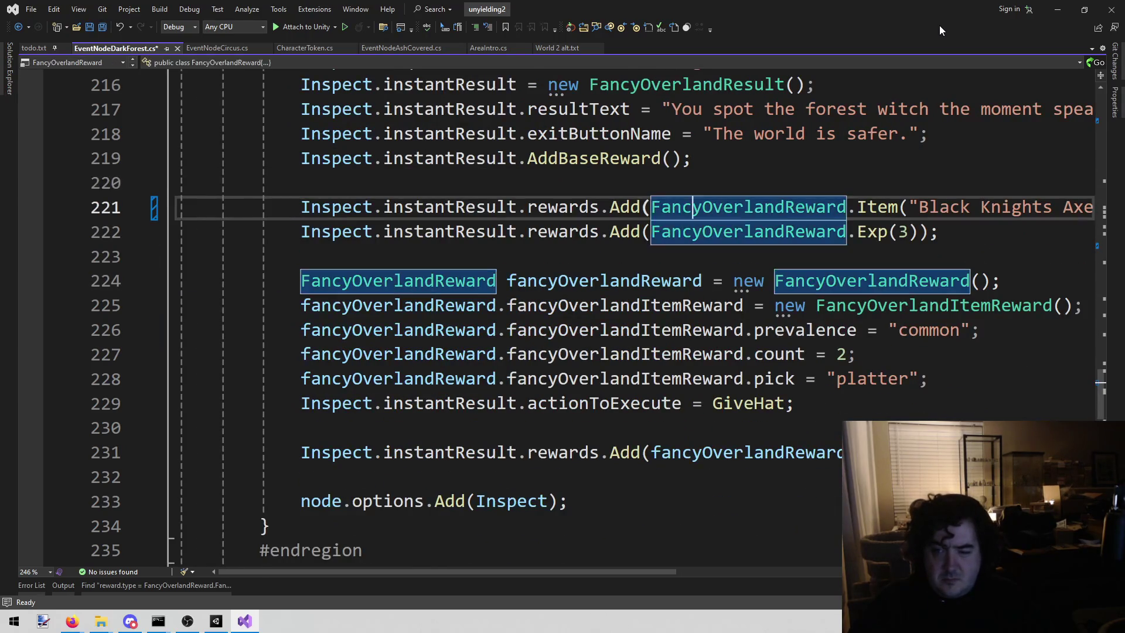
key("shift+End")
key("shift+Left")
key("shift+Left")
key("ctrl+c")
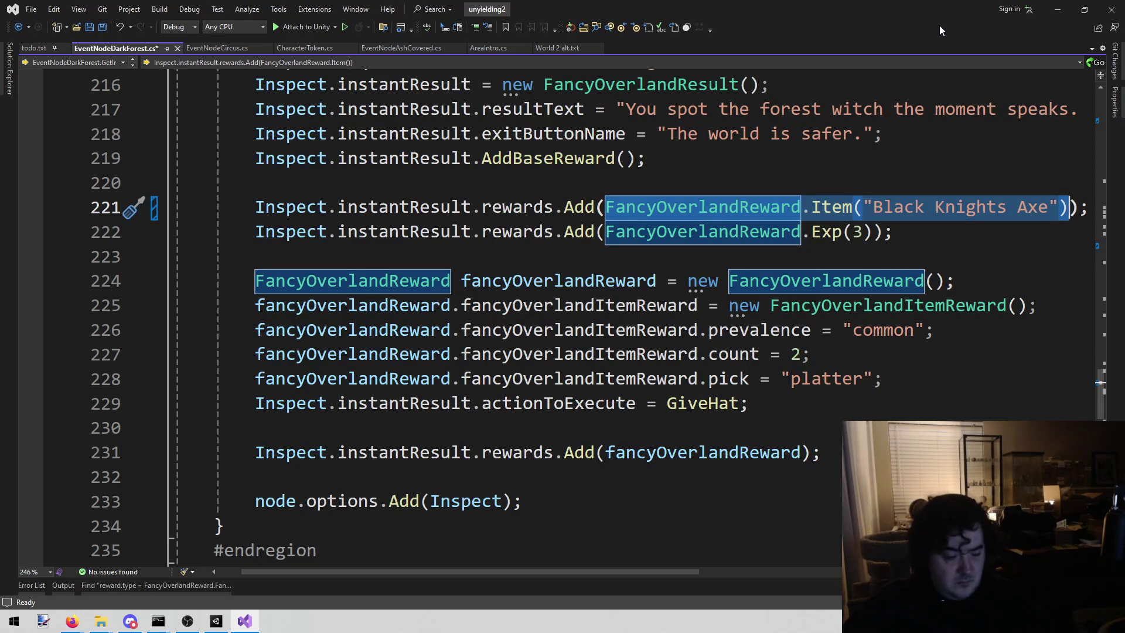
key("ctrl+s")
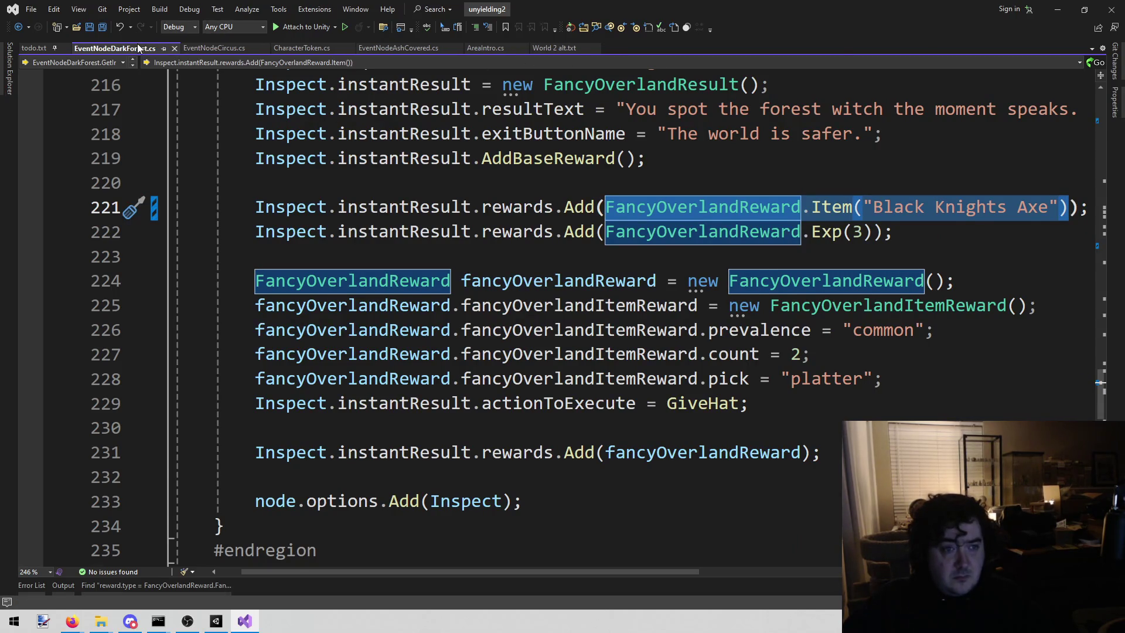
Reopen the third EventNodeDarkForest.cs match and paste the Item() call over its reward argument
left_click(174, 48)
left_click(154, 583)
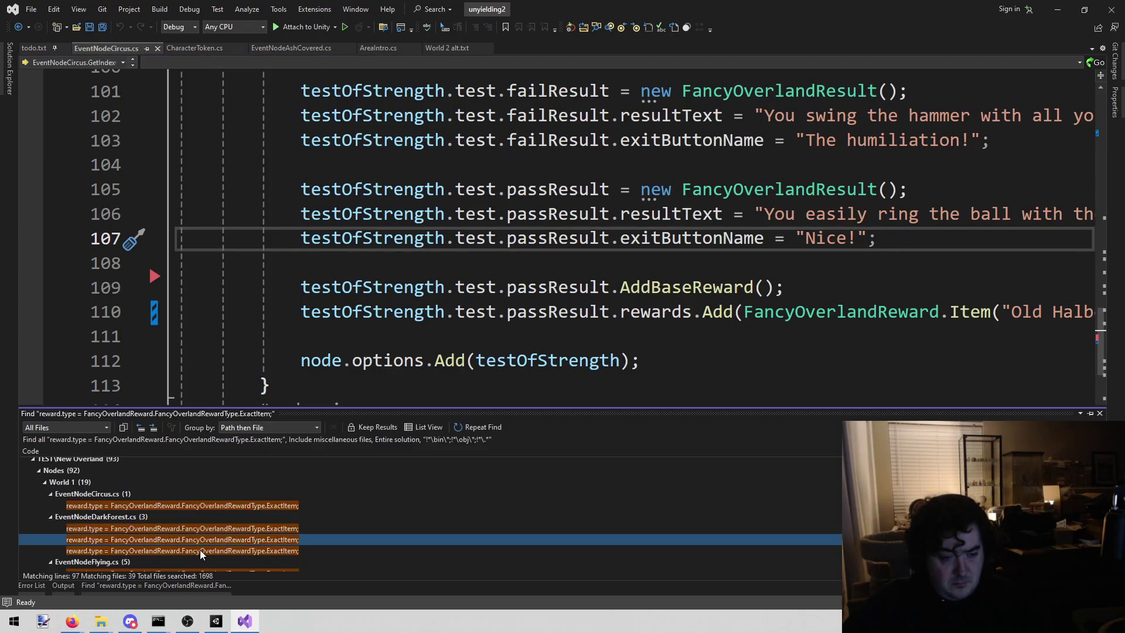
double_click(199, 549)
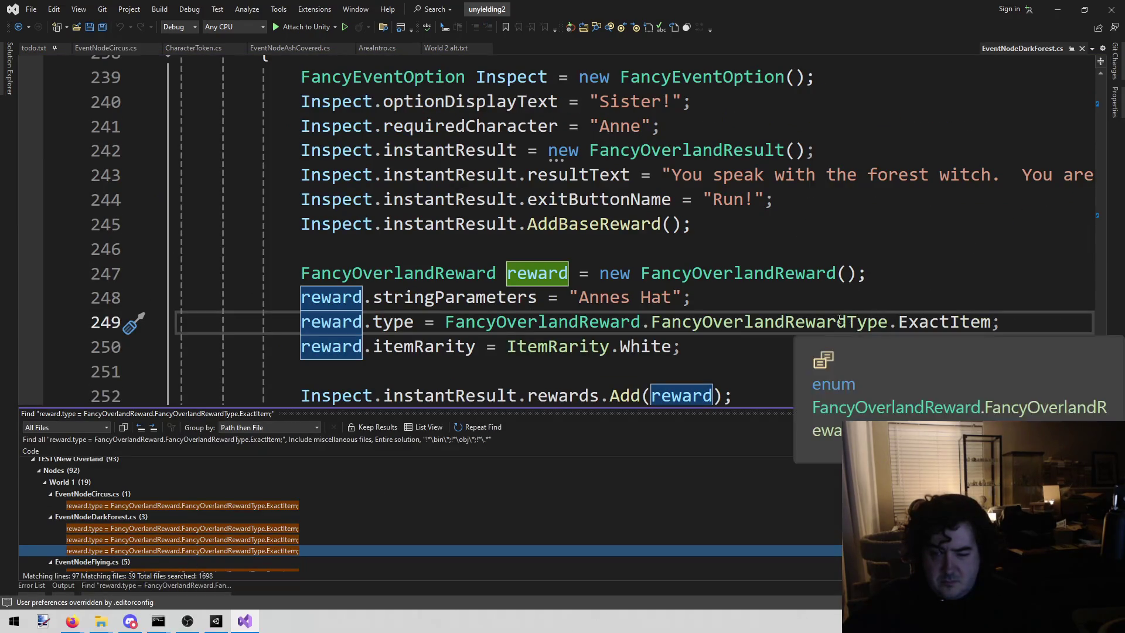
scroll(748, 298, "down", 2)
left_click(688, 236)
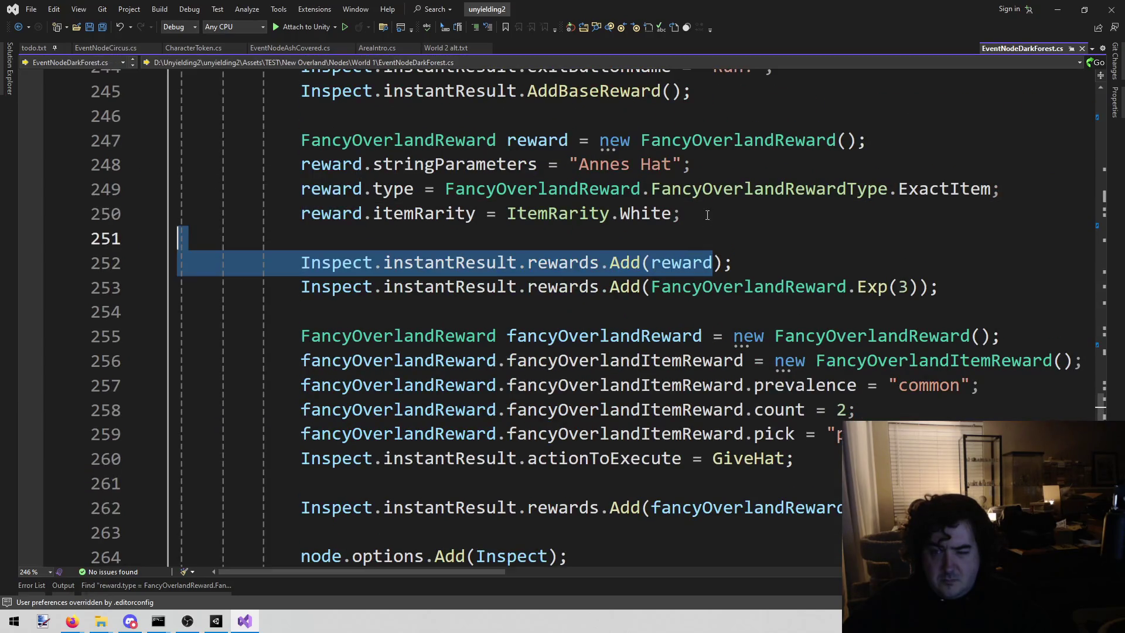
double_click(688, 270)
key("ctrl+v")
Change the item name in the new call to 'Annes Hat'
left_click(644, 165)
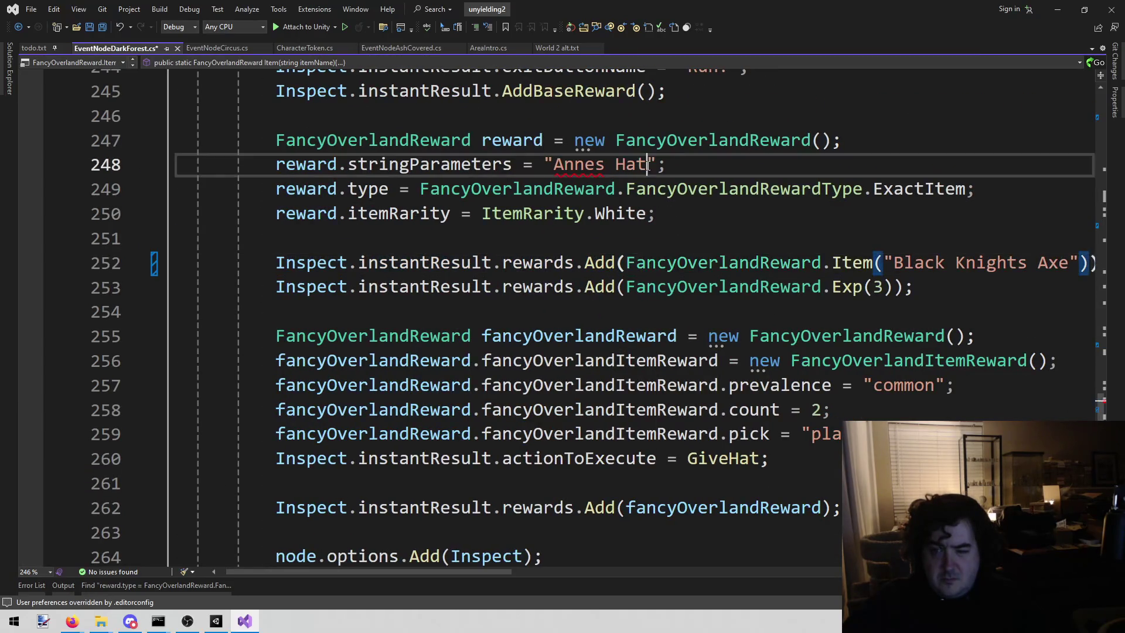
key("Down")
key("Down")
key("Down")
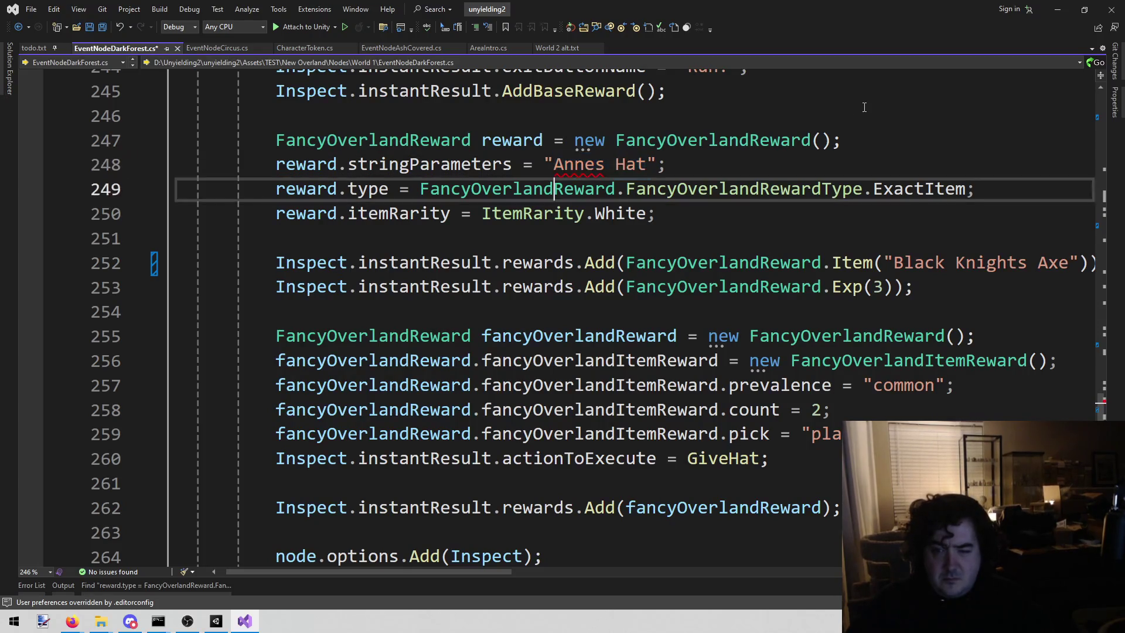
key("End")
key("Left")
key("Left")
key("Left")
key("ctrl+shift+Left")
key("ctrl+shift+Left")
key("ctrl+shift+Left")
type("Annes Hat")
key("Right")
key("Right")
key("ctrl+shift+Left")
key("ctrl+shift+Left")
key("ctrl+shift+Left")
key("ctrl+c")
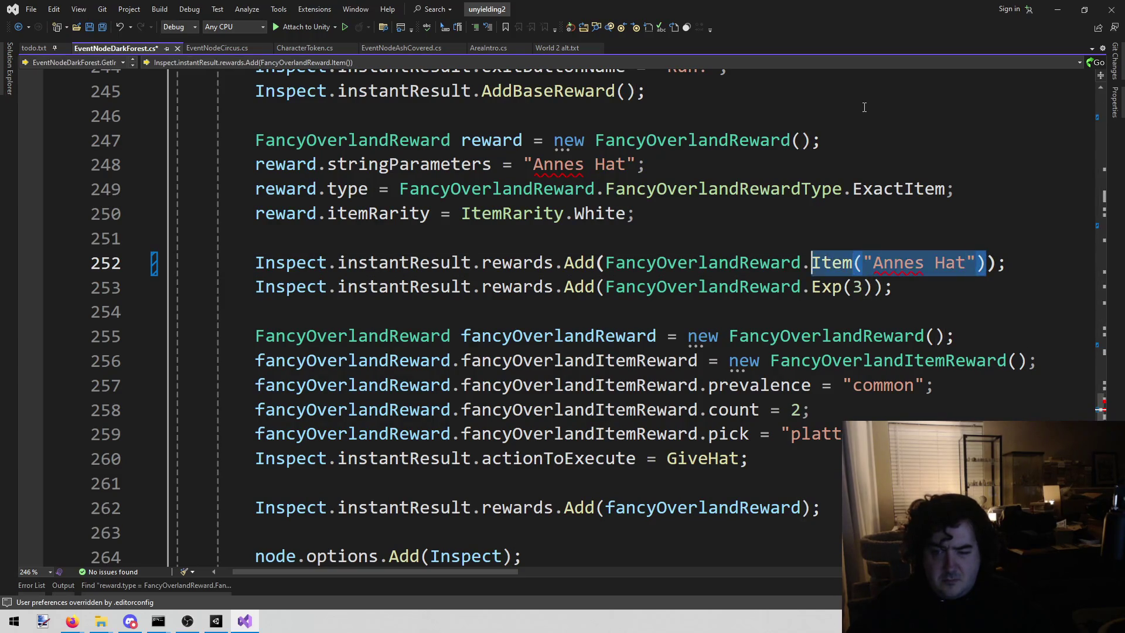
Remove the old four-line Annes Hat reward declaration and save EventNodeDarkForest.cs
key("Up")
key("Up")
key("End")
key("shift+Up")
key("shift+Home")
key("shift+Up")
key("shift+Up")
key("Delete")
key("BackSpace")
key("BackSpace")
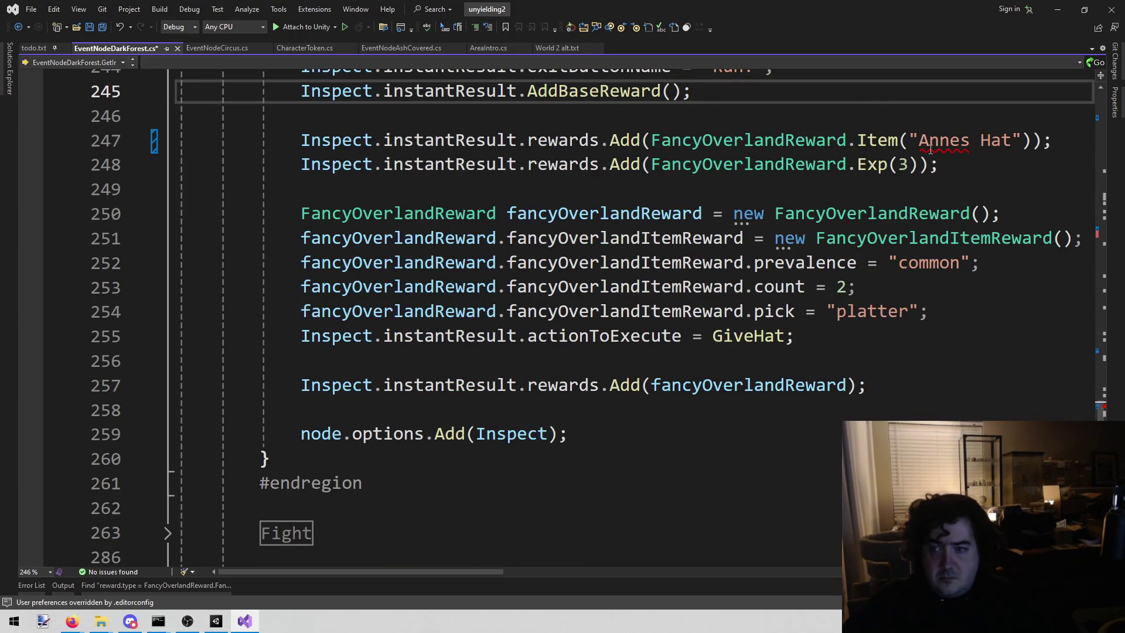
left_click(651, 140)
key("shift+alt+equal")
key("shift+alt+equal")
key("shift+alt+equal")
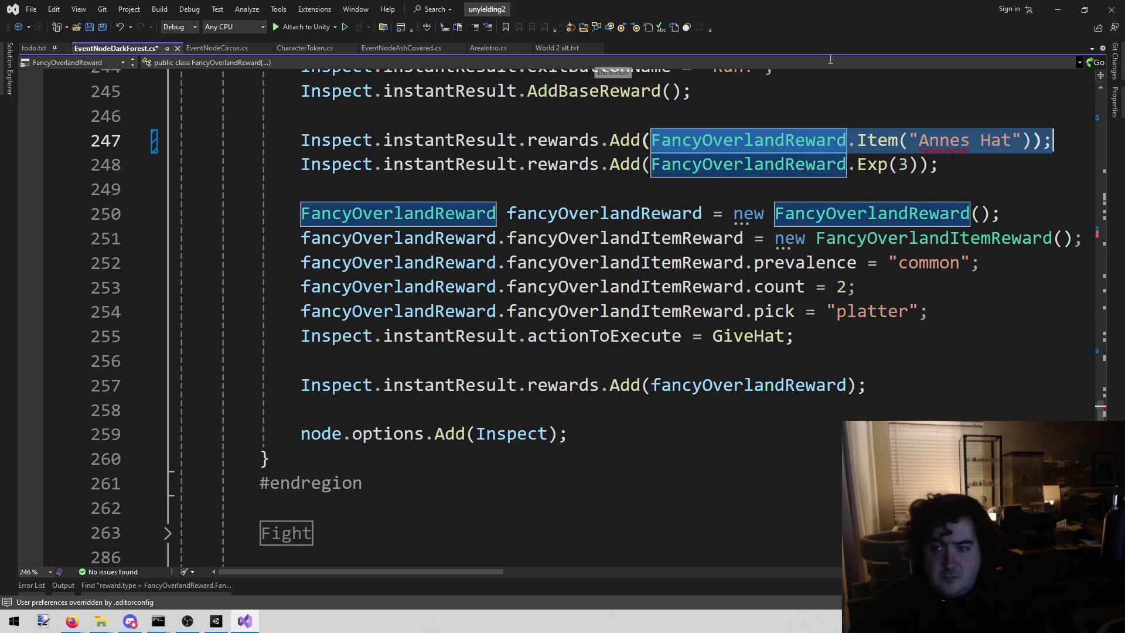
key("ctrl+s")
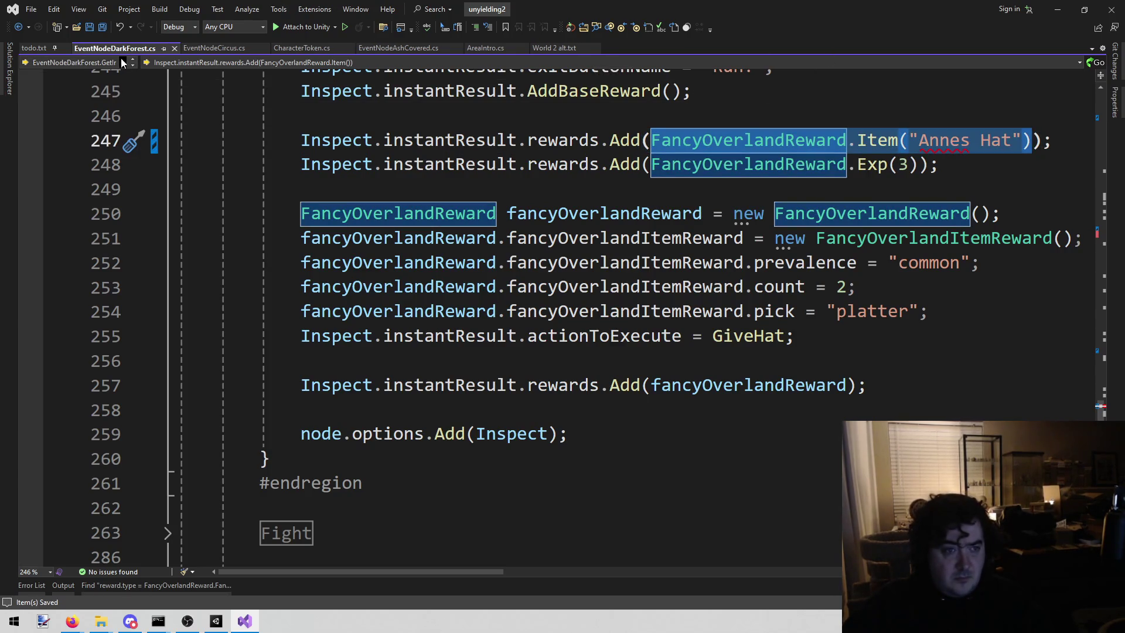
Close EventNodeDarkForest.cs and open the EventNodeGoblinVillage.cs ExactItem reward match
middle_click(113, 49)
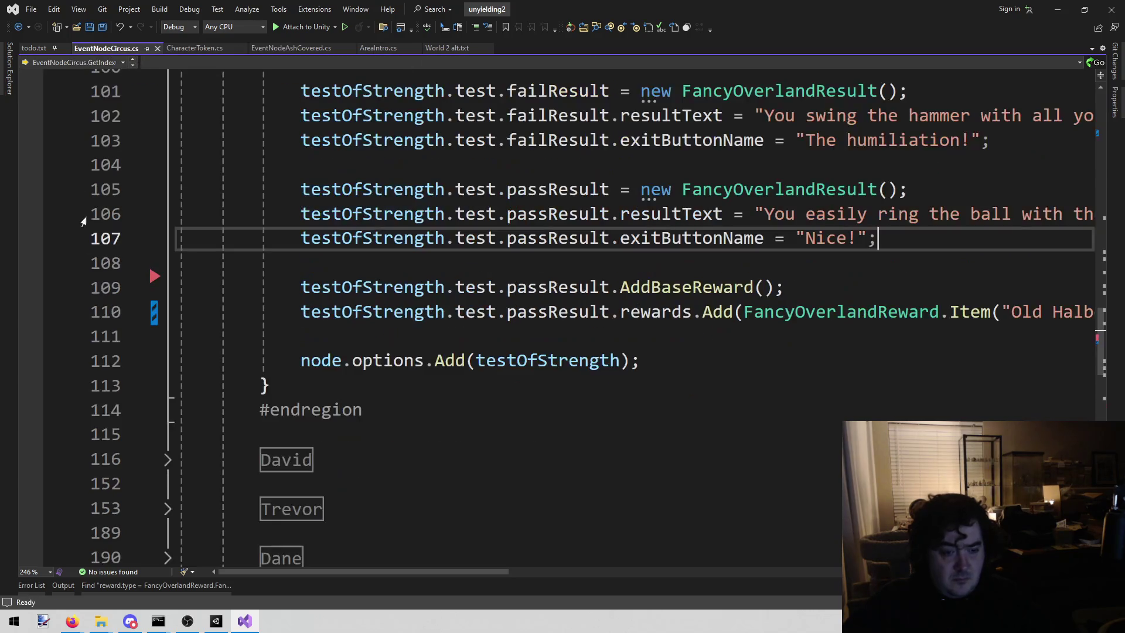
left_click(164, 585)
scroll(284, 505, "down", 3)
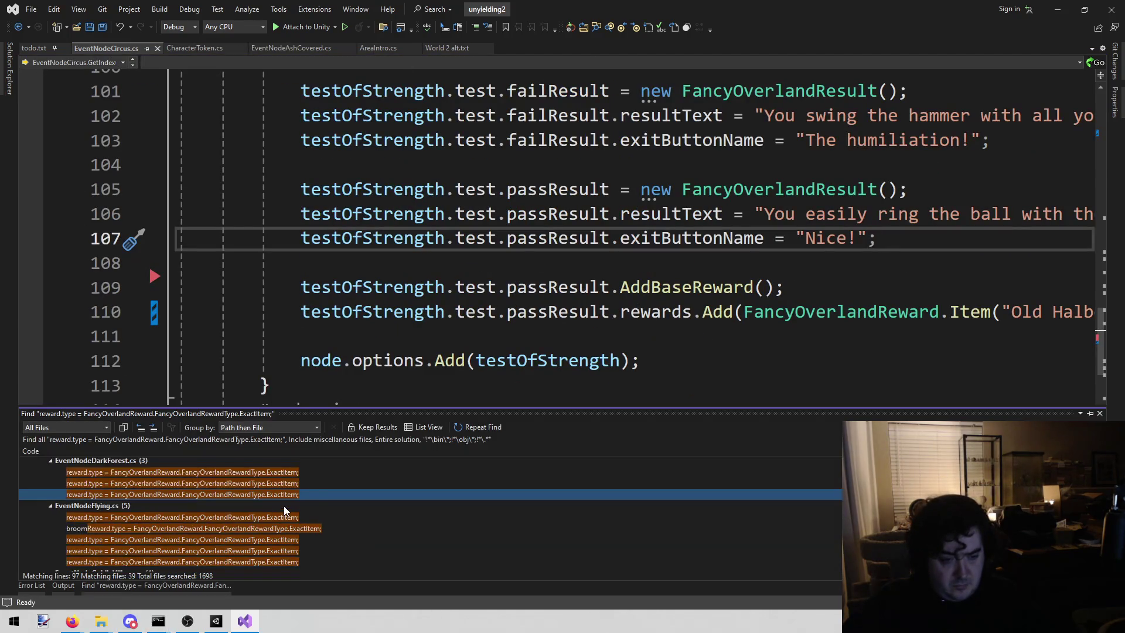
scroll(255, 523, "down", 2)
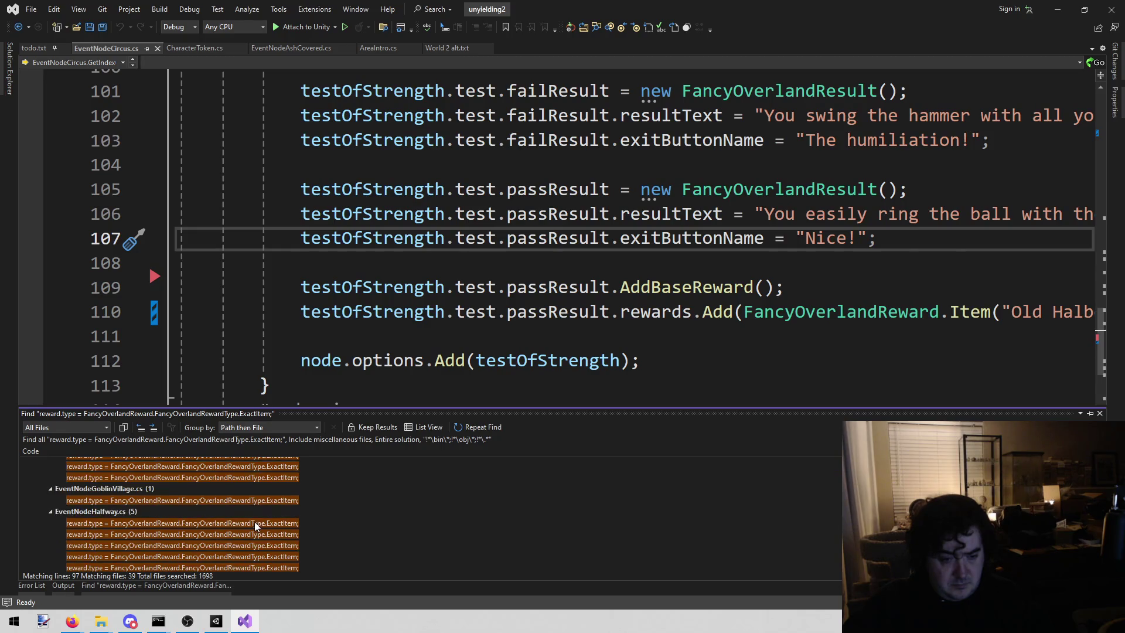
double_click(237, 496)
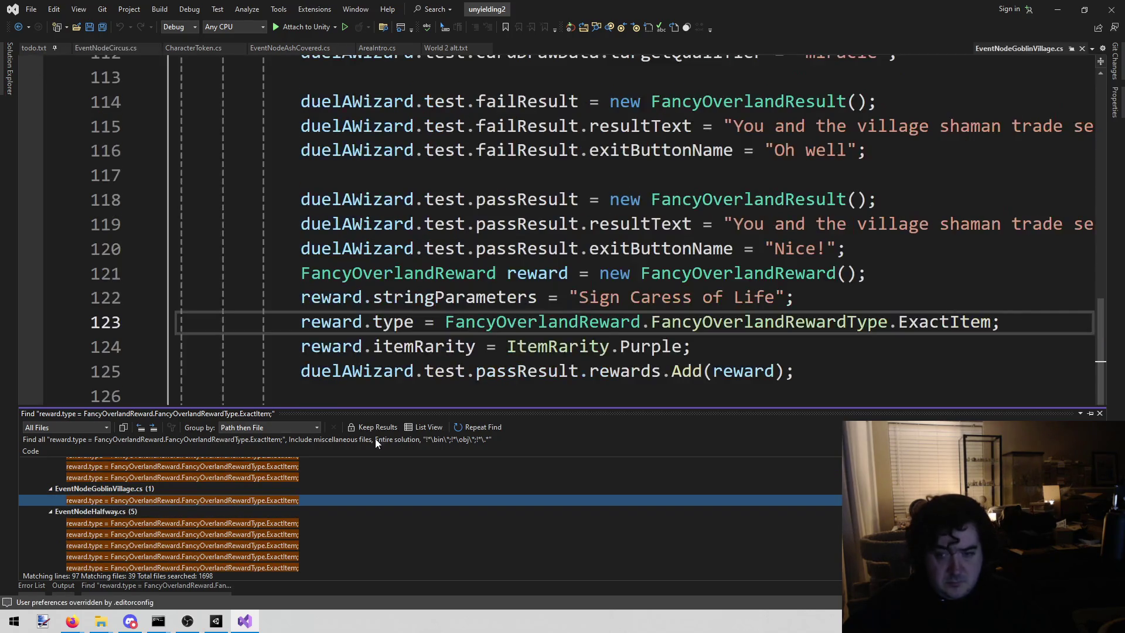
Try shortening the reward into an Item("Sign Caress of Life") call over the Add argument
left_click(962, 225)
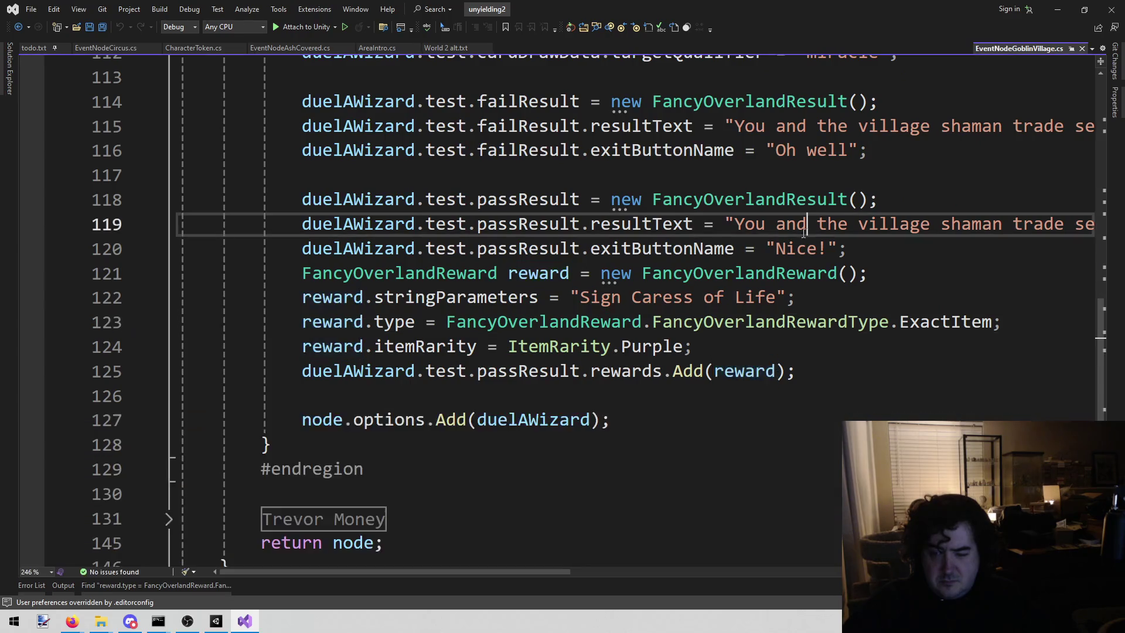
left_click(730, 385)
double_click(730, 384)
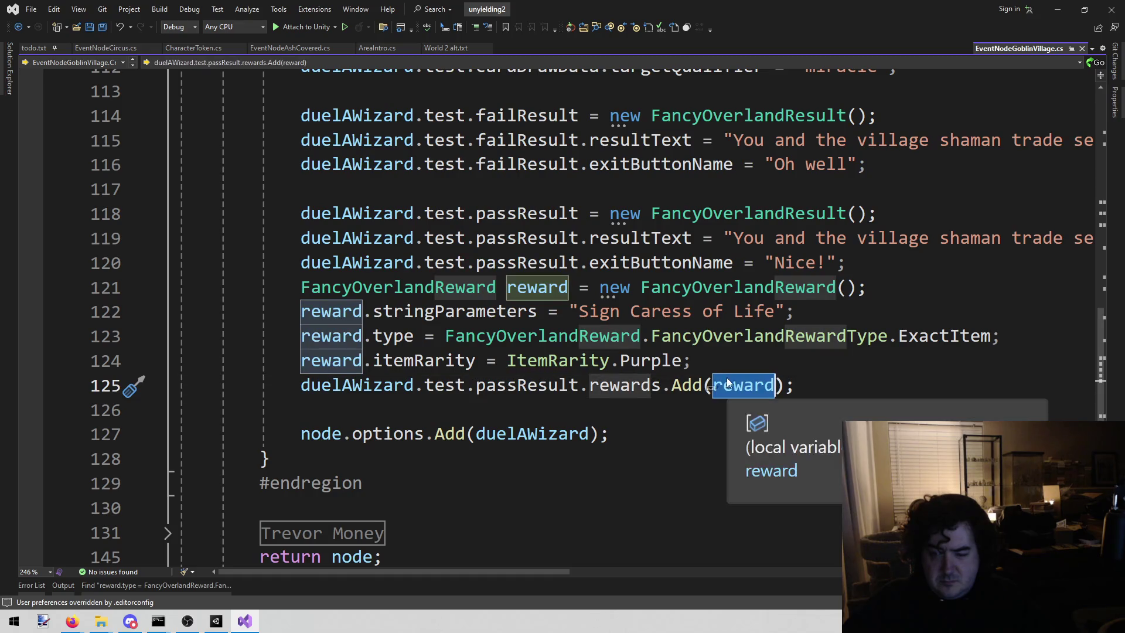
key("ctrl+v")
left_click_drag(574, 313, 761, 316)
key("ctrl+c")
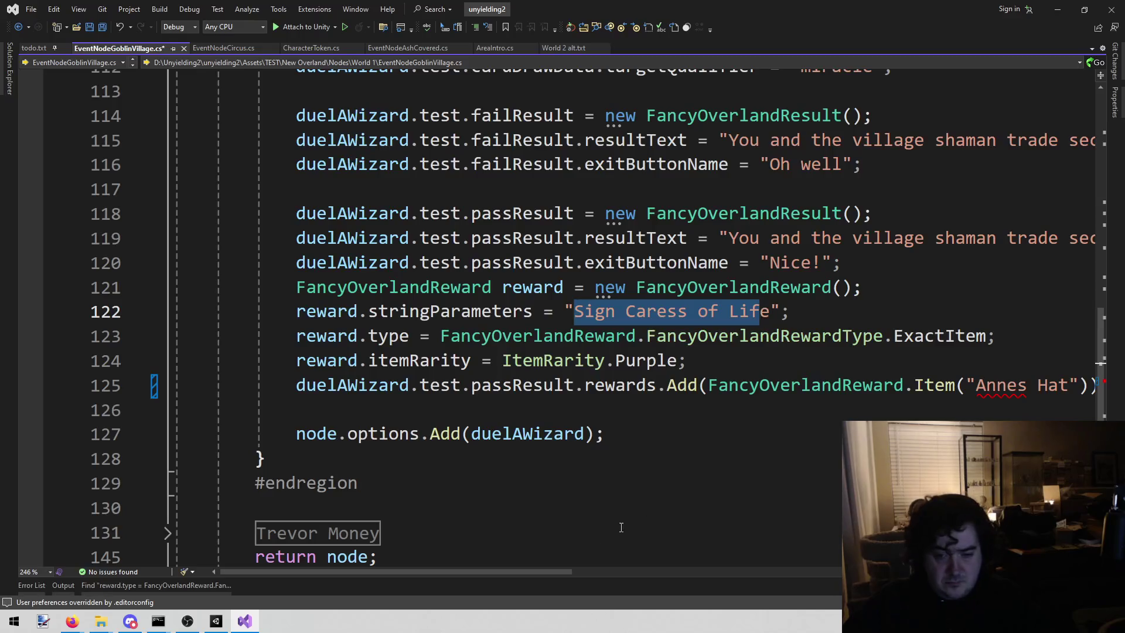
left_click_drag(587, 570, 689, 571)
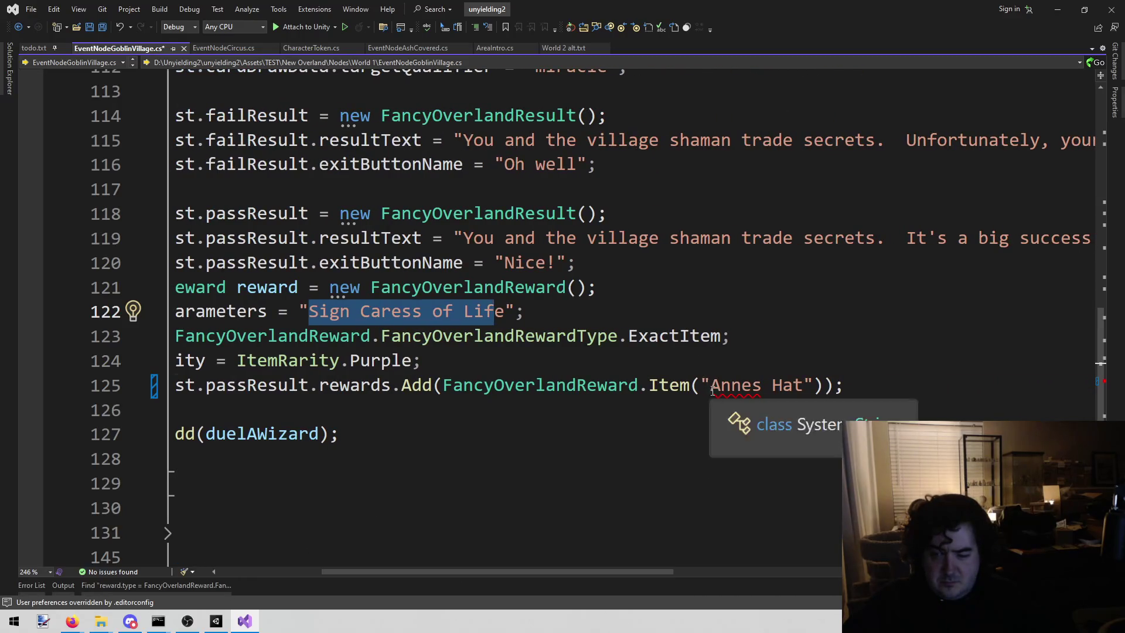
left_click(710, 385)
key("ctrl+shift+Right")
key("ctrl+shift+Right")
key("ctrl+v")
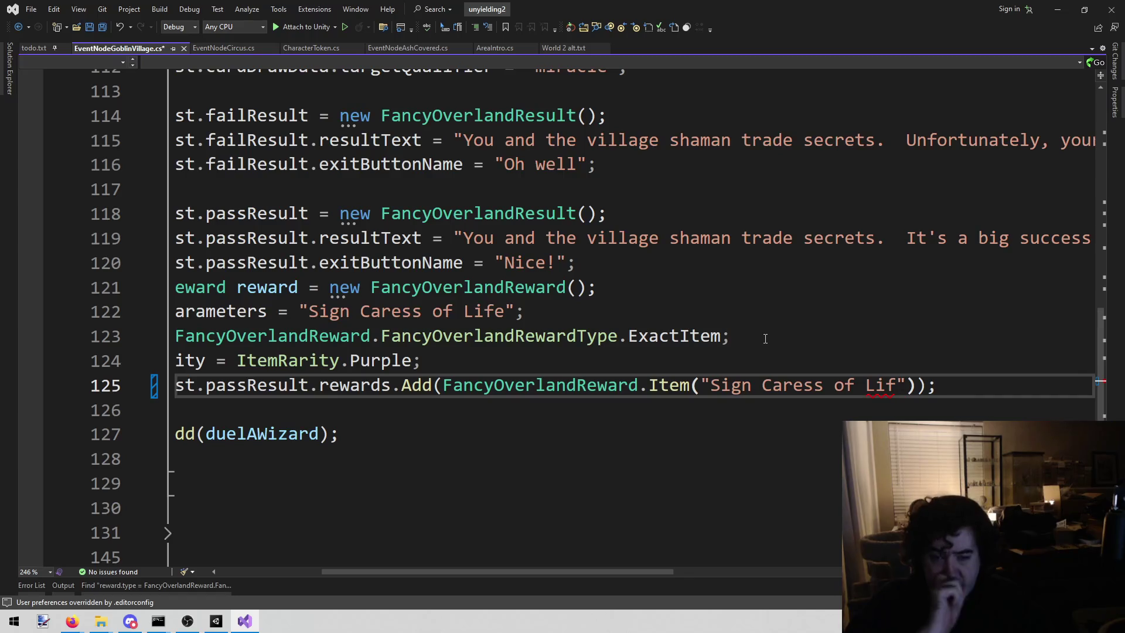
key("Home")
key("Home")
key("shift+Up")
key("shift+Up")
key("shift+Up")
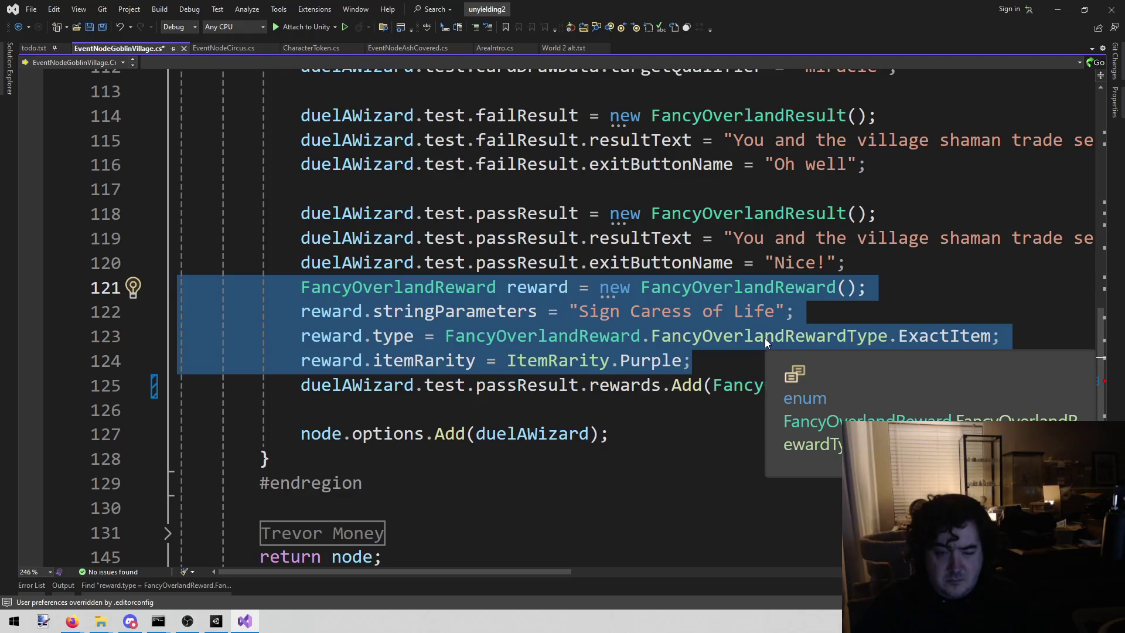
Undo the shortening and check the reward's Purple rarity line
left_click(944, 283)
key("ctrl+z")
key("ctrl+z")
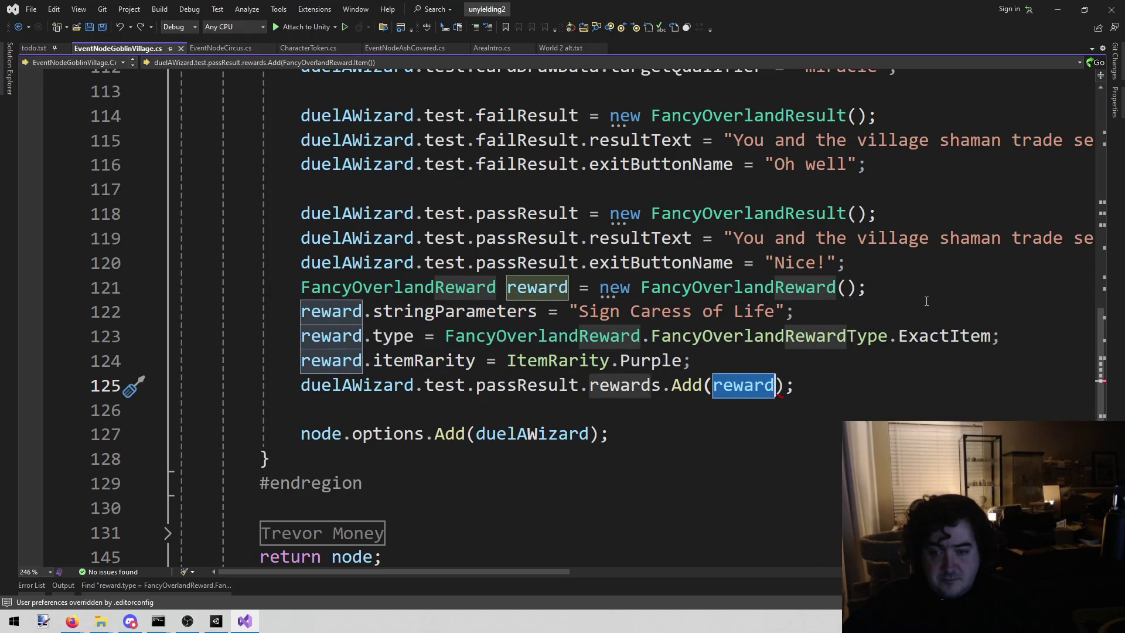
left_click(866, 370)
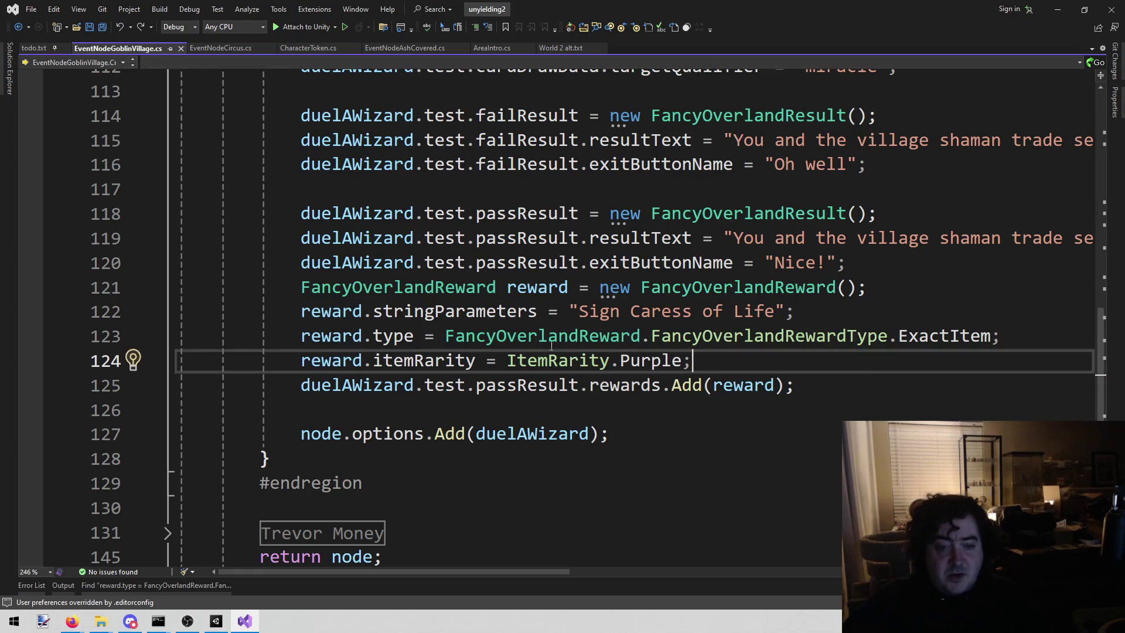
double_click(644, 361)
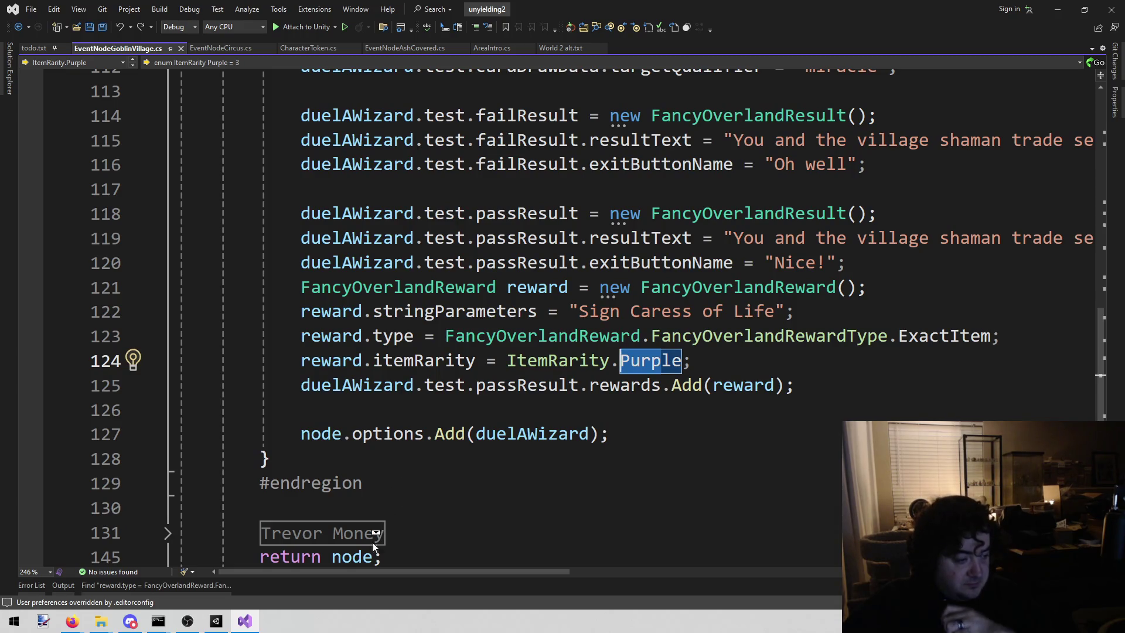
left_click(216, 587)
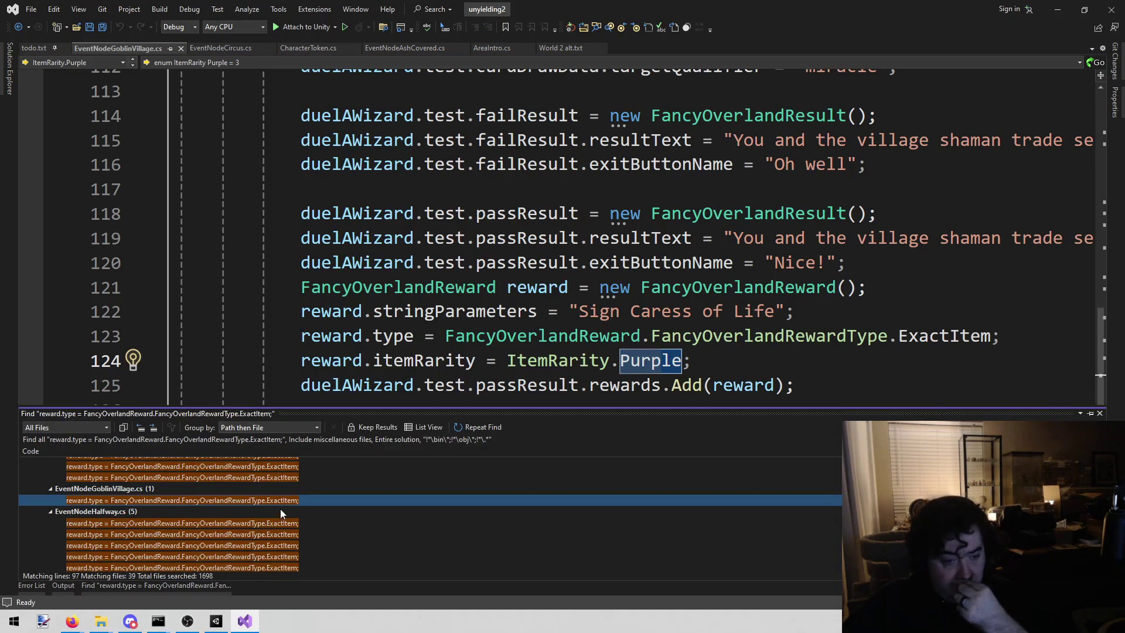
scroll(271, 514, "up", 2)
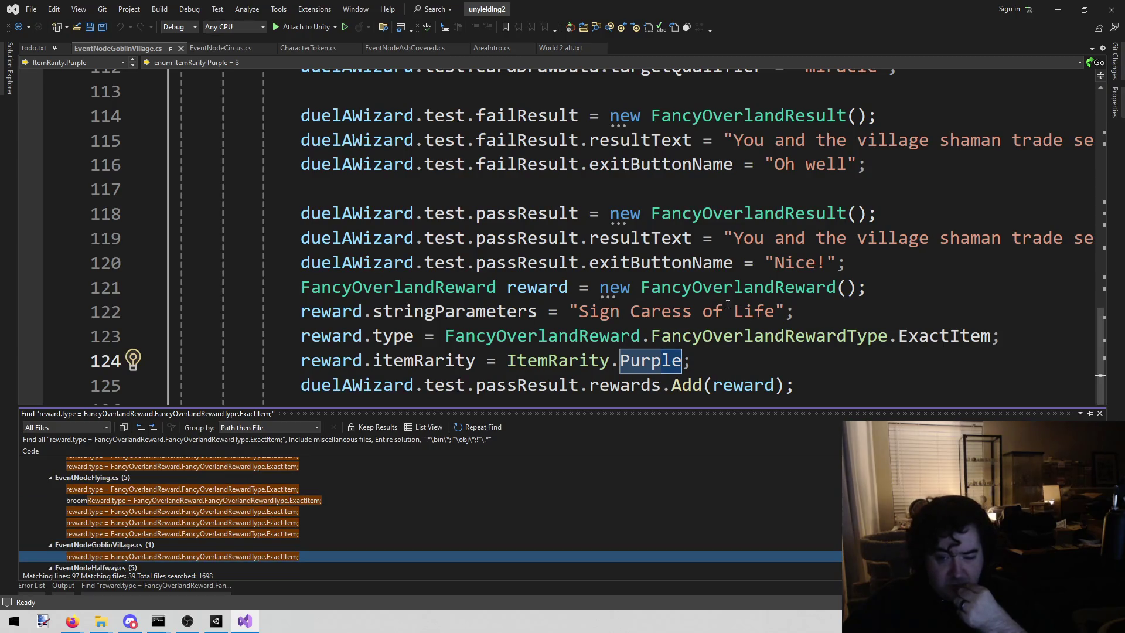
left_click(760, 361)
Add four //DO NOT SHORTEN!!! comments around the Add(reward) line and save EventNodeGoblinVillage.cs
key("Return")
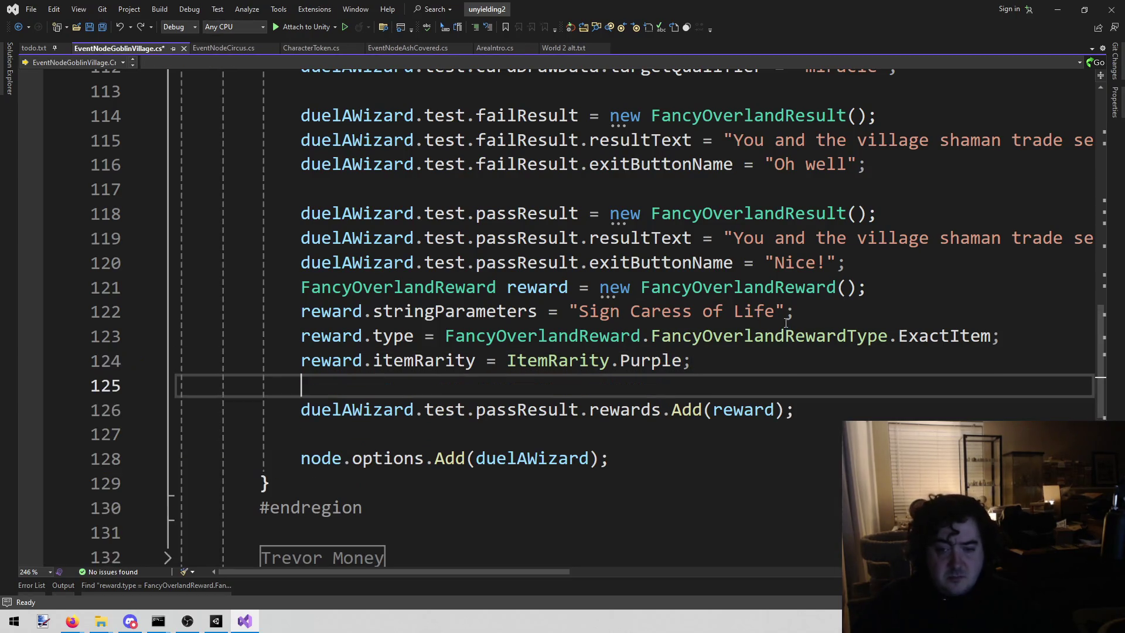
type("//DO NOT SHORTEN!!!")
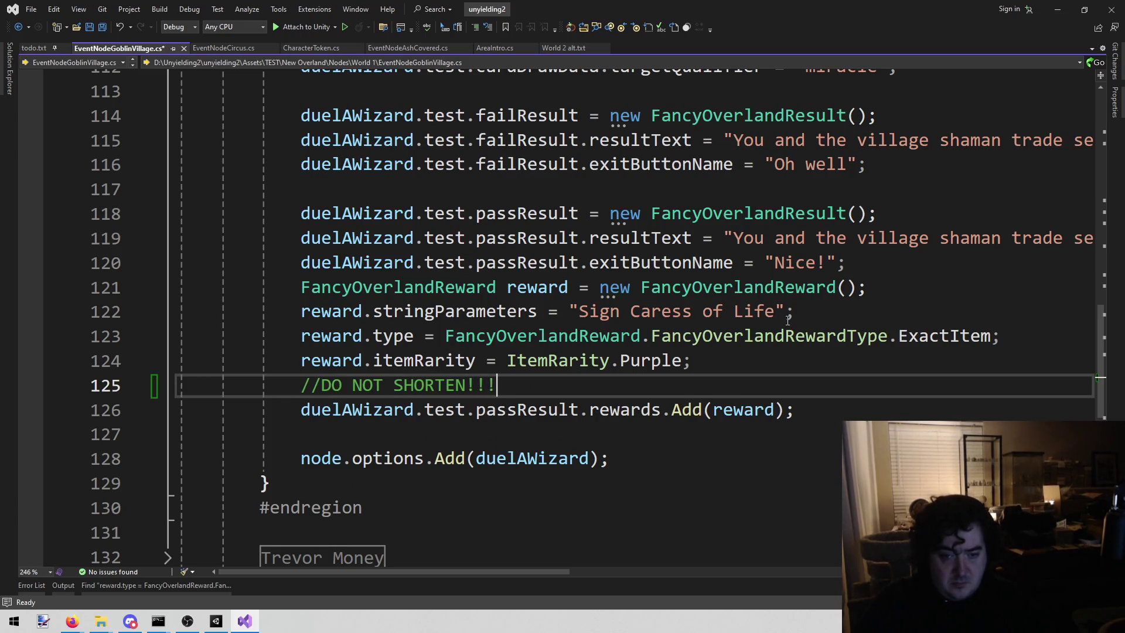
key("shift+Home")
key("ctrl+c")
key("Down")
key("Down")
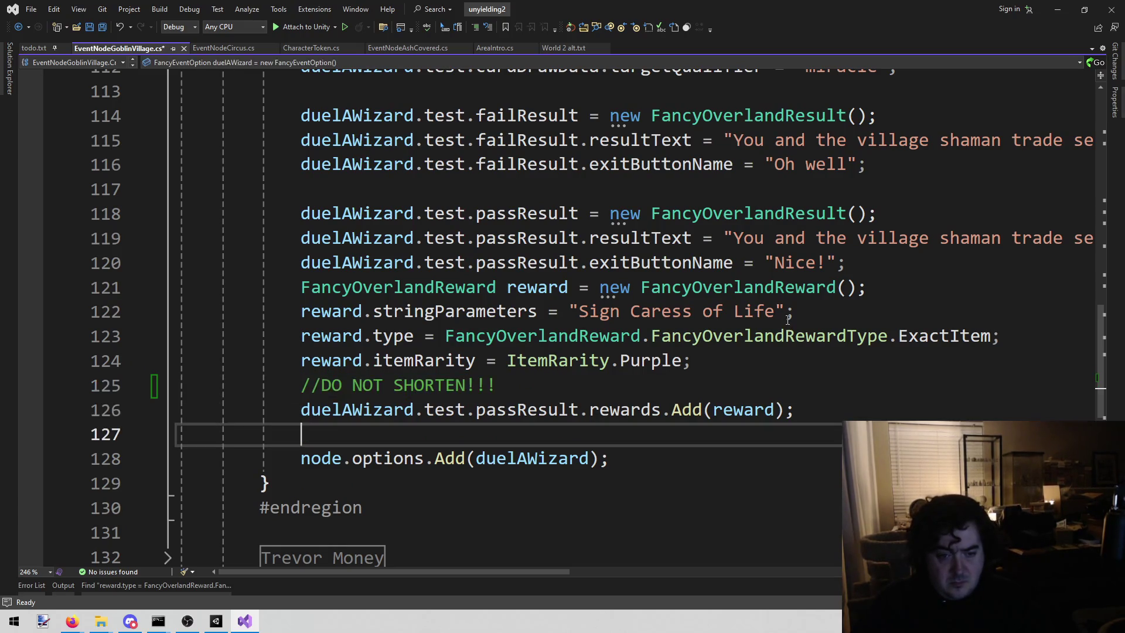
key("ctrl+v")
key("Up")
key("Up")
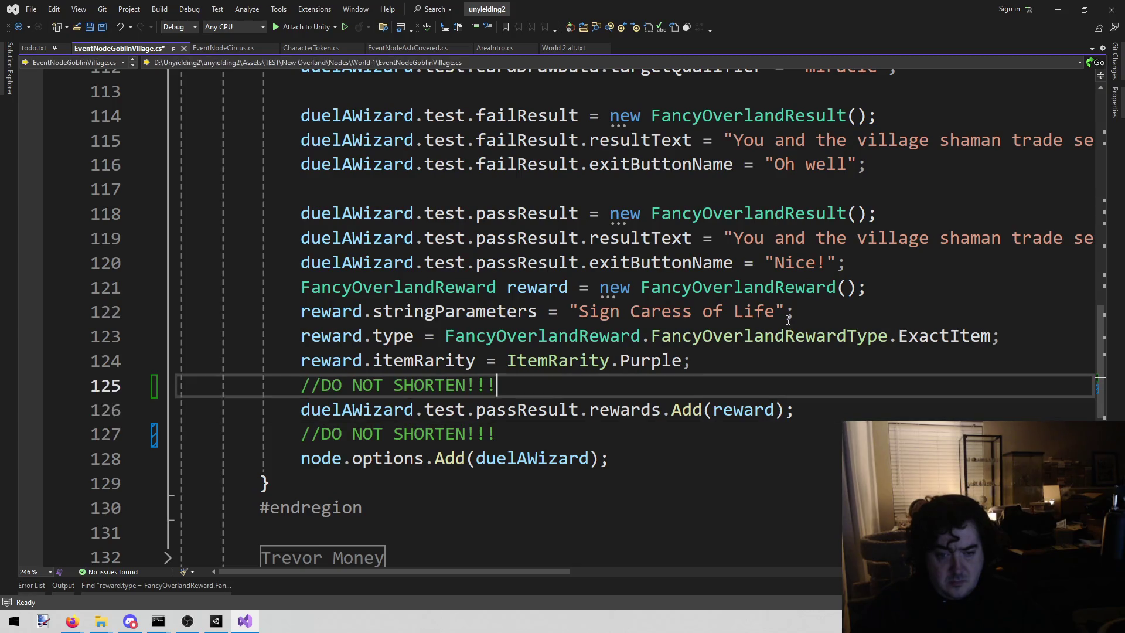
key("ctrl+c")
key("Down")
key("ctrl+v")
key("Down")
key("ctrl+v")
key("ctrl+s")
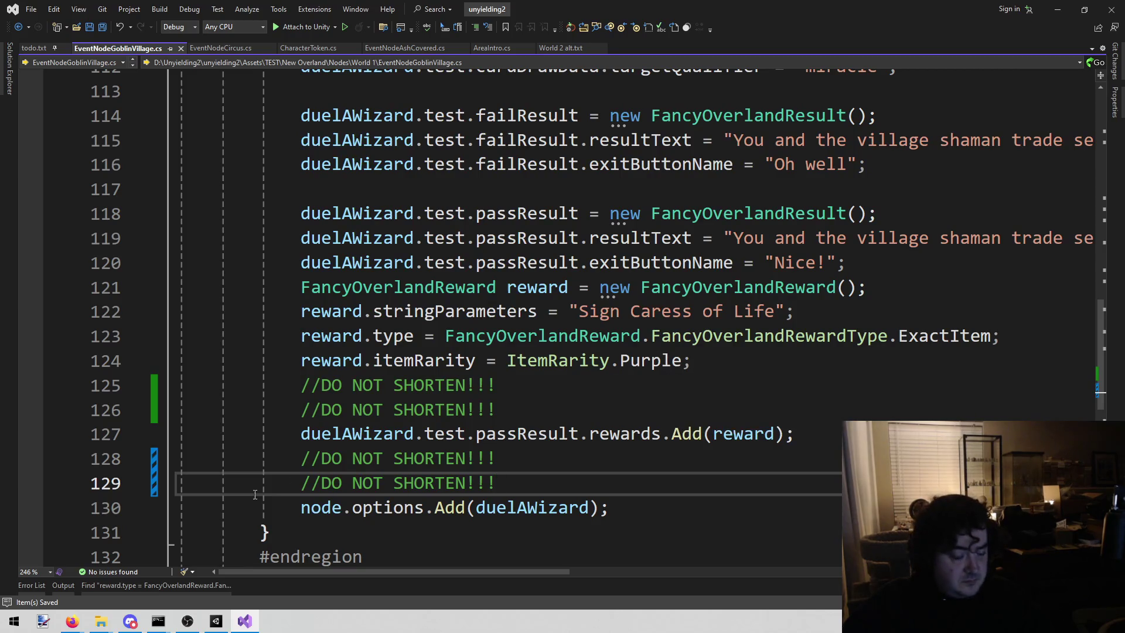
Open the Wheat Bowl match and replace its Add argument with a FancyOverlandReward.Item(" call
left_click(177, 587)
scroll(247, 502, "down", 3)
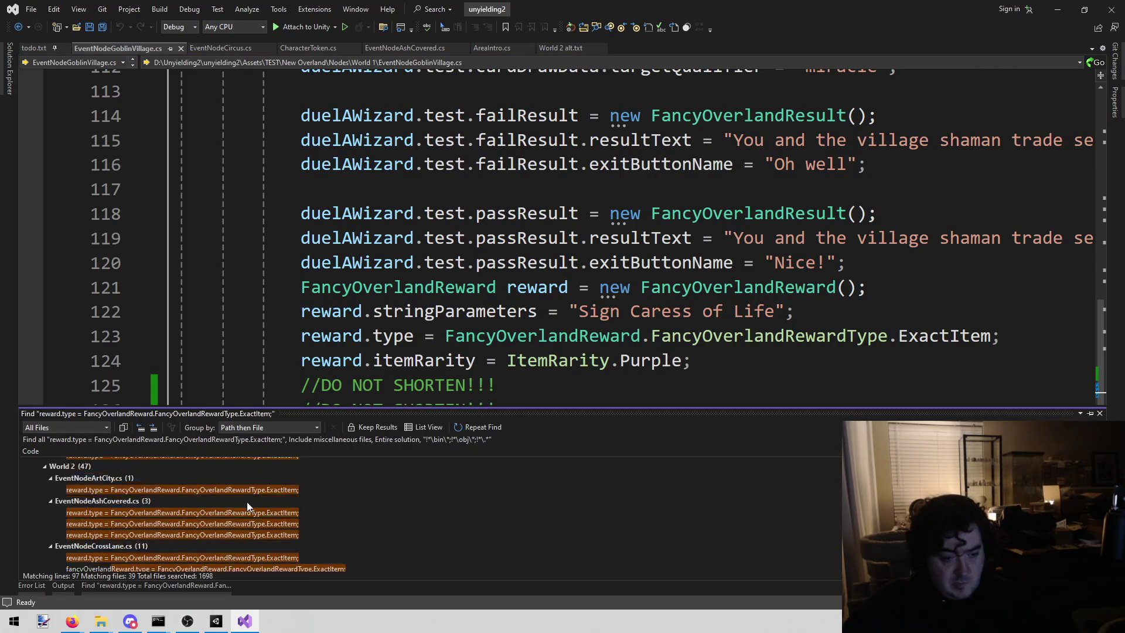
scroll(242, 496, "down", 10)
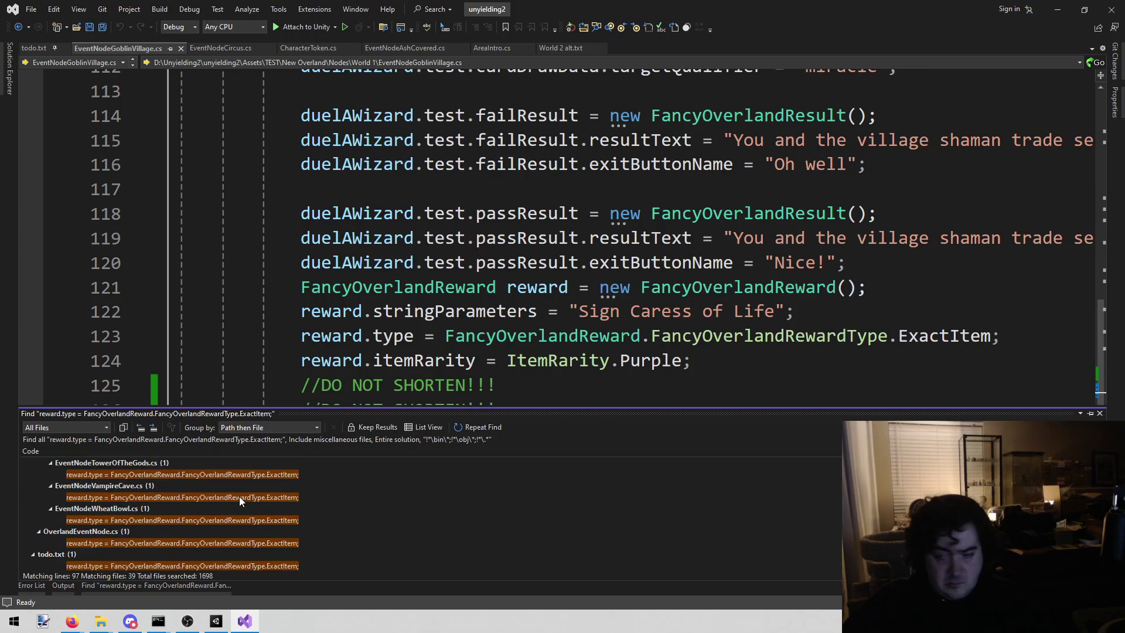
double_click(260, 520)
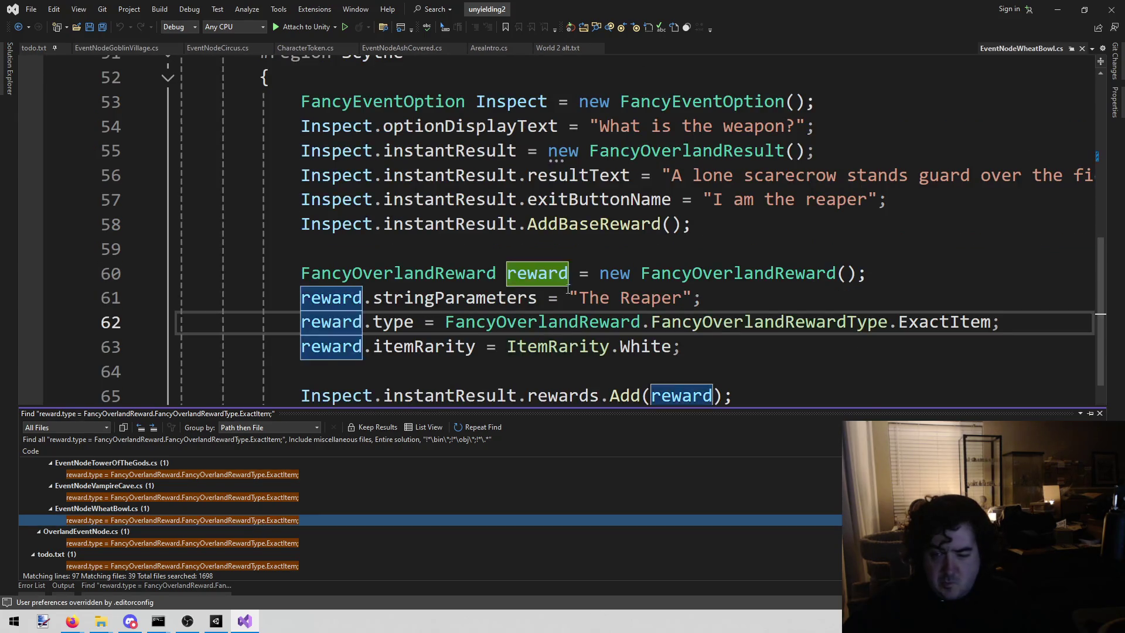
left_click(679, 322)
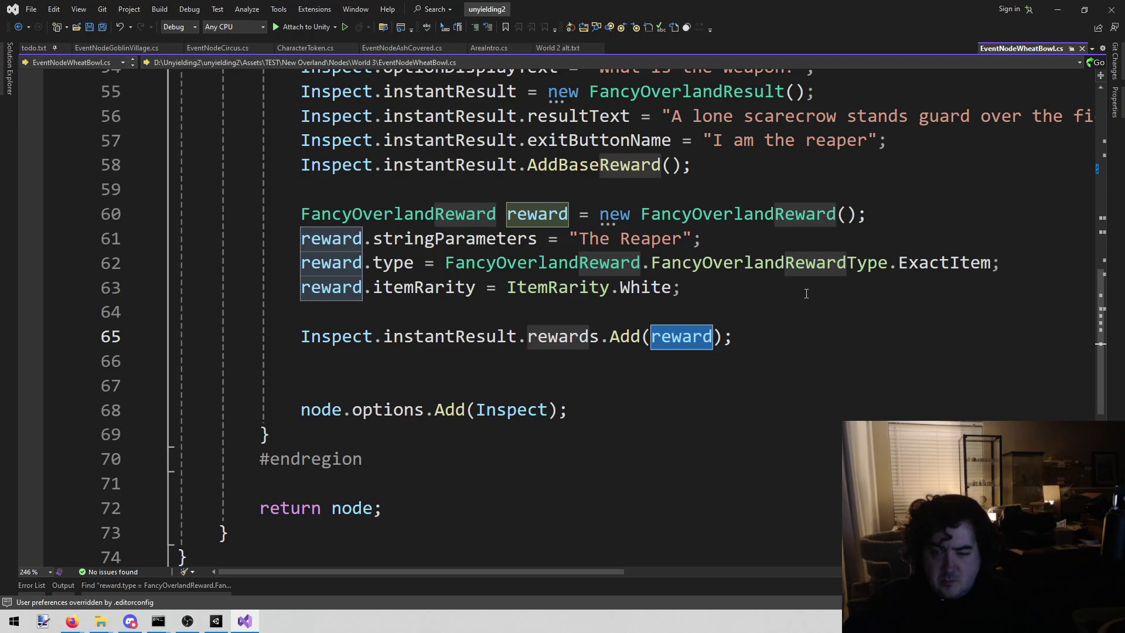
key("Delete")
type("Fanc")
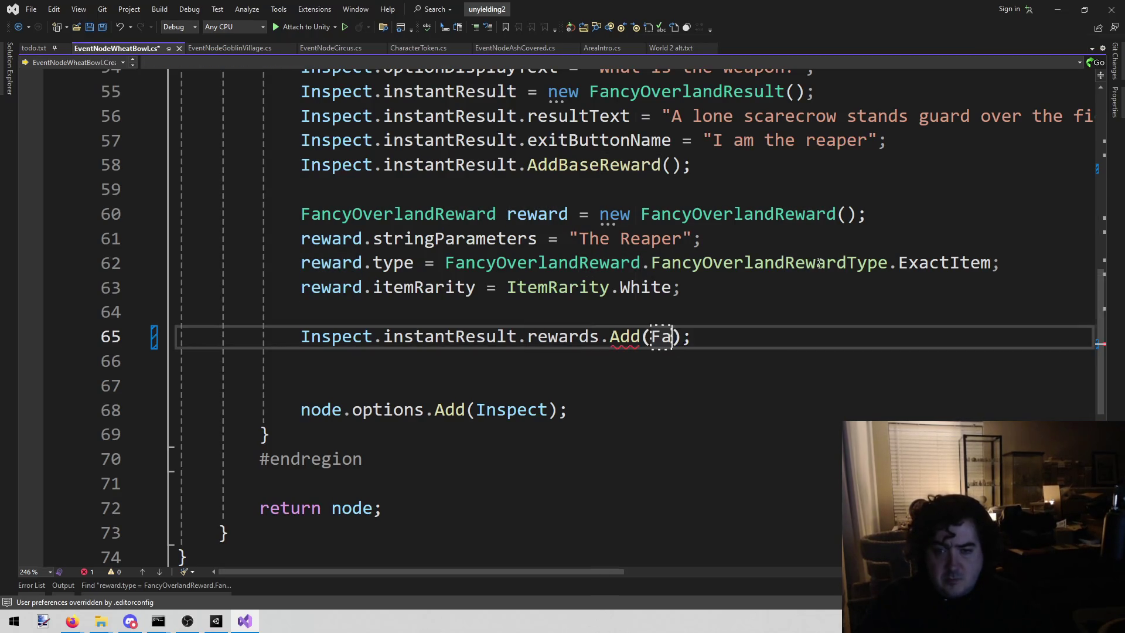
key("Tab")
type(".")
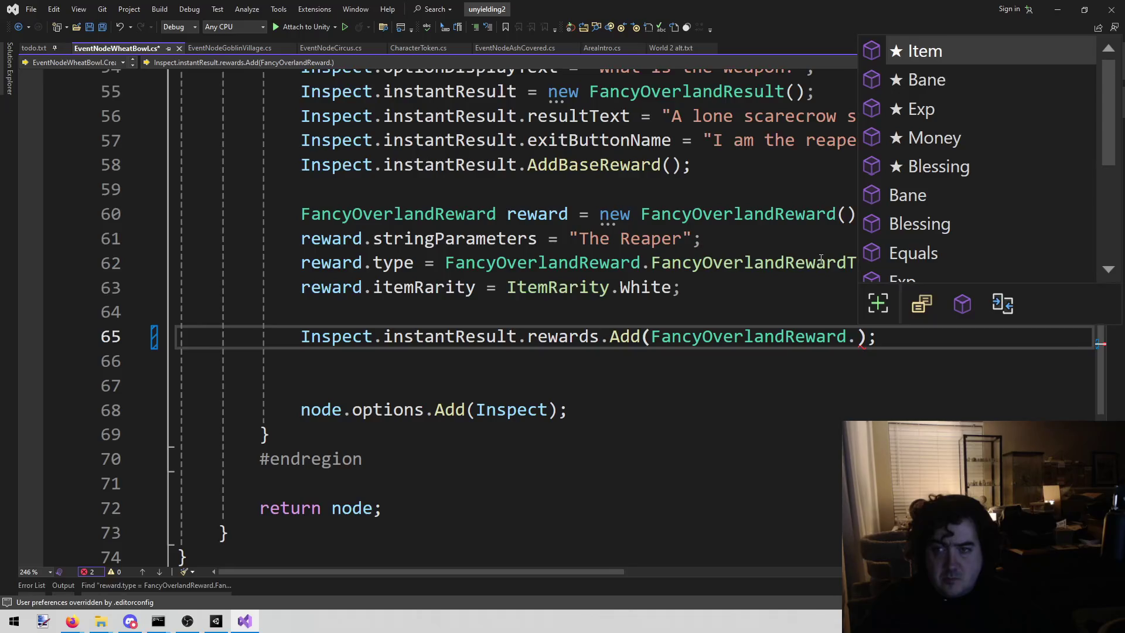
key("Tab")
type("(\"")
Fill the Wheat Bowl Item call with "The Reaper"
key("Up")
key("Up")
key("Up")
key("Up")
key("Down")
key("Down")
key("Down")
key("Down")
key("End")
key("Left")
key("Left")
key("Left")
type("The Reaper")
key("Up")
key("Up")
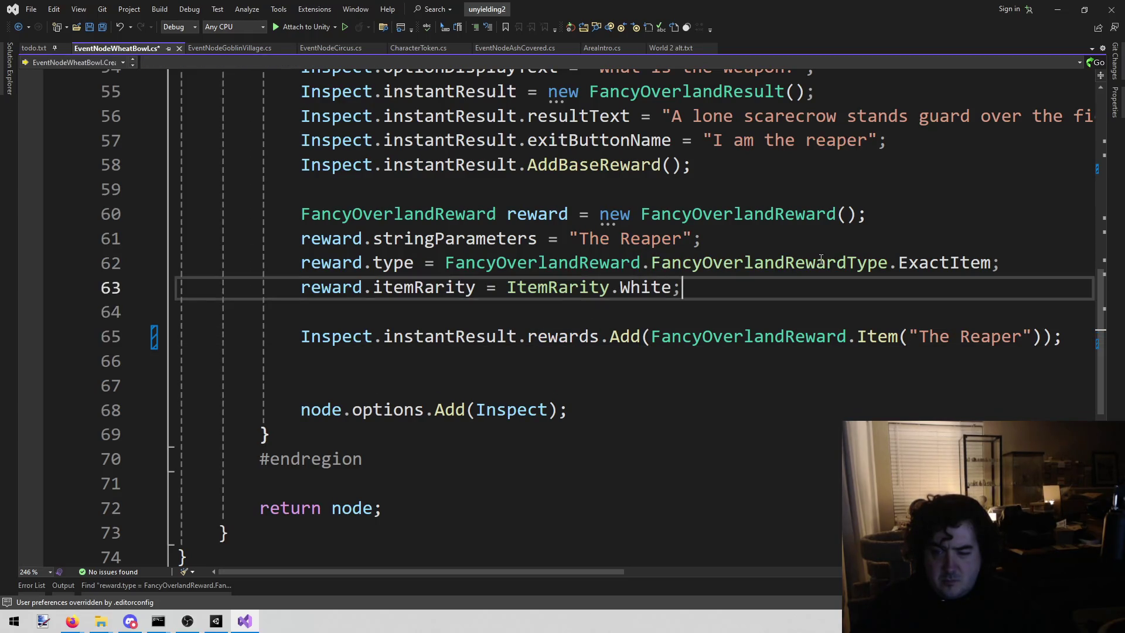
key("shift+Up")
key("shift+Up")
key("shift+Up")
key("ctrl+c")
In EventNodeVampireCave.cs, copy the item name "The Tooth" into the Item() call
key("ctrl+Tab")
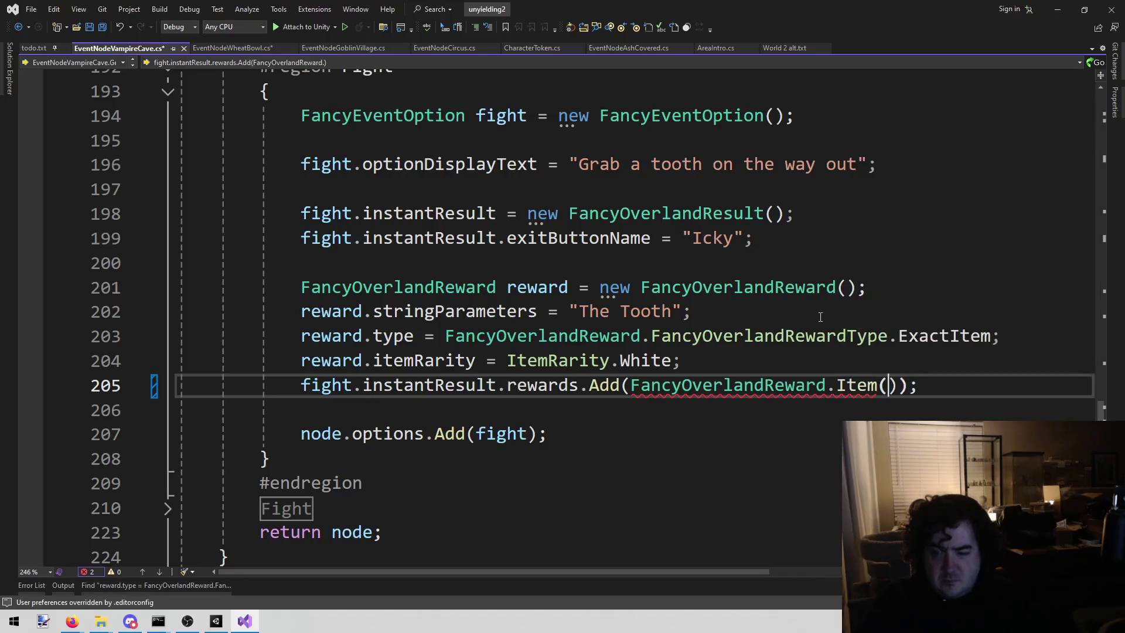
type("\"")
key("Up")
key("Up")
key("Up")
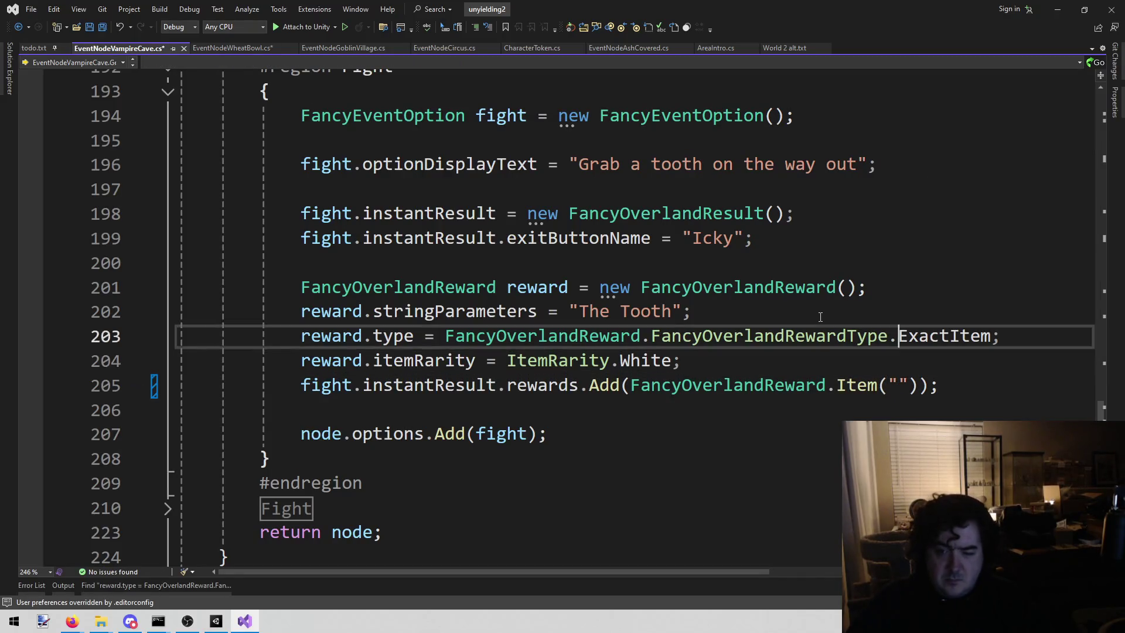
key("ctrl+shift+Left")
key("ctrl+shift+Left")
key("ctrl+c")
key("Down")
key("Down")
key("Down")
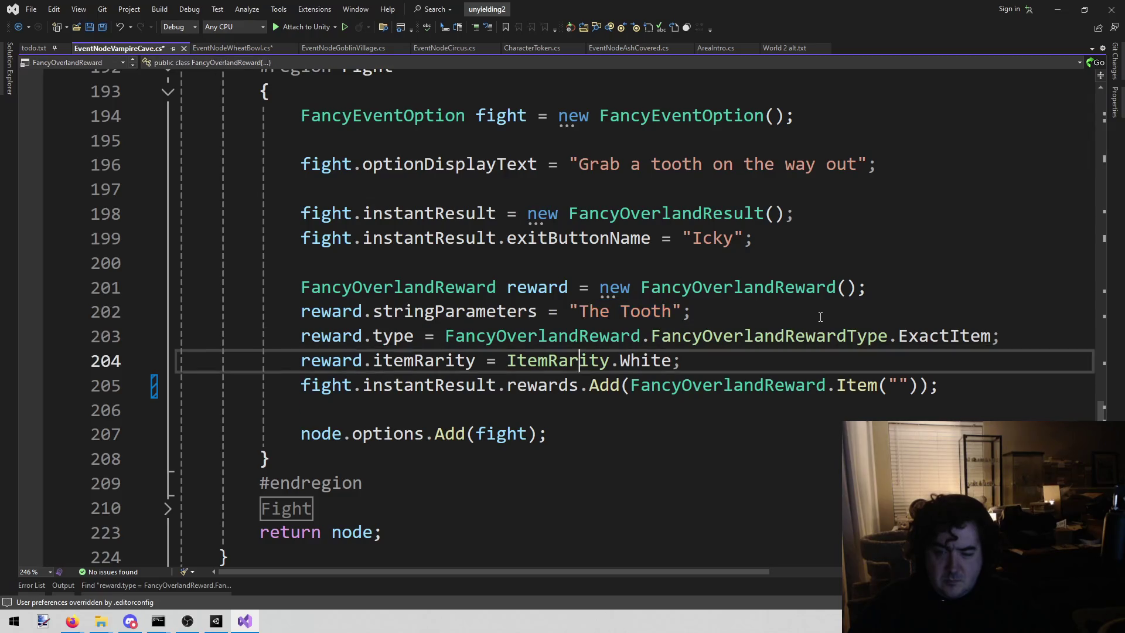
key("Up")
key("End")
key("Left")
key("Left")
key("Left")
key("Left")
key("ctrl+v")
Delete the old Vampire Cave reward lines 201–204 and save the file
key("Up")
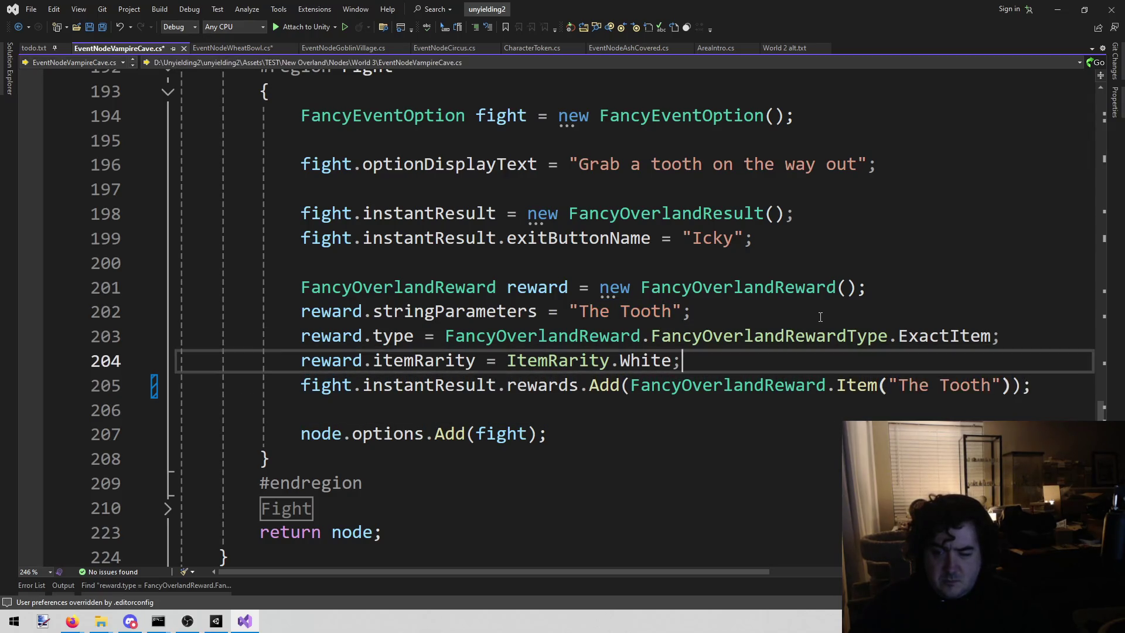
key("shift+Home")
key("shift+Up")
key("shift+Up")
key("shift+Up")
key("BackSpace")
key("BackSpace")
key("ctrl+s")
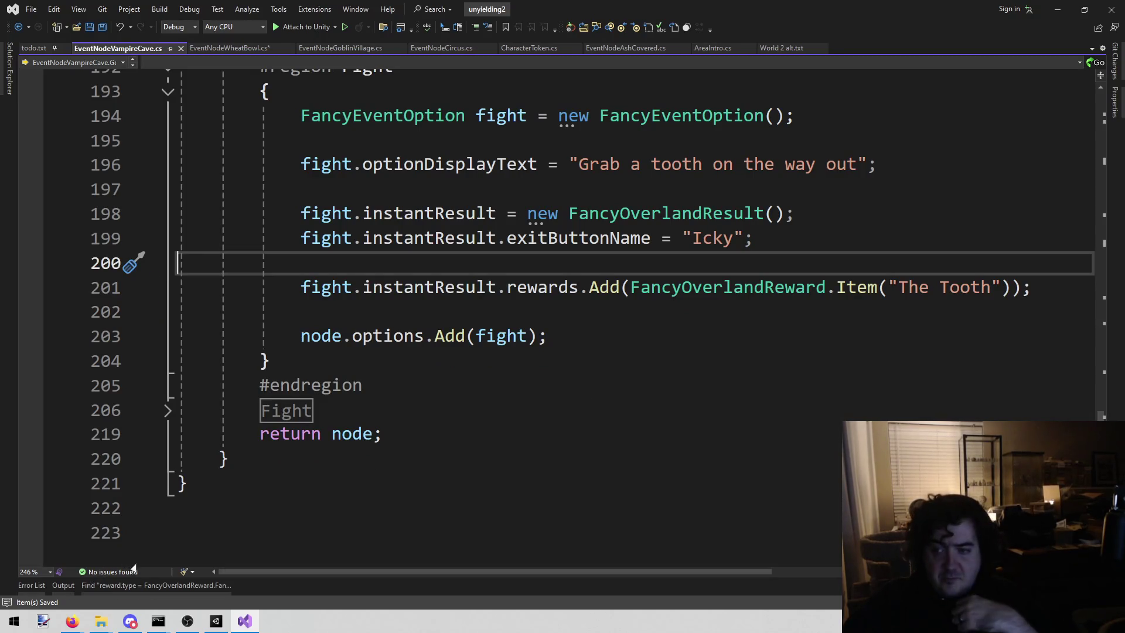
Glance at the Unity editor, then return to Visual Studio's search results list
left_click(244, 622)
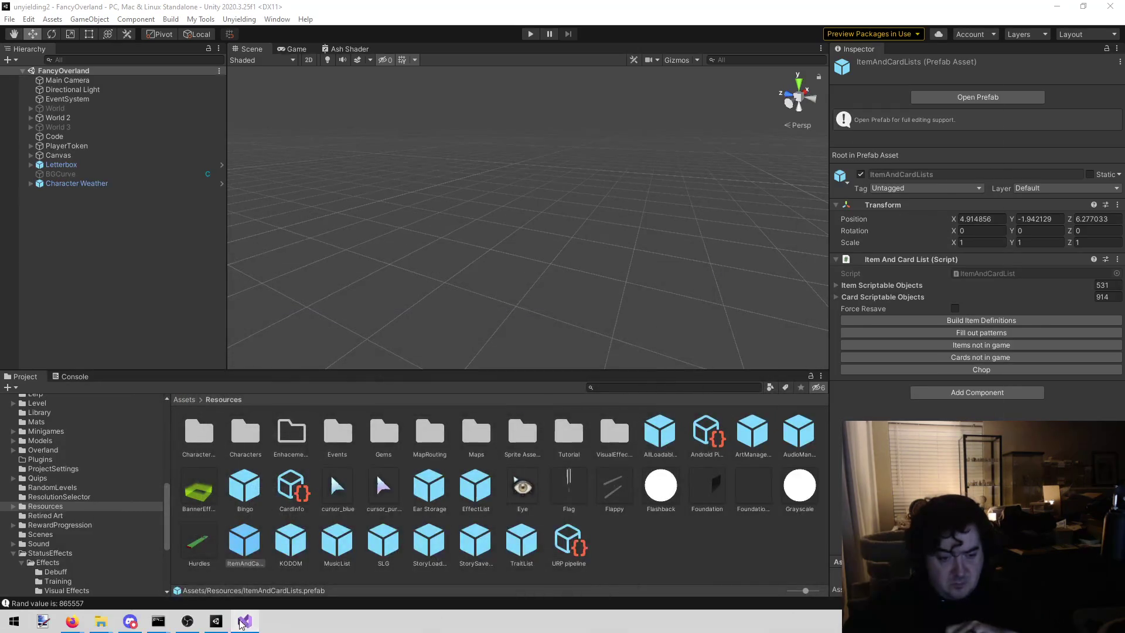
left_click(245, 622)
left_click(212, 621)
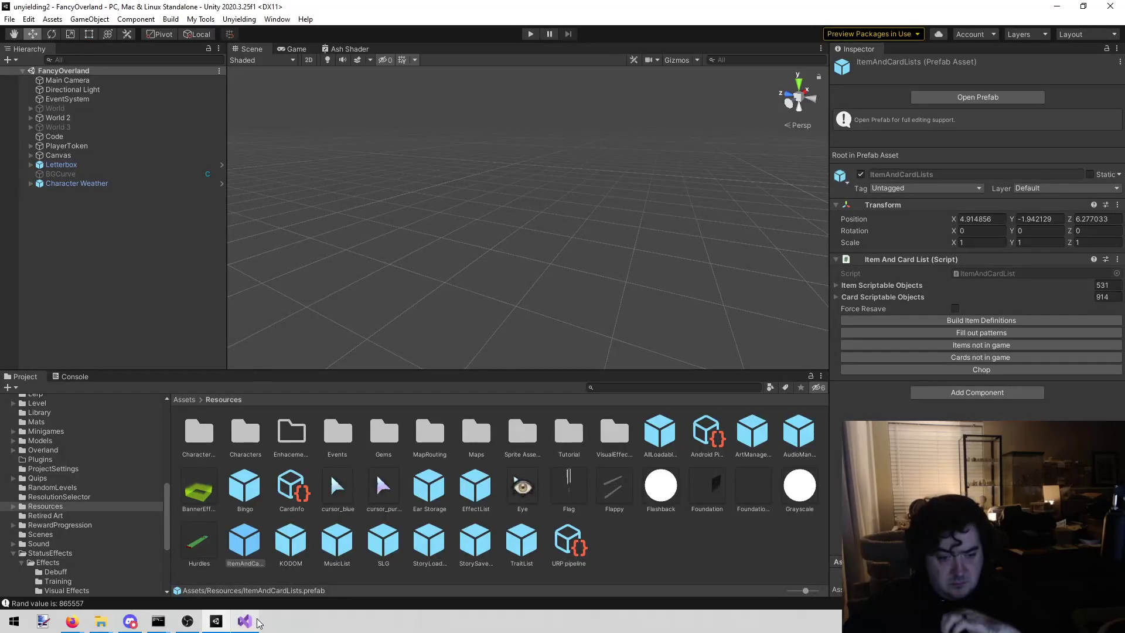
left_click(245, 621)
left_click(181, 588)
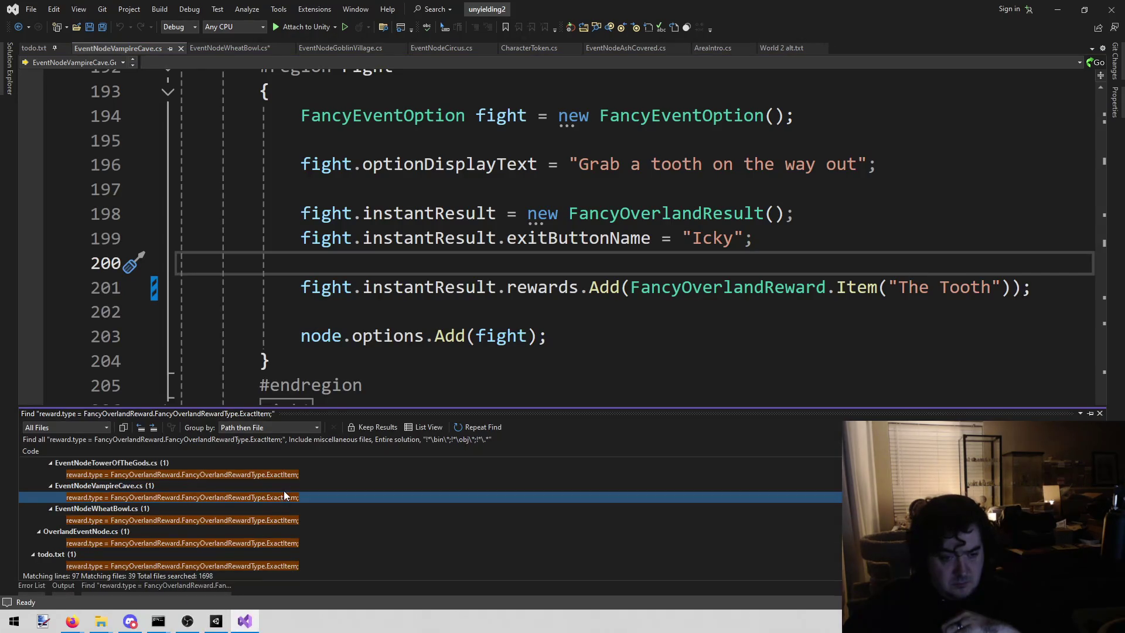
Open the Tower of the Gods match and replace the Add argument with FancyOverlandReward.Item("
double_click(290, 476)
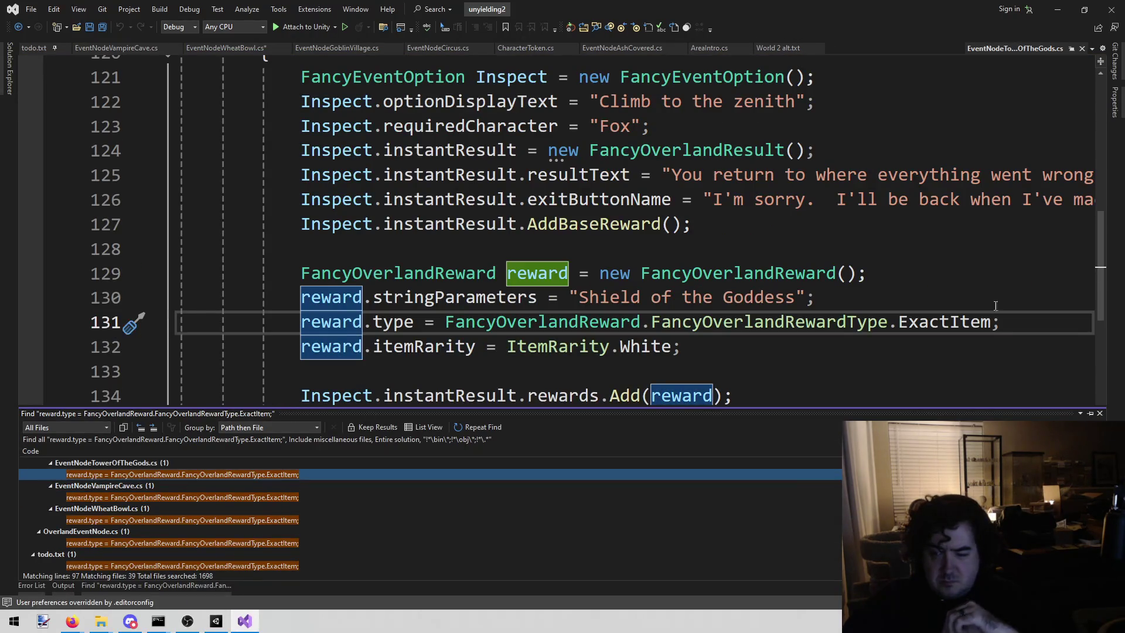
scroll(708, 307, "down", 1)
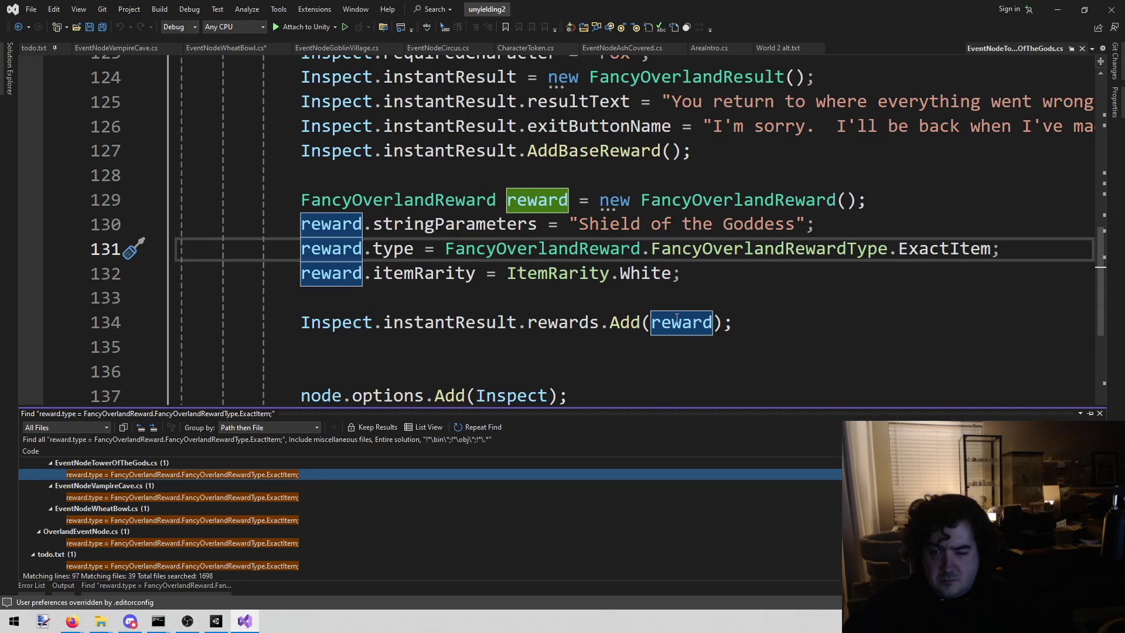
left_click(680, 200)
key("shift+Up")
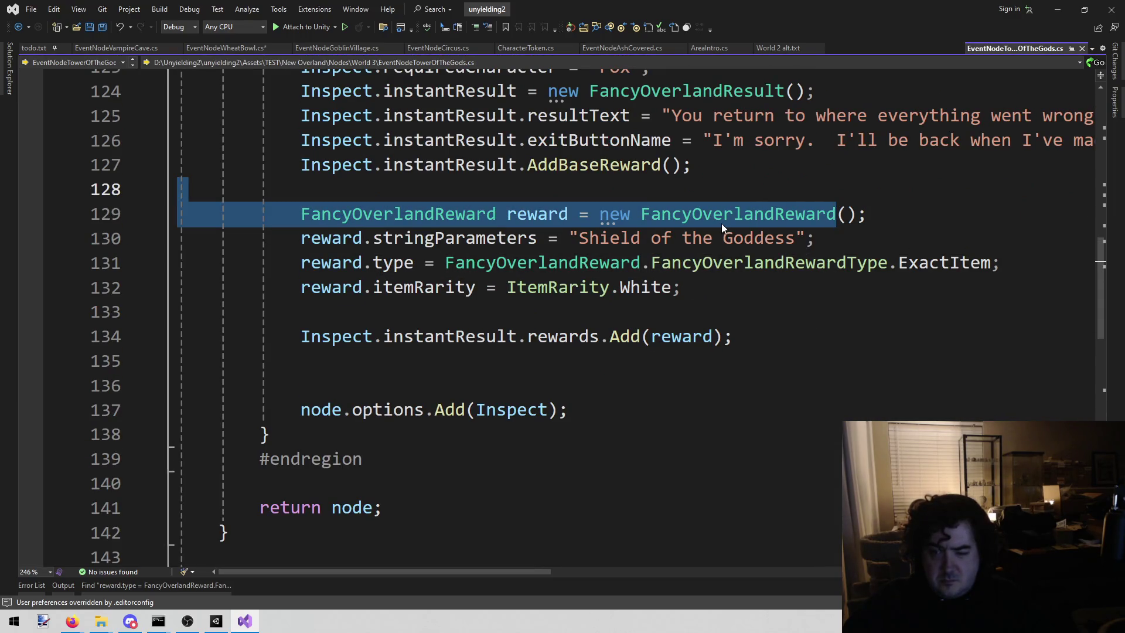
double_click(699, 214)
key("ctrl+c")
double_click(681, 337)
key("ctrl+v")
type(".")
key("Tab")
key("BackSpace")
type("(\"")
Copy "Shield of the Goddess" into the Item call's quotes
key("Up")
key("Up")
key("Up")
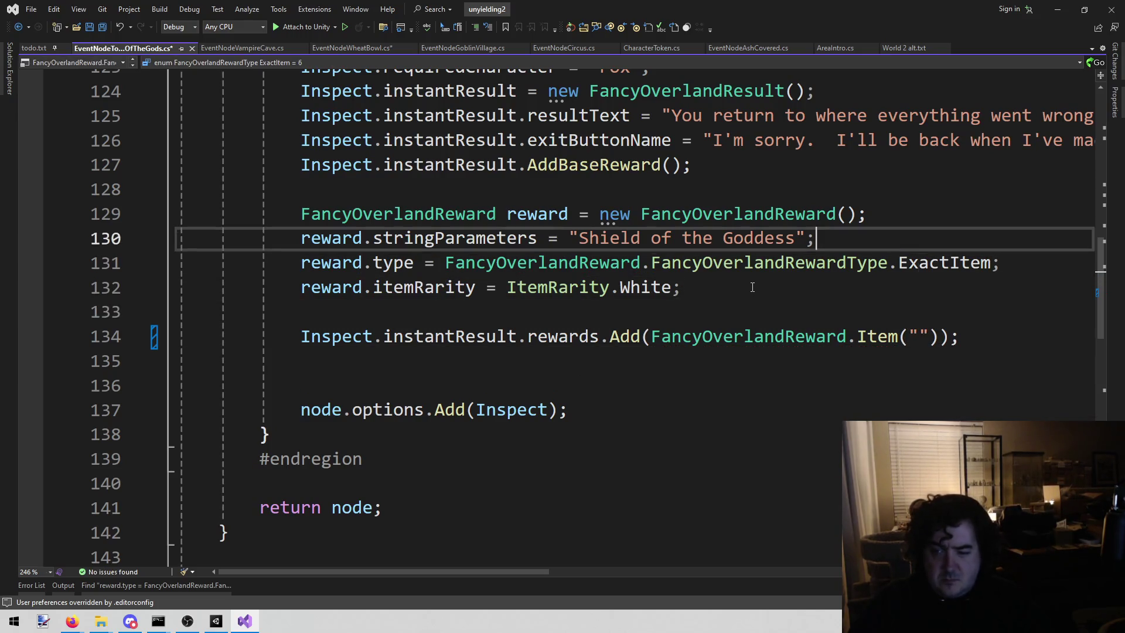
key("ctrl+shift+Left")
key("ctrl+shift+Left")
key("ctrl+shift+Left")
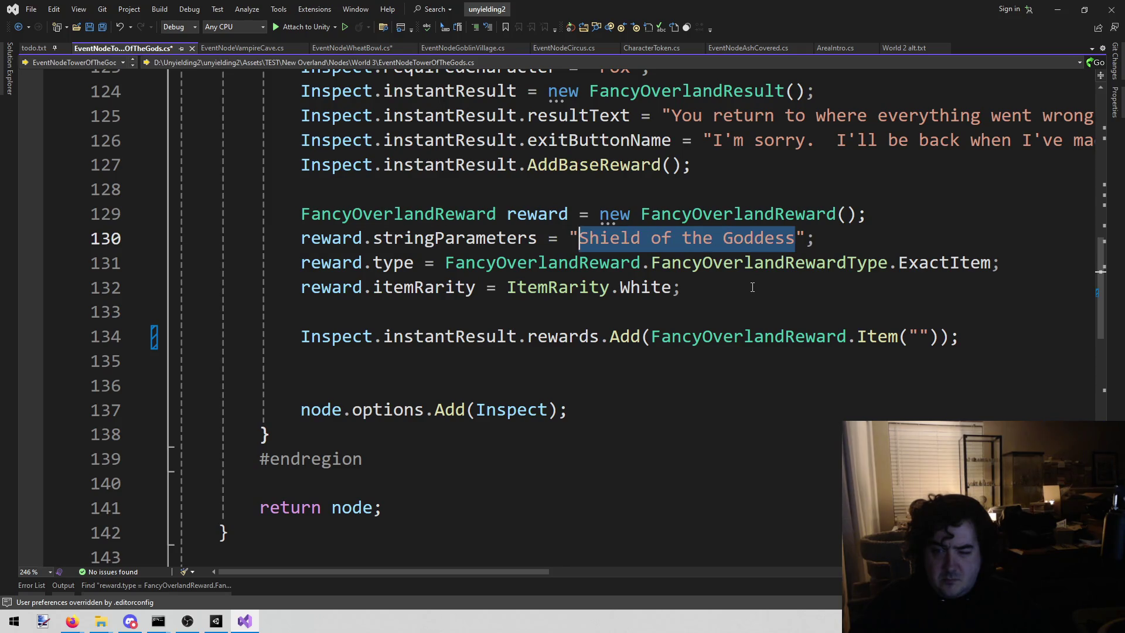
key("ctrl+c")
key("Down")
key("Down")
key("Down")
key("End")
key("Left")
key("Left")
key("Left")
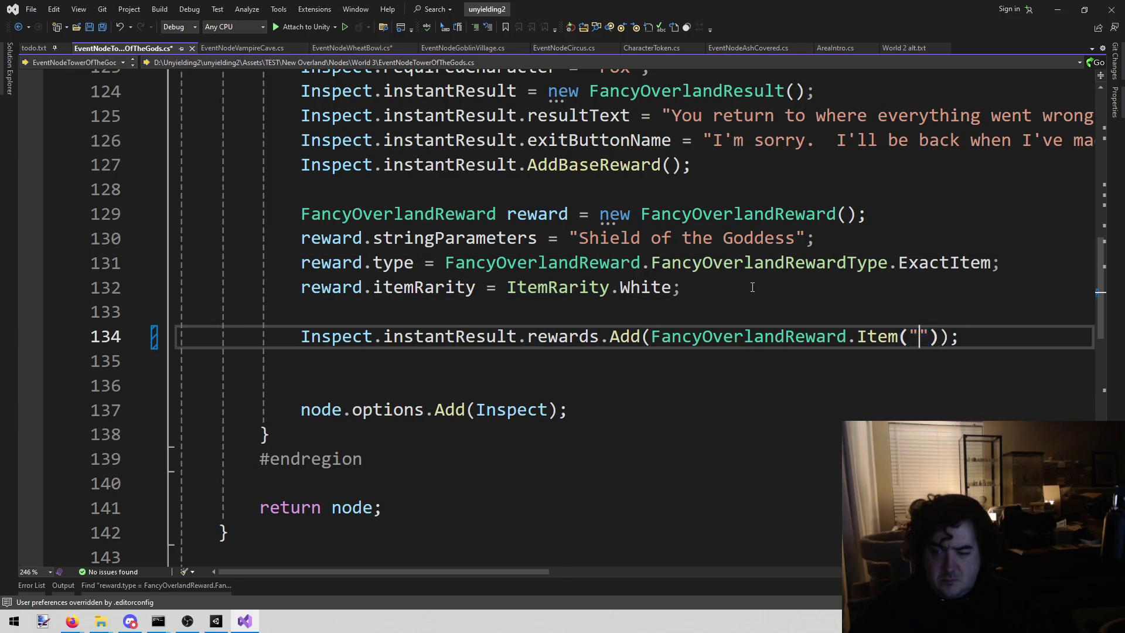
key("ctrl+v")
Delete the old reward setup lines 129–132 and save EventNodeTowerOfTheGods.cs
key("Up")
key("shift+Home")
key("Left")
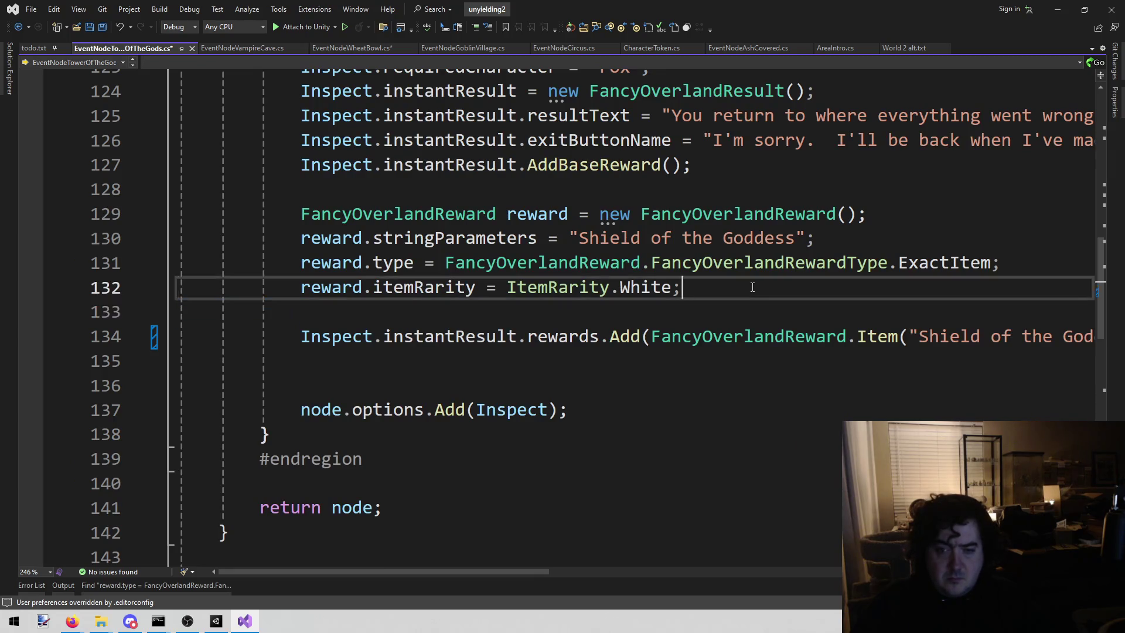
key("shift+Home")
key("shift+Up")
key("shift+Up")
key("shift+Up")
key("shift+Home")
key("BackSpace")
key("BackSpace")
key("BackSpace")
key("ctrl+s")
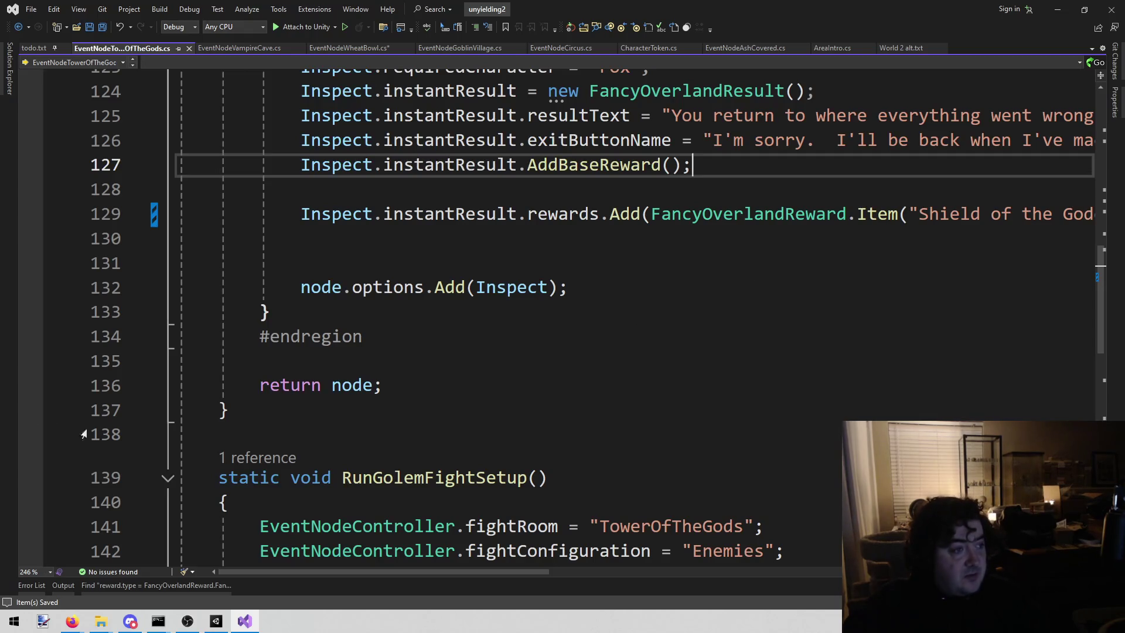
Check the web browser, then return to the search results in Visual Studio
key("alt+Tab")
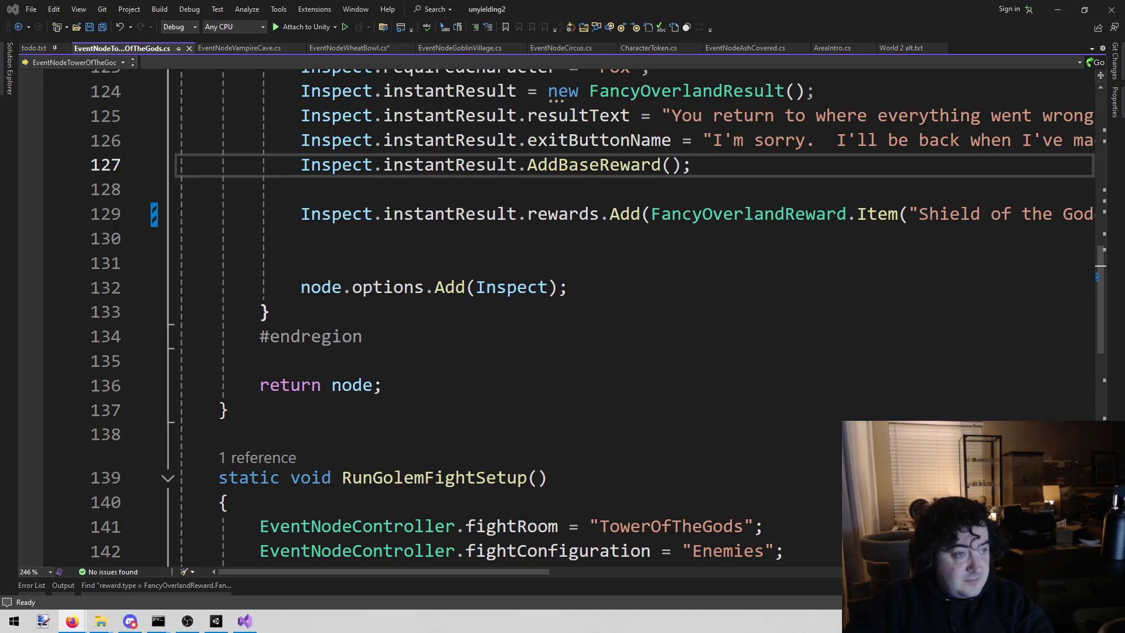
left_click(558, 287)
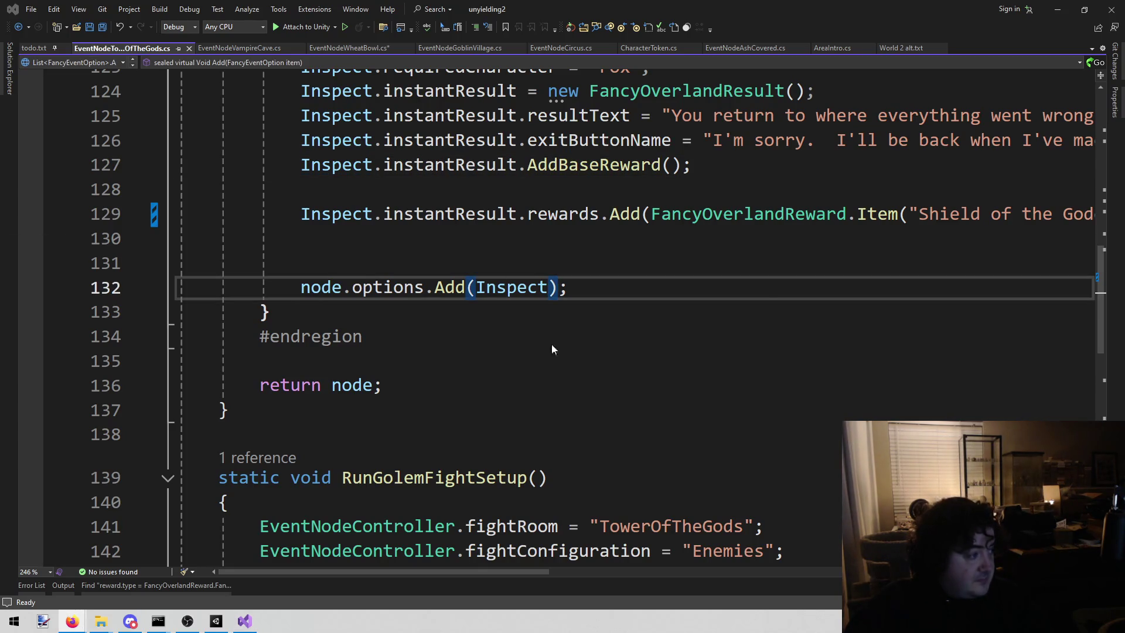
key("alt+Tab")
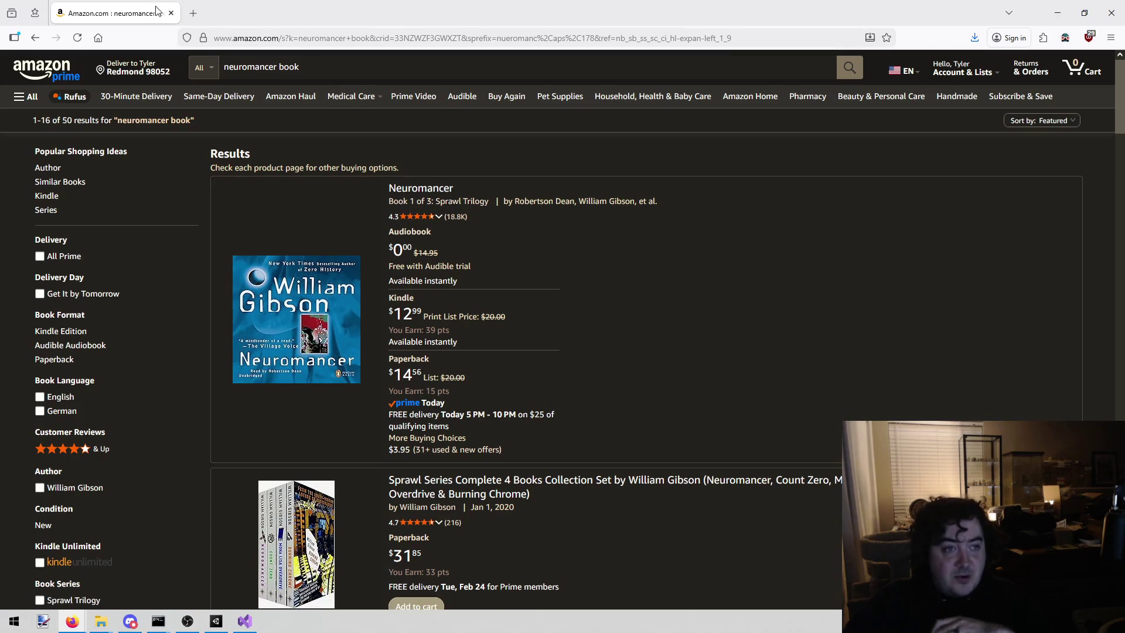
key("alt+Tab")
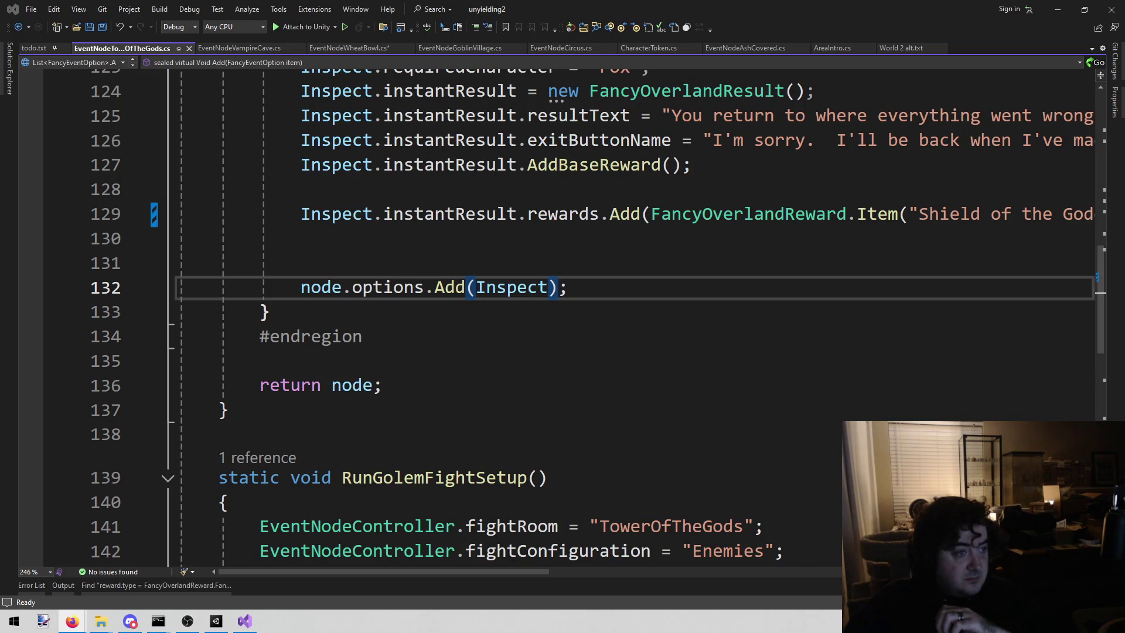
left_click(750, 386)
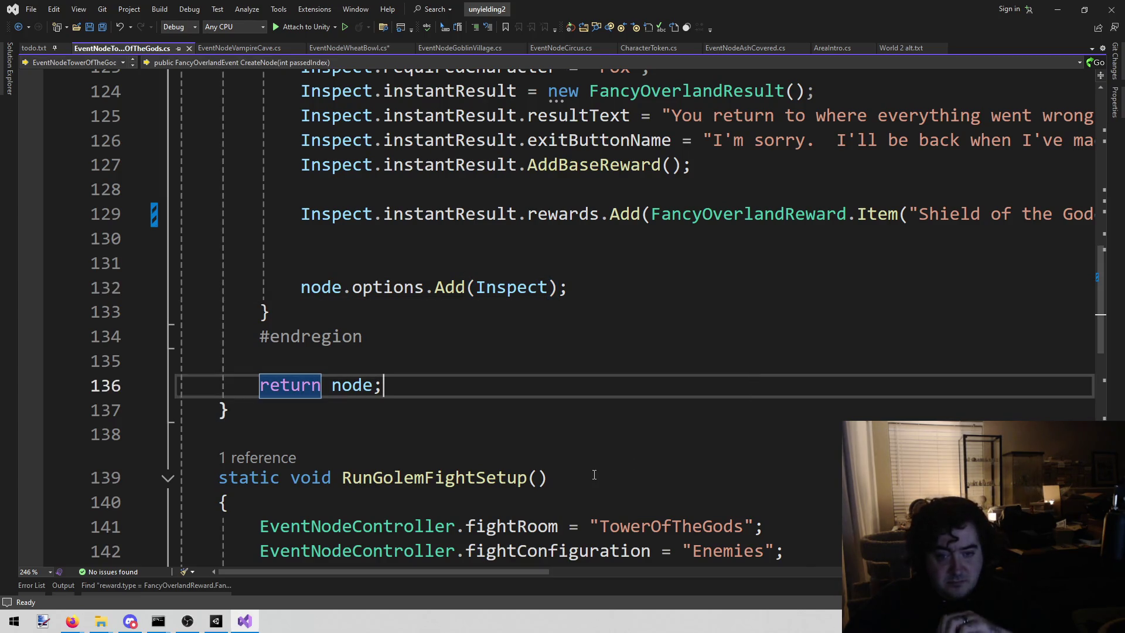
left_click(150, 585)
left_click(202, 502)
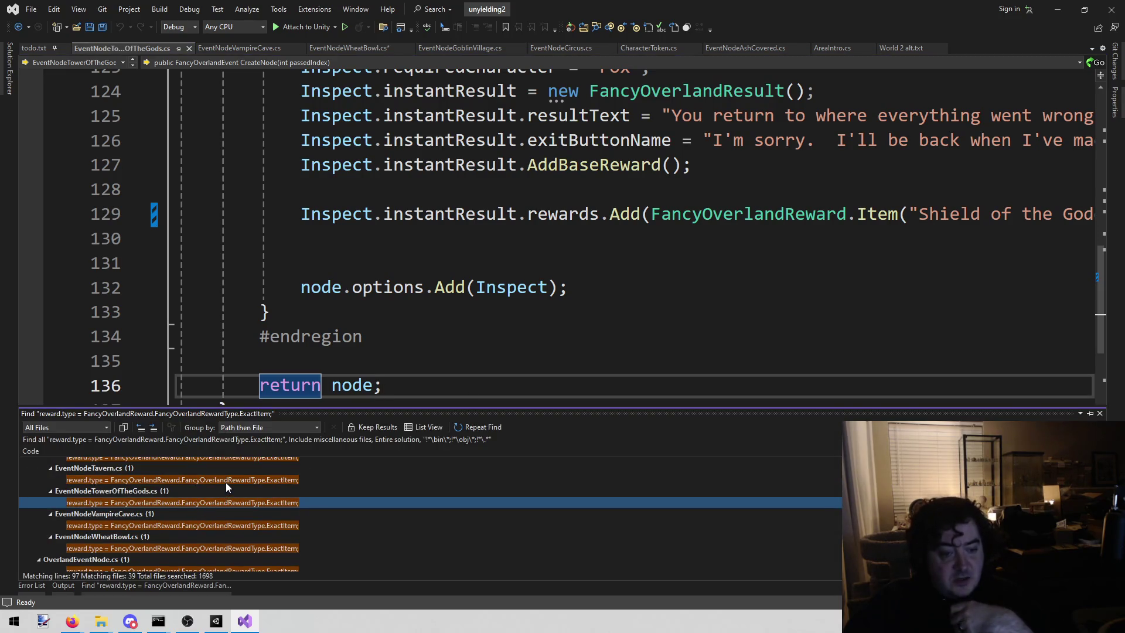
Open the Tavern match and replace Add(reward) with FancyOverlandReward.Item("")
double_click(225, 480)
left_click(657, 331)
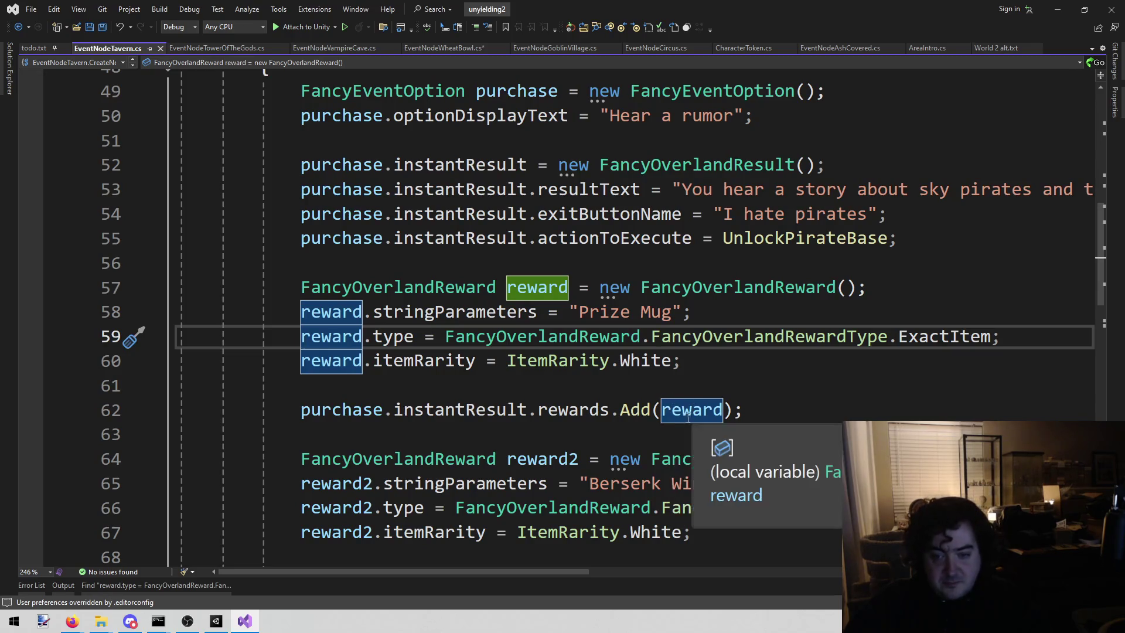
double_click(736, 289)
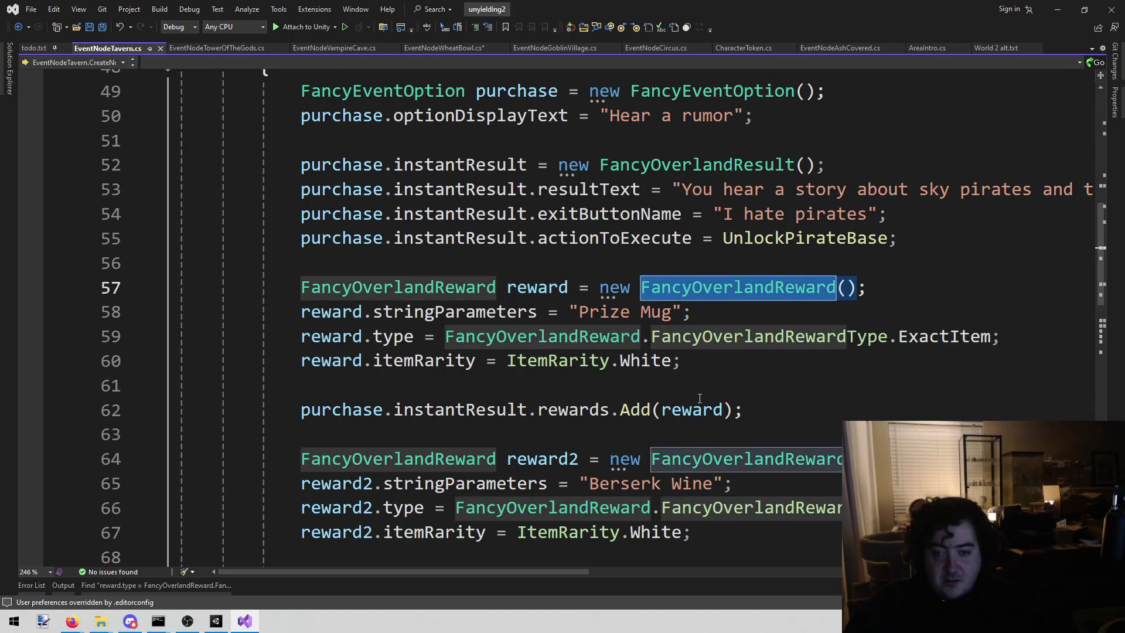
left_click(693, 288)
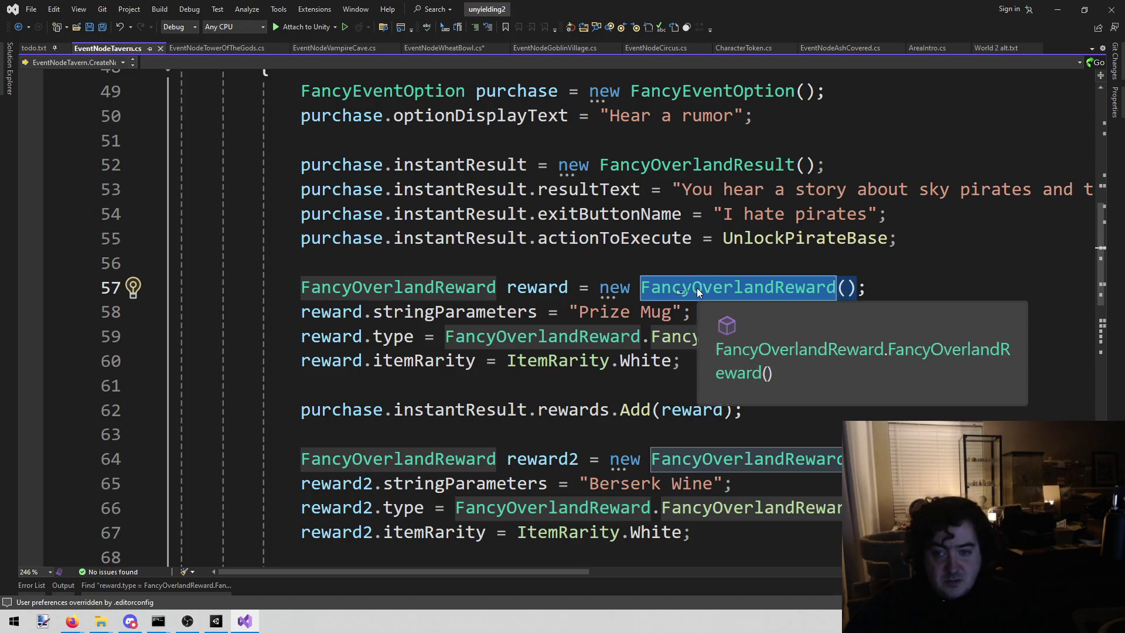
double_click(711, 297)
key("ctrl+c")
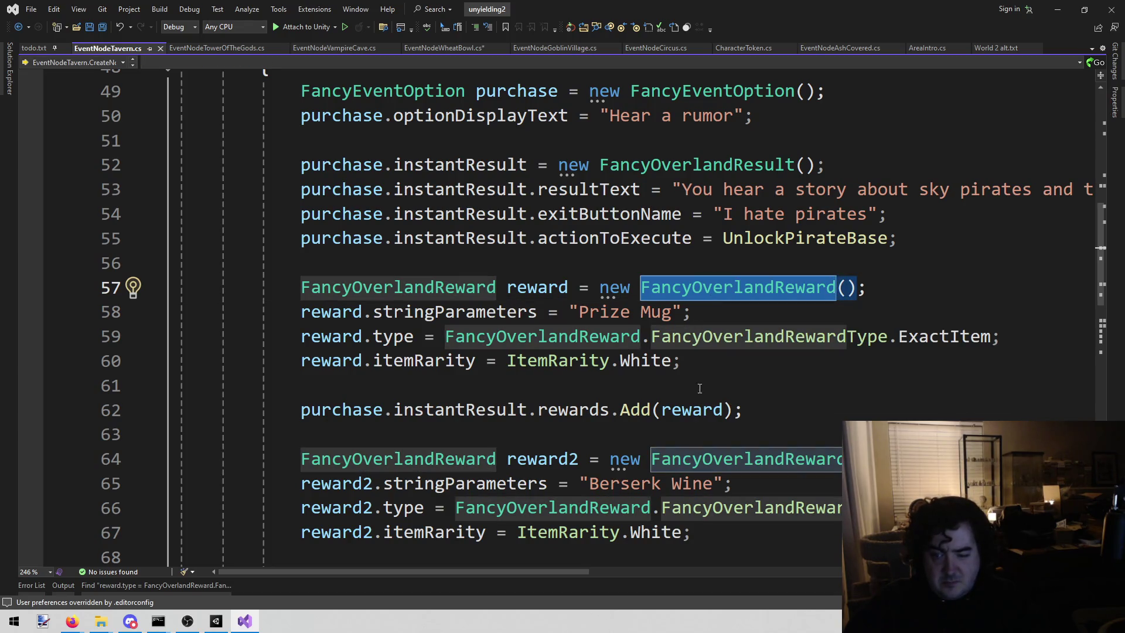
double_click(694, 409)
scroll(732, 375, "down", 1)
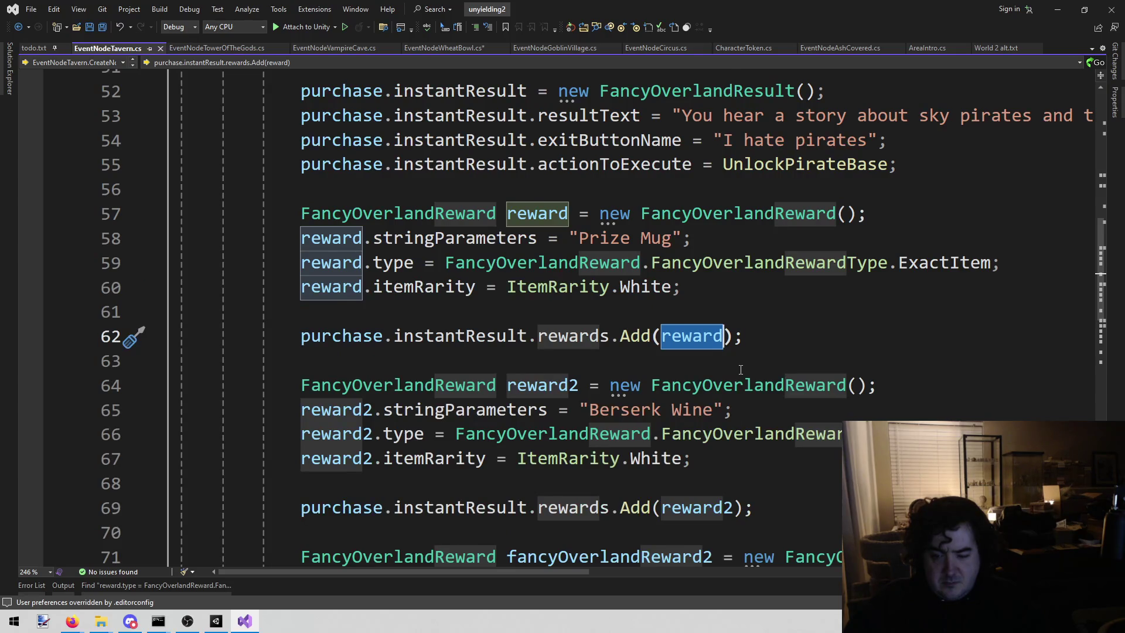
scroll(741, 369, "down", 4)
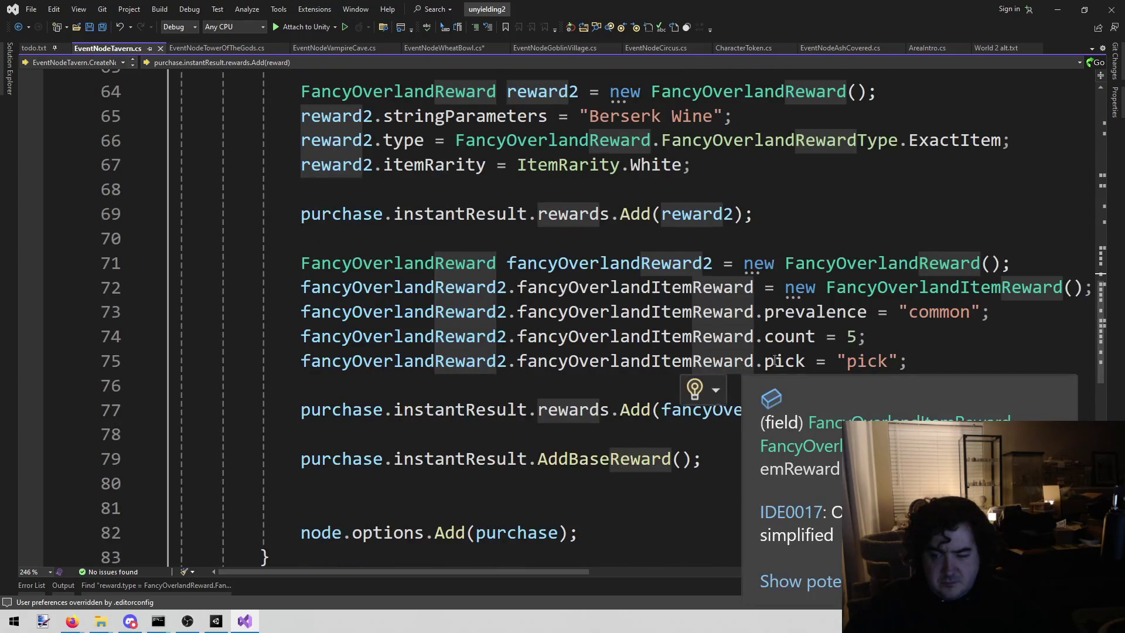
scroll(851, 230, "up", 3)
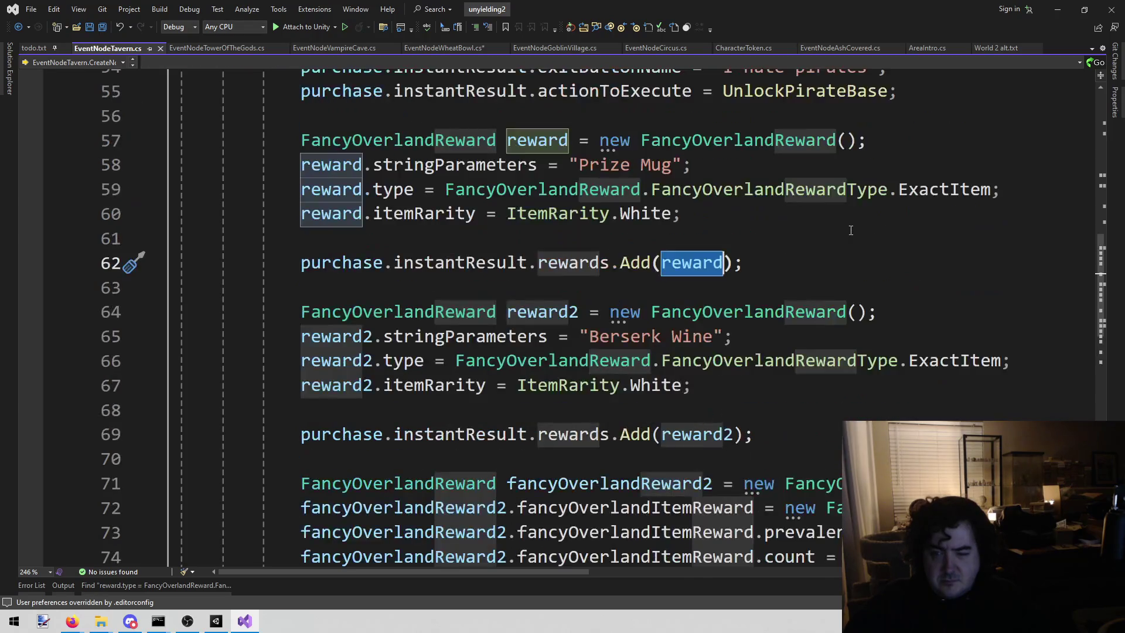
scroll(850, 231, "up", 1)
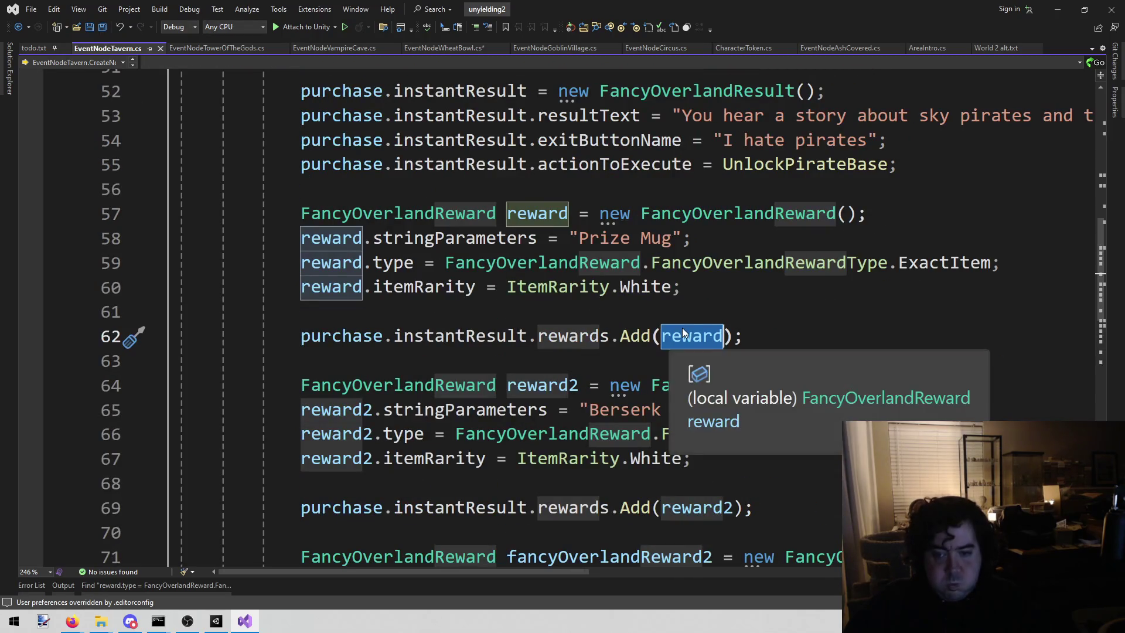
key("ctrl+v")
type(".Item(")
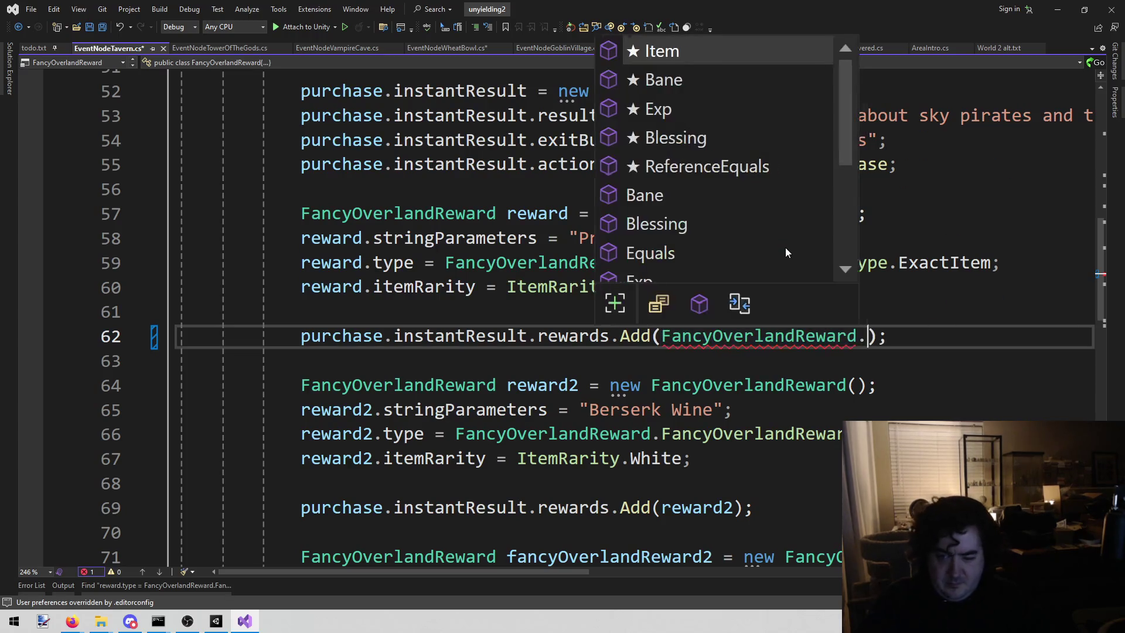
type("\"\"")
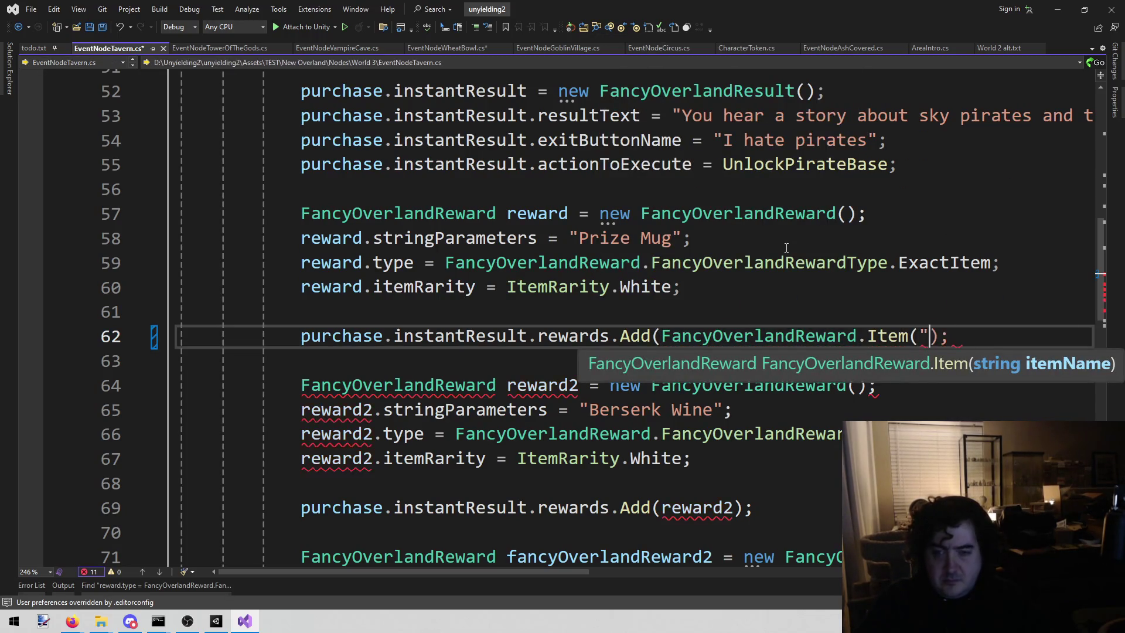
Copy "Prize Mug" into the Item call's quotes
key("Up")
key("Up")
key("Up")
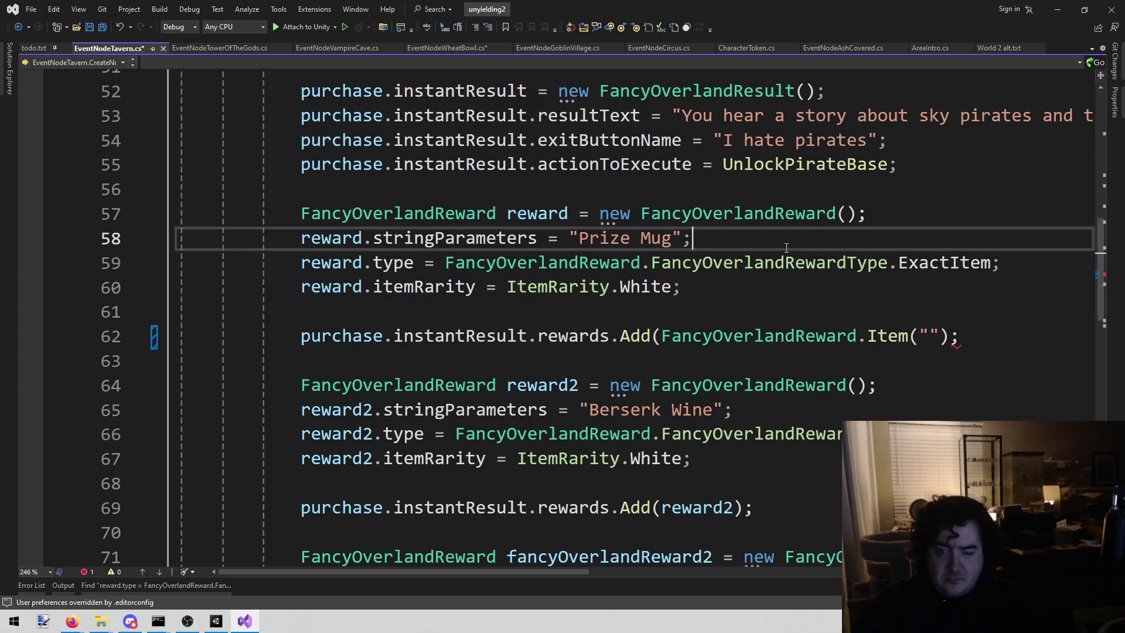
key("ctrl+shift+Left")
key("ctrl+shift+Left")
key("ctrl+c")
key("Down")
key("Down")
key("Down")
key("Down")
key("End")
key("Left")
key("Left")
key("Left")
key("ctrl+v")
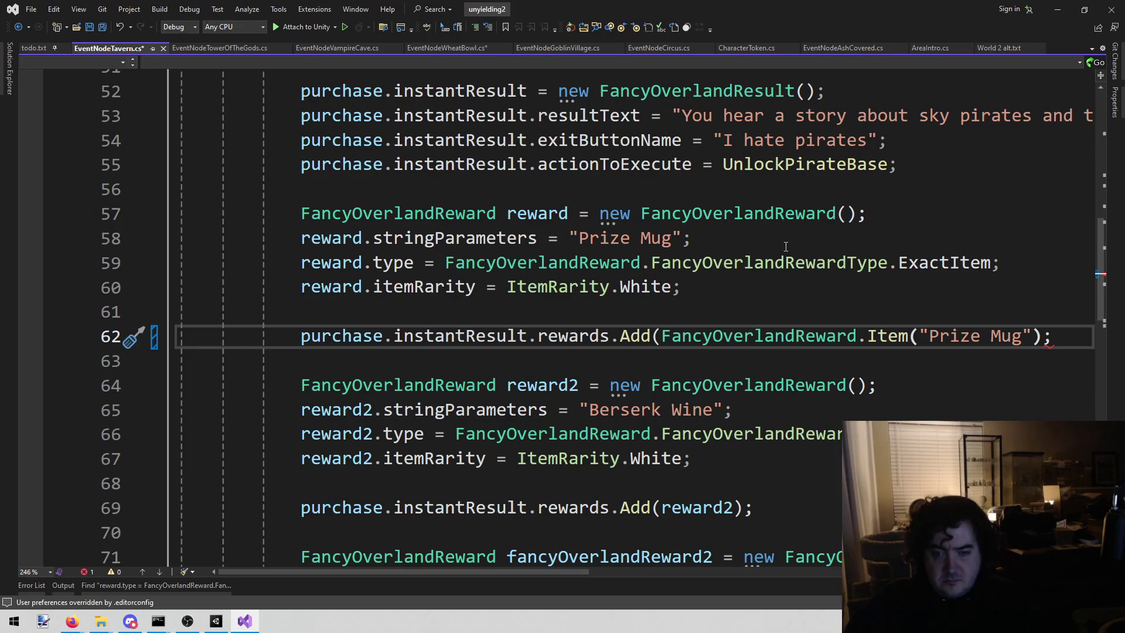
Delete the old four-line Prize Mug block and add the missing closing parenthesis
mouse_move(683, 287)
left_mouse_down()
mouse_move(177, 263)
mouse_move(177, 214)
left_mouse_up()
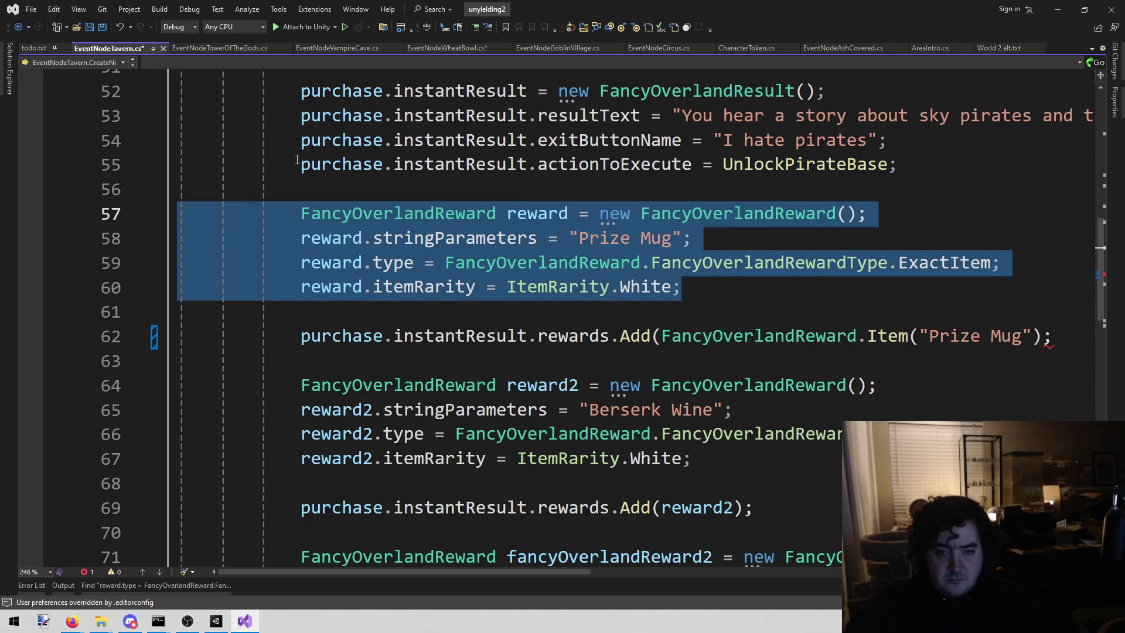
key("BackSpace")
key("BackSpace")
key("BackSpace")
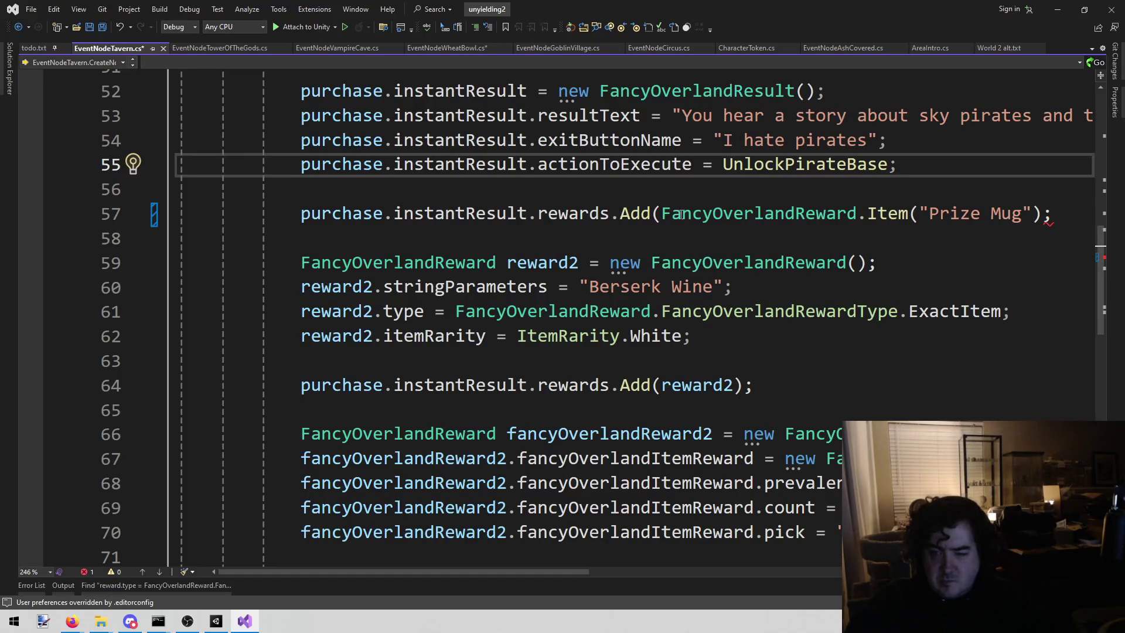
left_click(1031, 214)
type(")")
mouse_move(1033, 214)
left_mouse_down()
mouse_move(618, 214)
mouse_move(661, 214)
left_mouse_up()
key("ctrl+c")
left_click(661, 286)
key("Down")
key("Down")
key("Down")
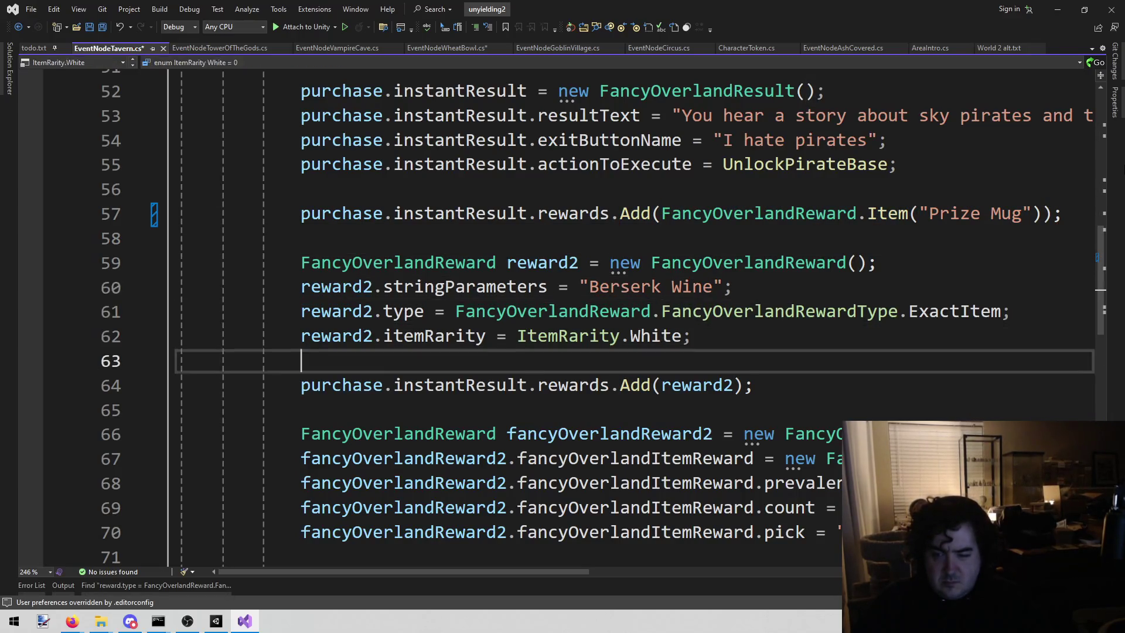
Replace reward2 with the Item call and change its item to "Berserk Wine"
key("ctrl+shift+Right")
key("ctrl+v")
key("Up")
key("Up")
key("Up")
key("Left")
key("Left")
key("ctrl+shift+Left")
key("ctrl+shift+Left")
key("shift+Right")
key("ctrl+c")
key("Down")
key("Down")
key("Down")
key("End")
key("Left")
key("Left")
key("Left")
key("Left")
key("ctrl+shift+Left")
key("ctrl+shift+Left")
key("ctrl+v")
Delete the old reward2 block and save the tavern file
key("Up")
key("Up")
key("shift+Up")
key("shift+Up")
key("shift+Up")
key("shift+Home")
key("Delete")
key("BackSpace")
key("BackSpace")
key("ctrl+s")
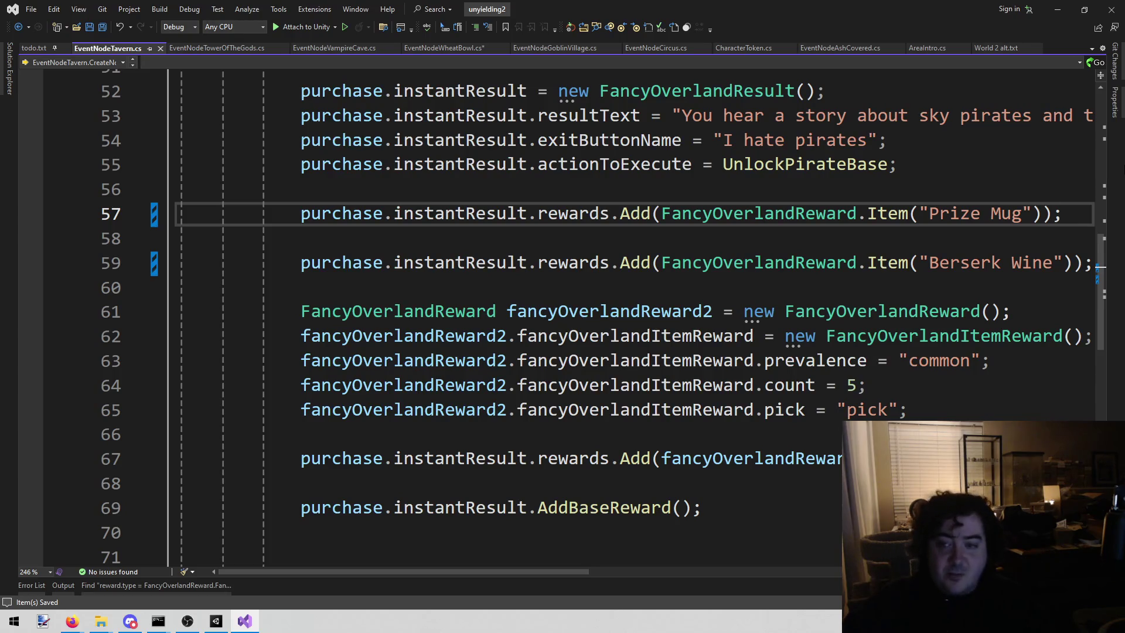
Remove the blank line between the two rewards and show the ExactItem search results
left_click(305, 242)
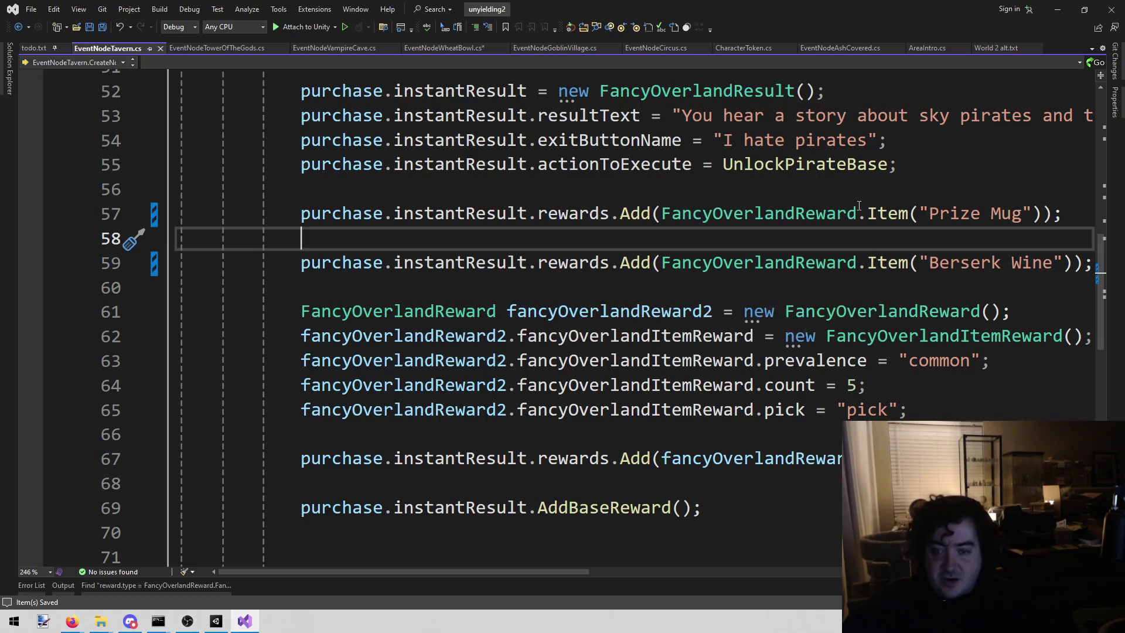
key("BackSpace")
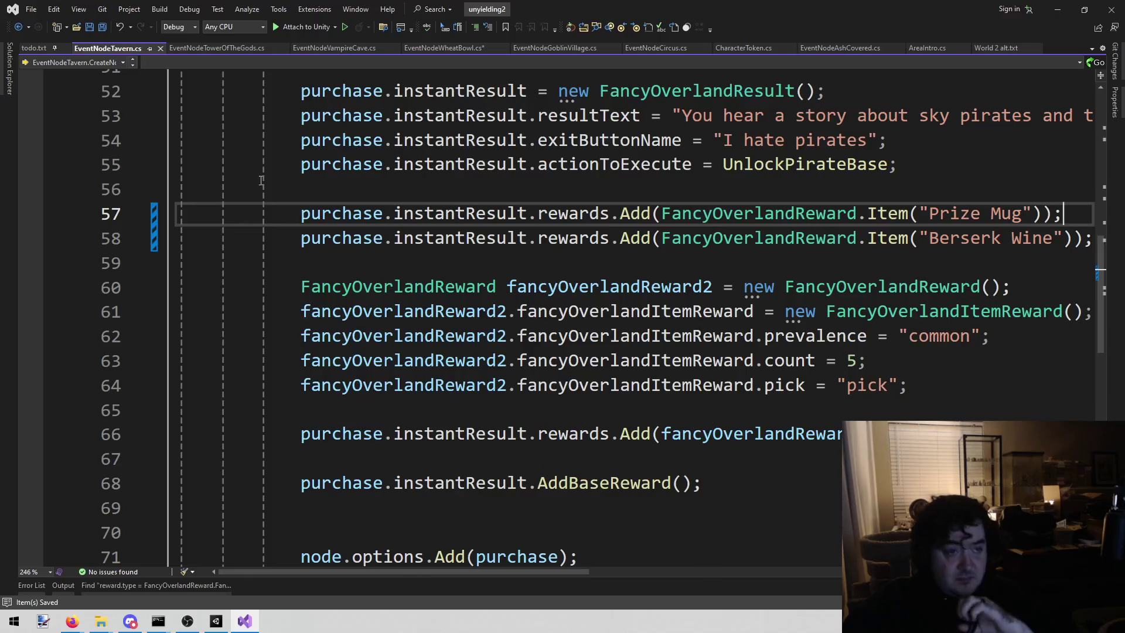
left_click(192, 585)
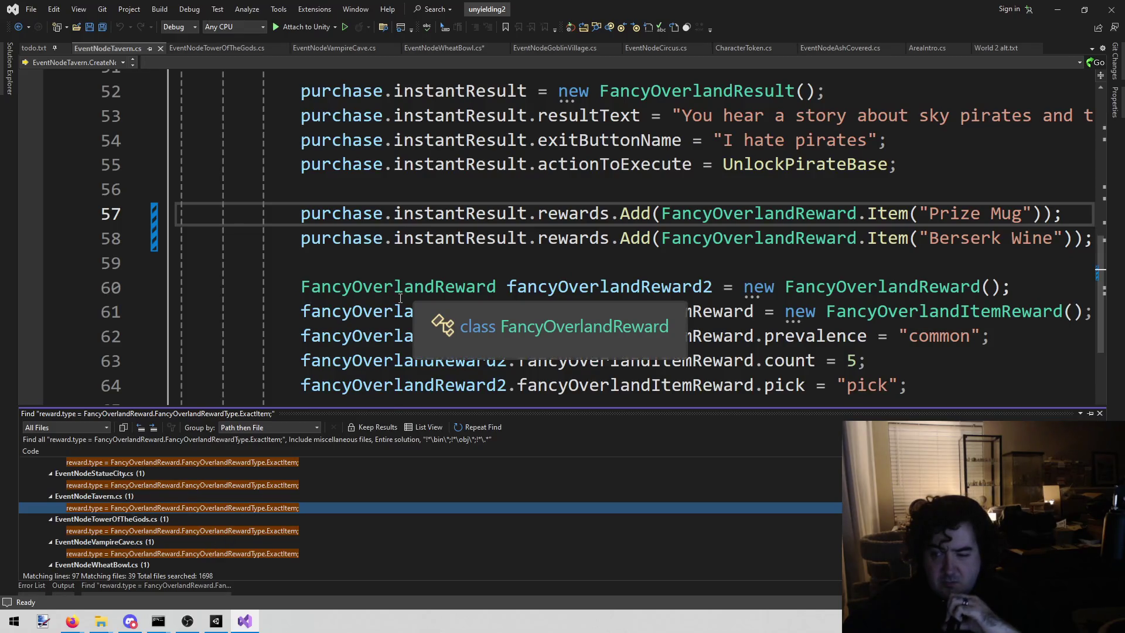
Tidy the blank lines after the Prize Mug reward and save the tavern file again
scroll(404, 308, "down", 1)
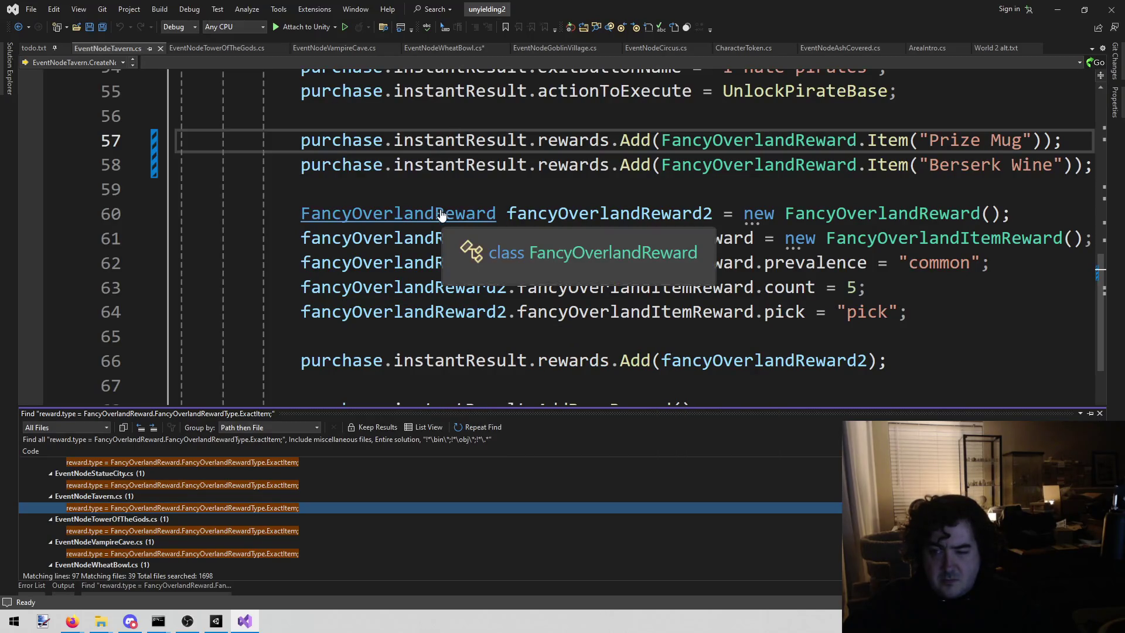
left_click(602, 183)
key("Return")
key("Return")
key("Return")
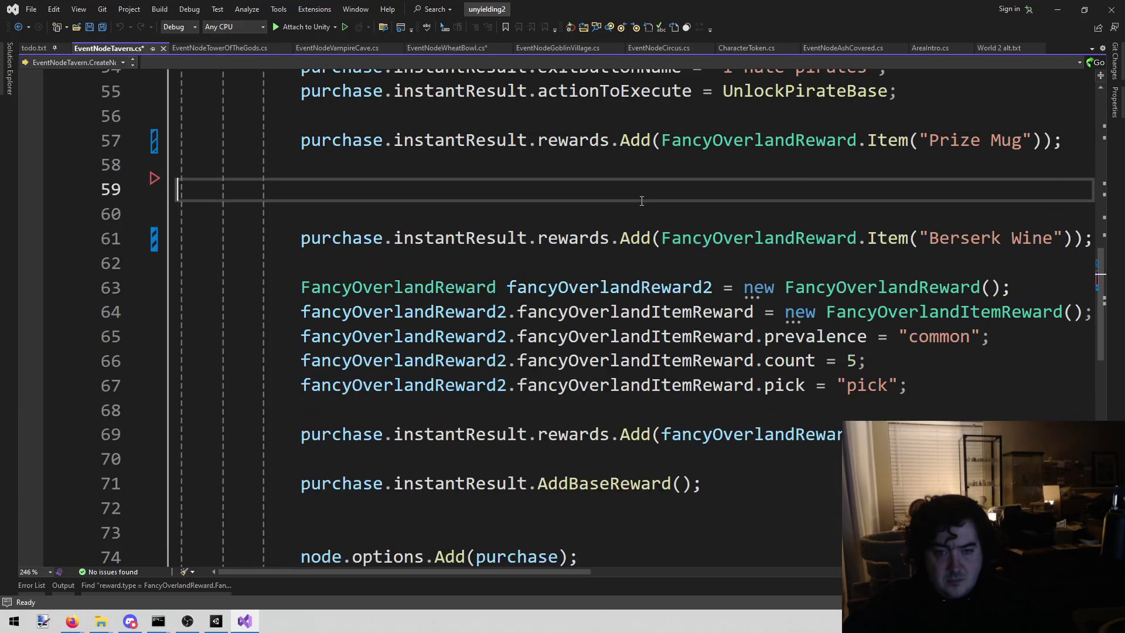
key("ctrl+v")
key("Delete")
key("BackSpace")
key("BackSpace")
key("ctrl+s")
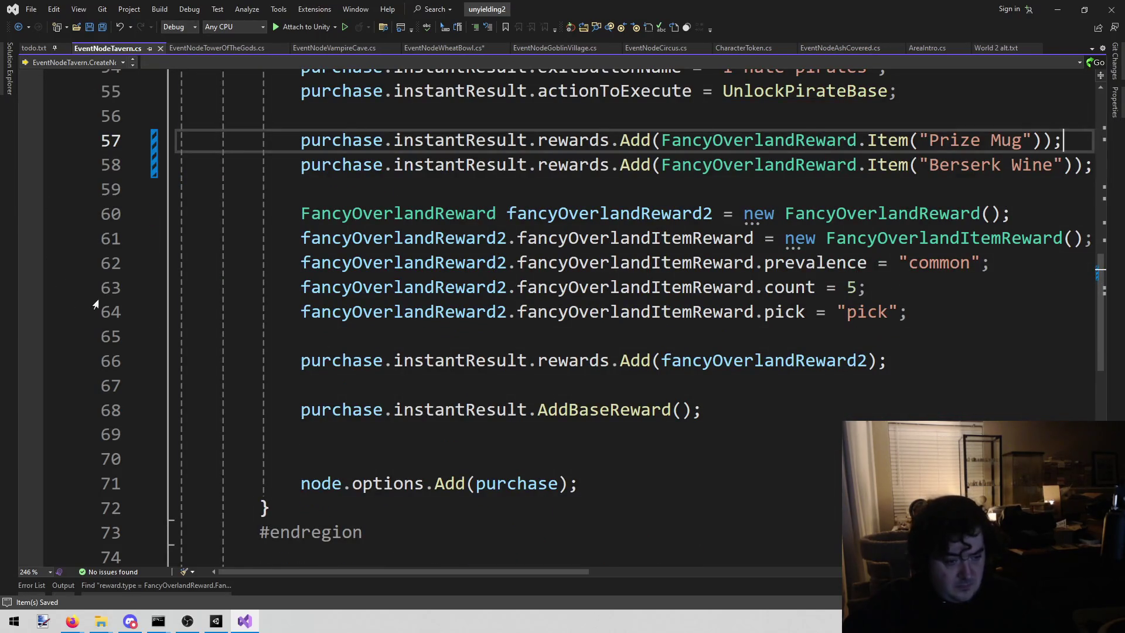
Review EventNodeWheatBowl.cs, then bring up the todo.txt notes
left_click(130, 585)
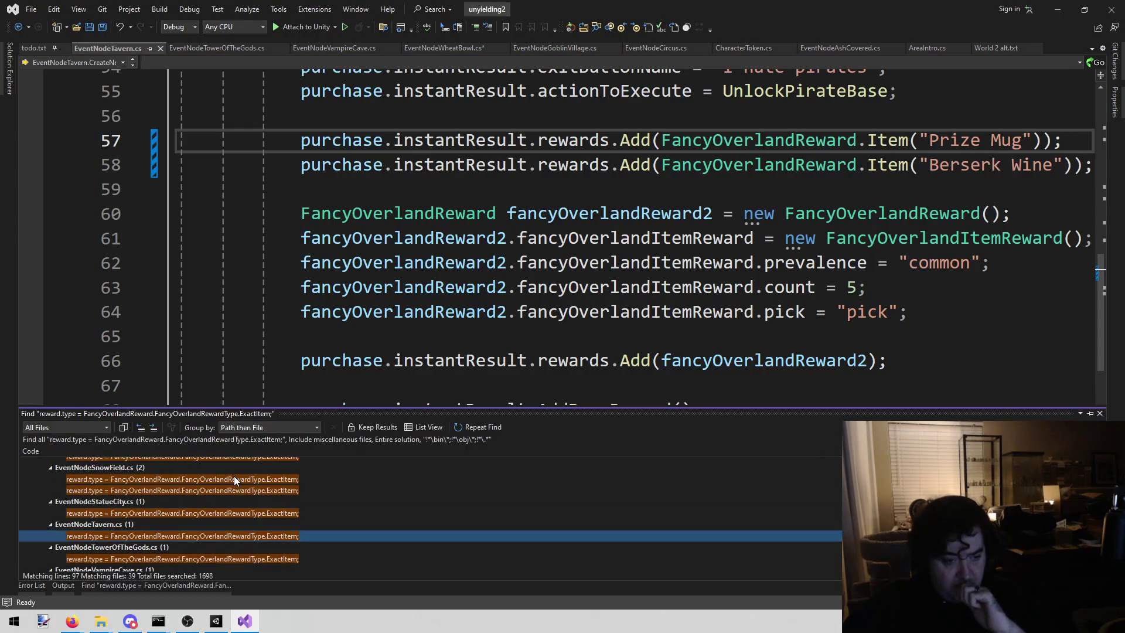
left_click(466, 248)
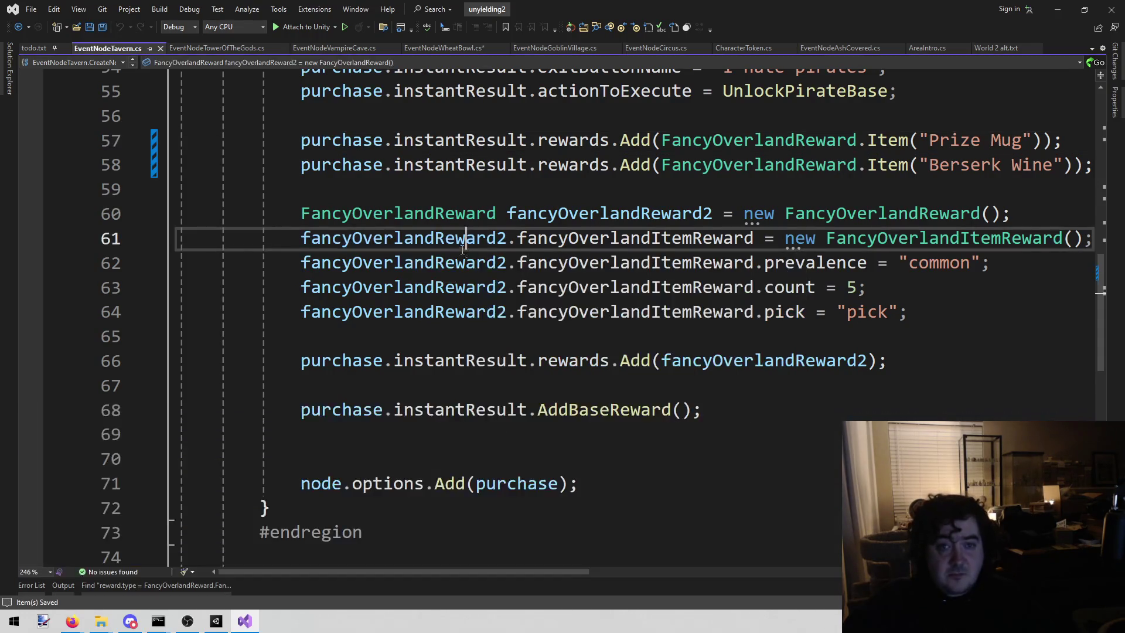
left_click(448, 49)
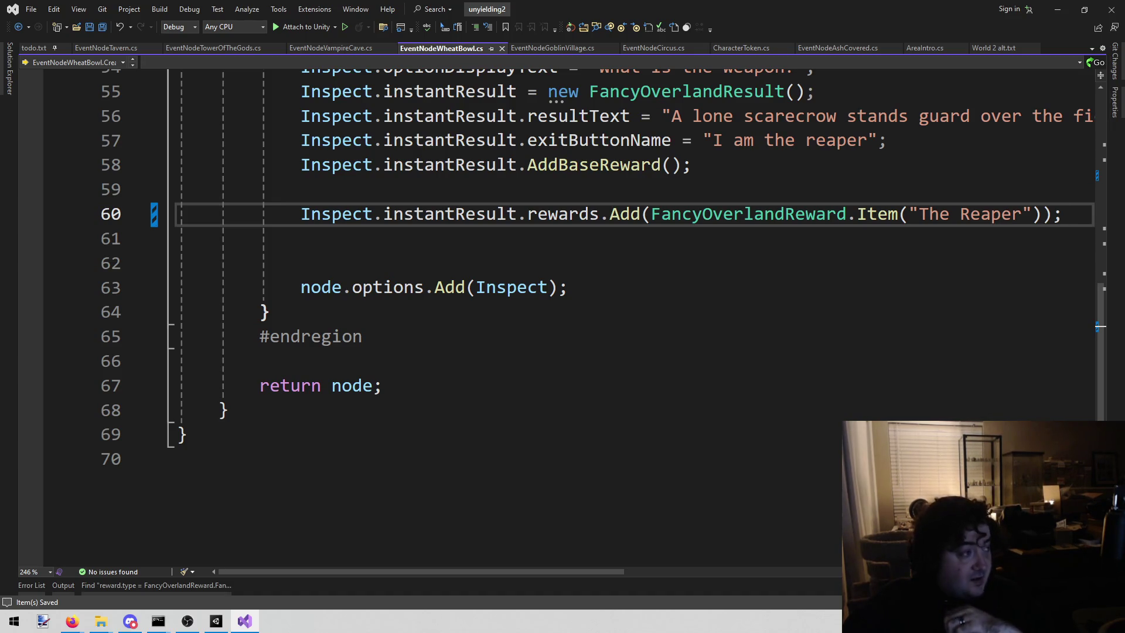
key("alt+Tab")
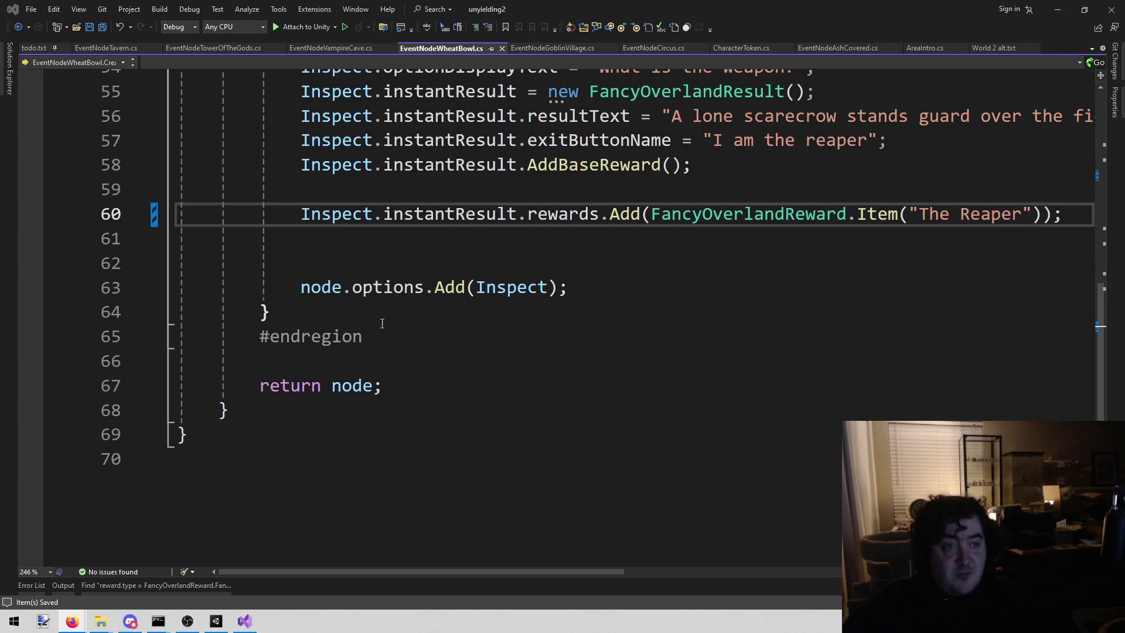
left_click(560, 296)
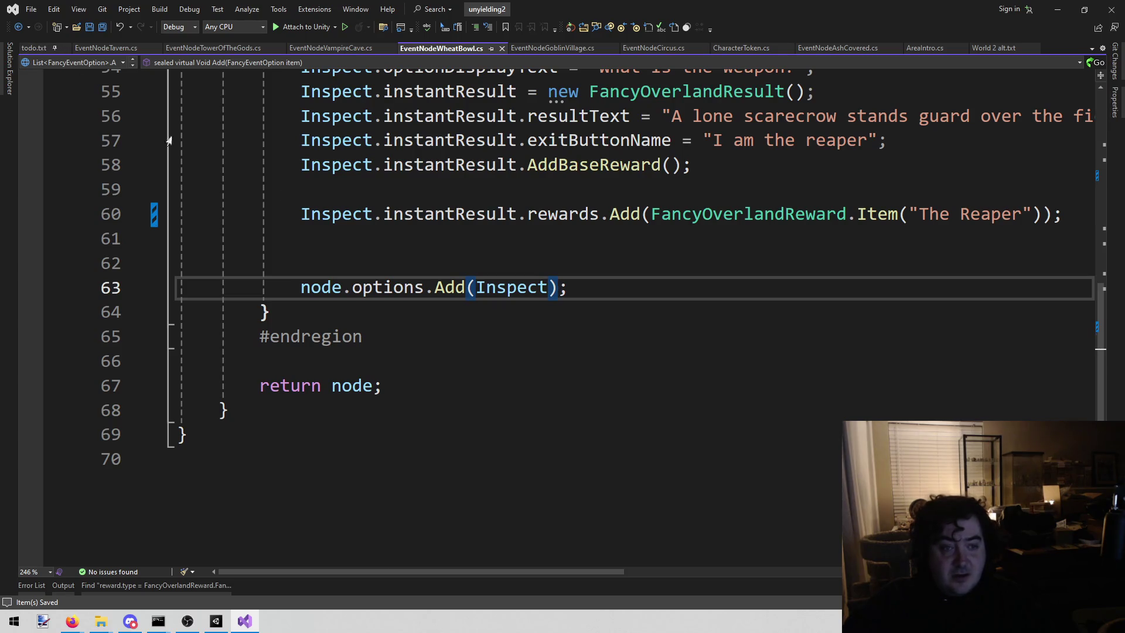
left_click(34, 50)
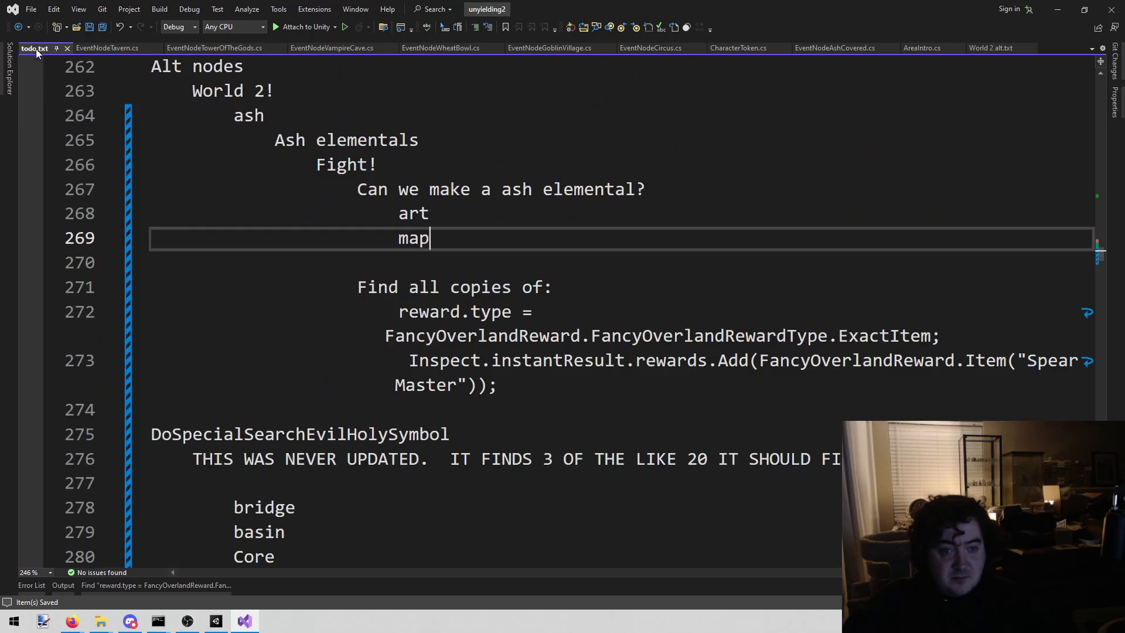
mouse_move(432, 238)
left_mouse_down()
mouse_move(399, 214)
mouse_move(260, 188)
left_mouse_up()
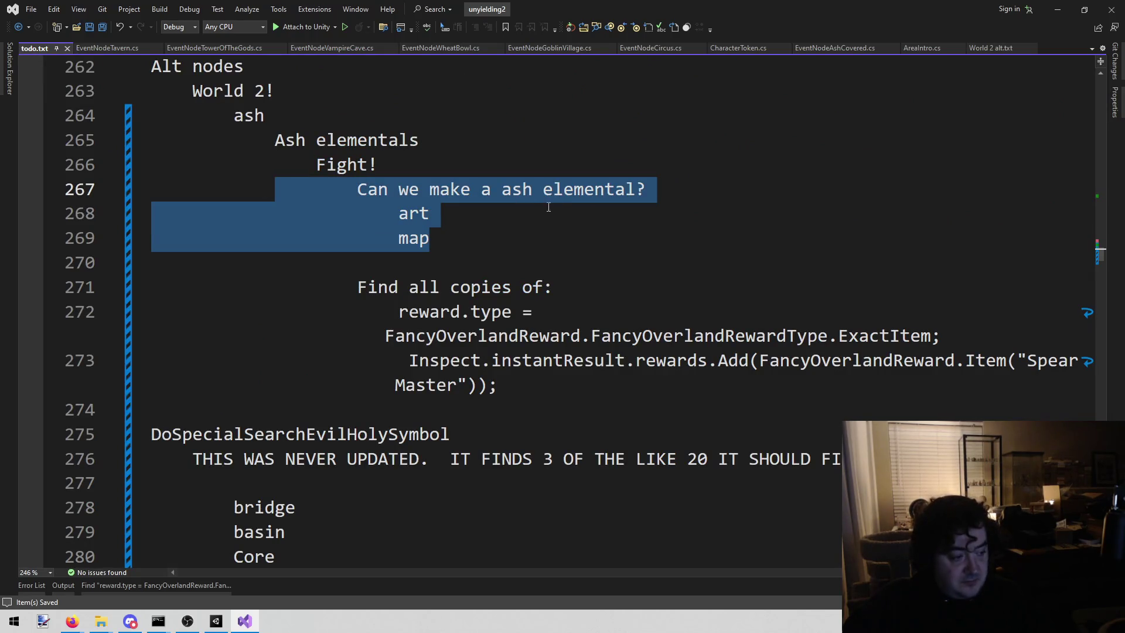
left_click(545, 211)
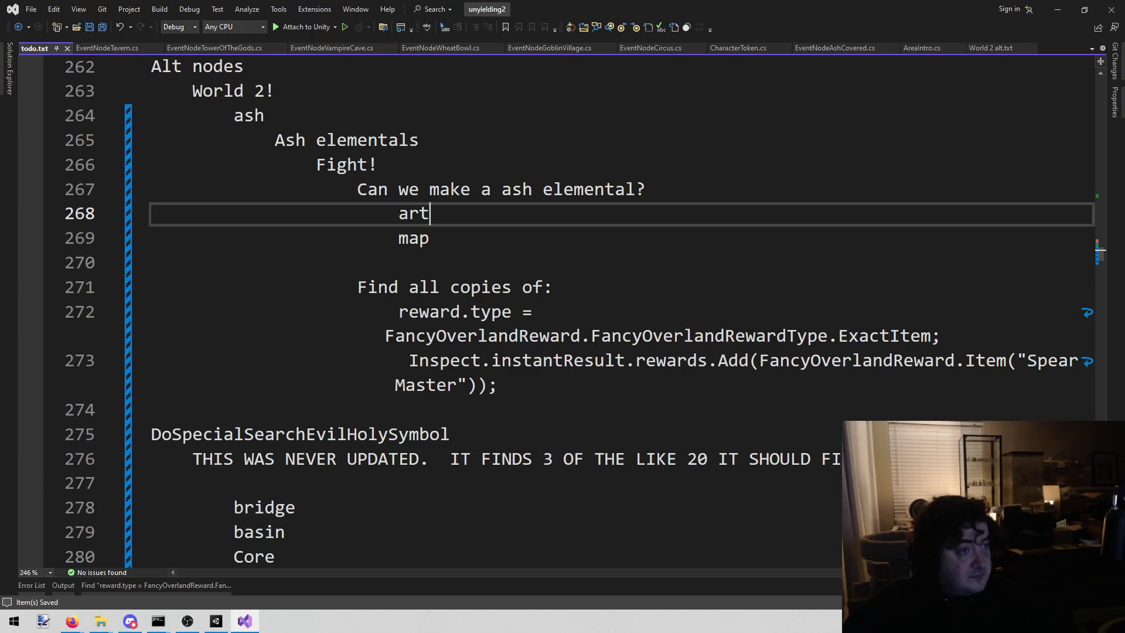
key("alt+Tab")
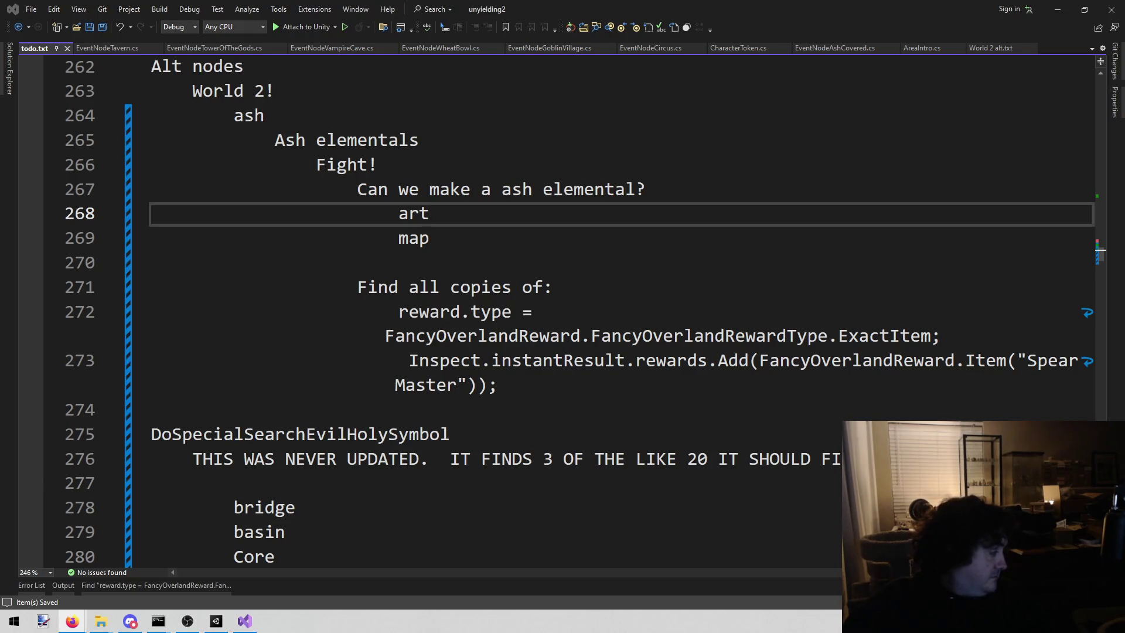